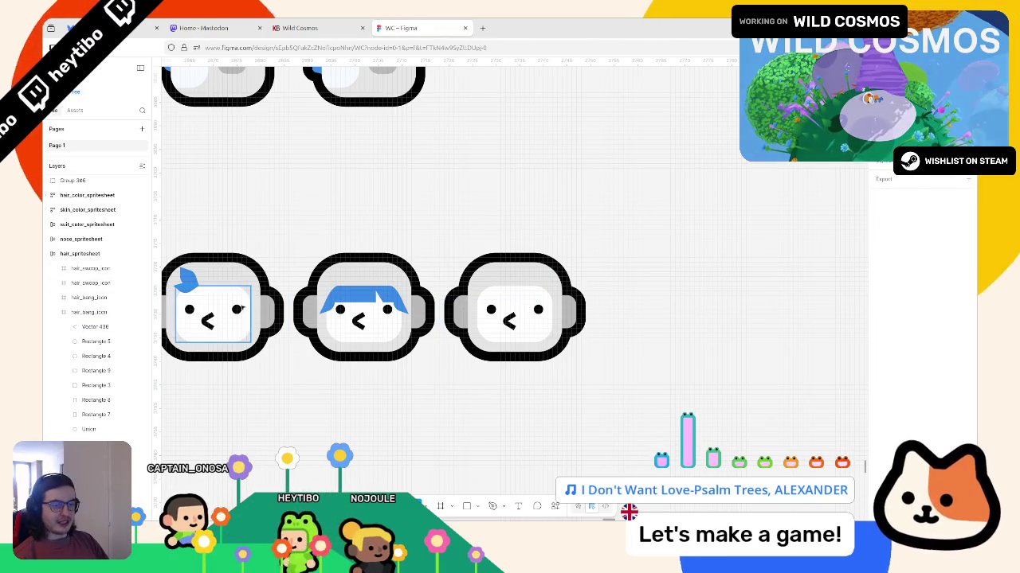
Step: Rename the blank third head's layer from hair_bang_icon to hair_ponytail_icon
left_click(534, 244)
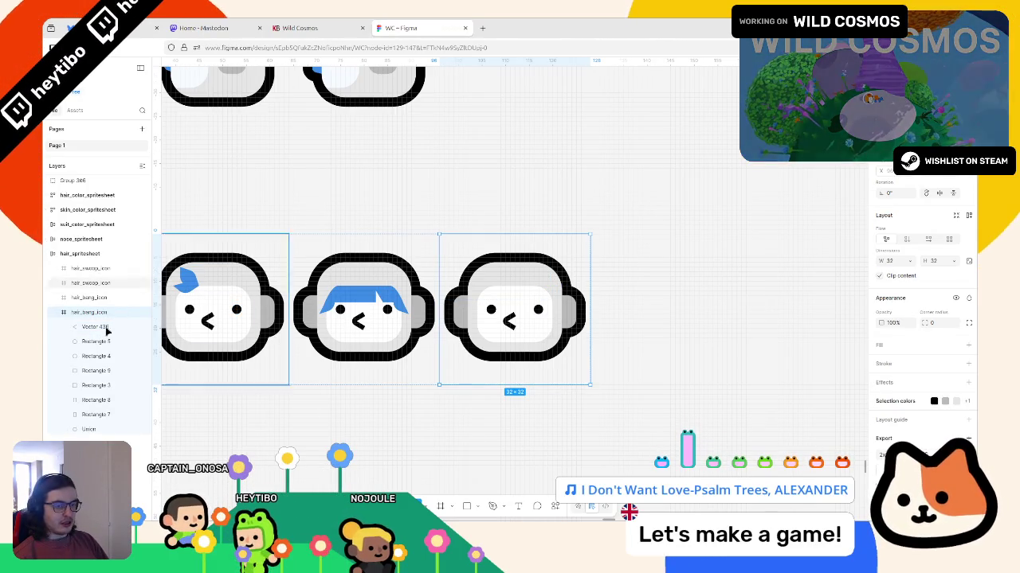
double_click(84, 313)
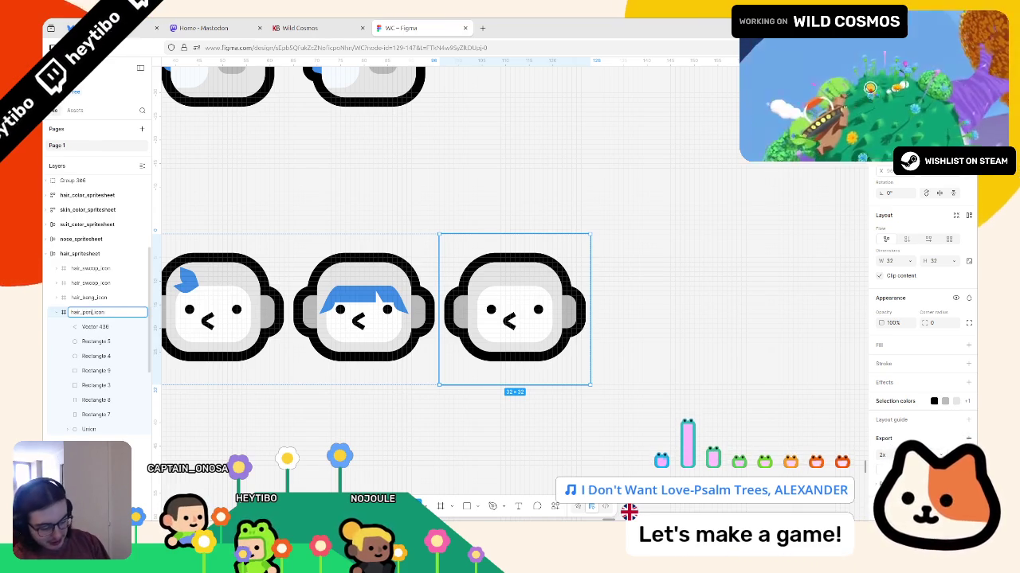
type("ytail")
key("Return")
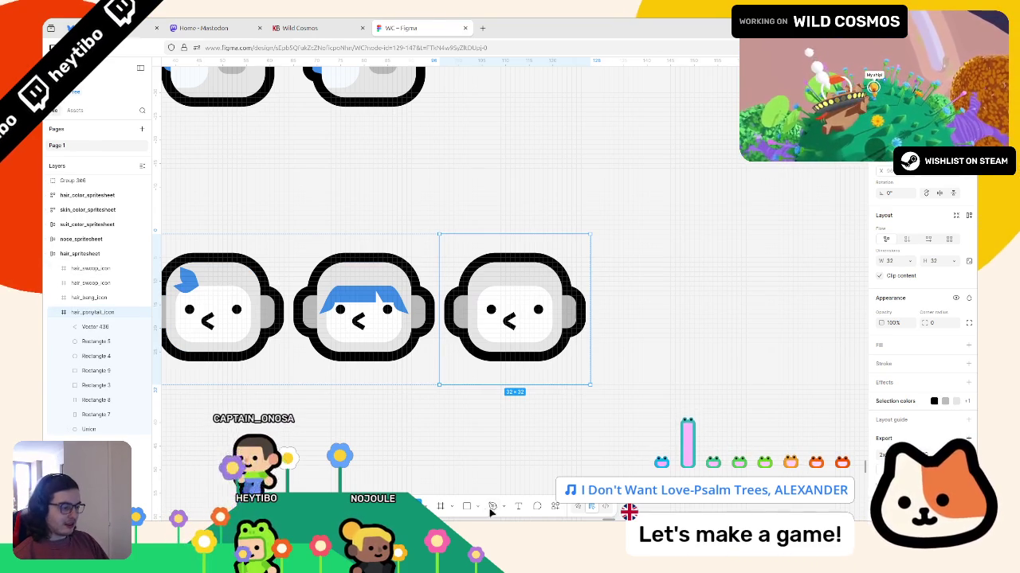
Step: Draw a small ellipse and move it onto the top edge of the ponytail head
left_click(477, 506)
left_click(498, 453)
scroll(497, 256, "up", 3, "ctrl")
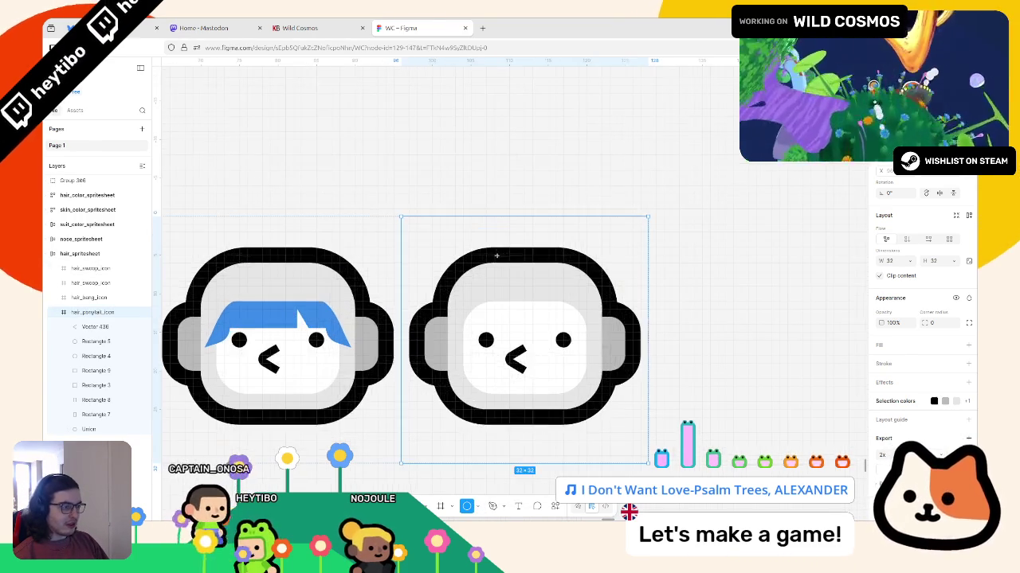
left_click_drag(495, 247, 556, 309)
left_click_drag(533, 273, 533, 256)
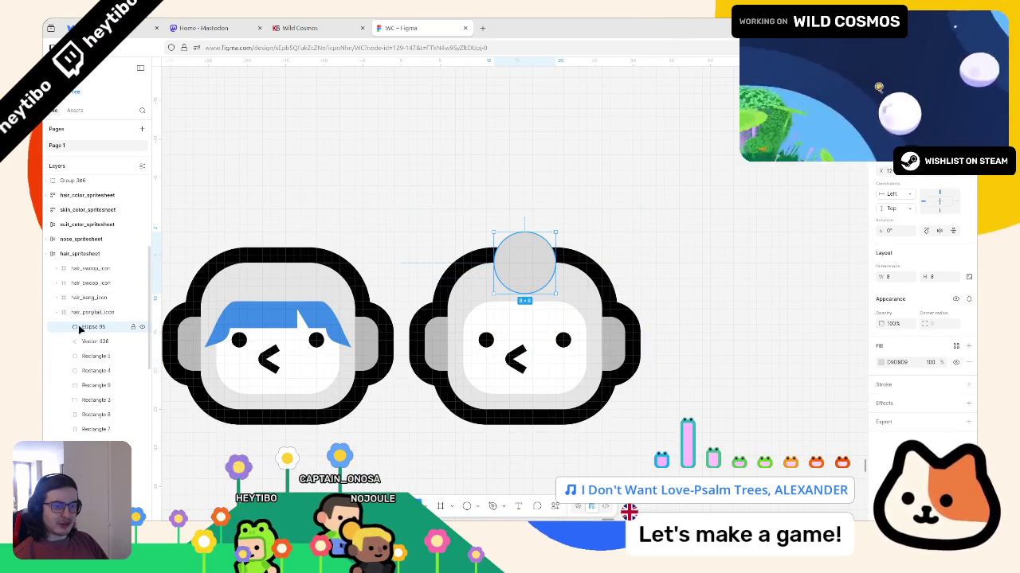
Step: Union the circle with the head outline into a bump, then paste a copy of the circle
left_click(524, 336)
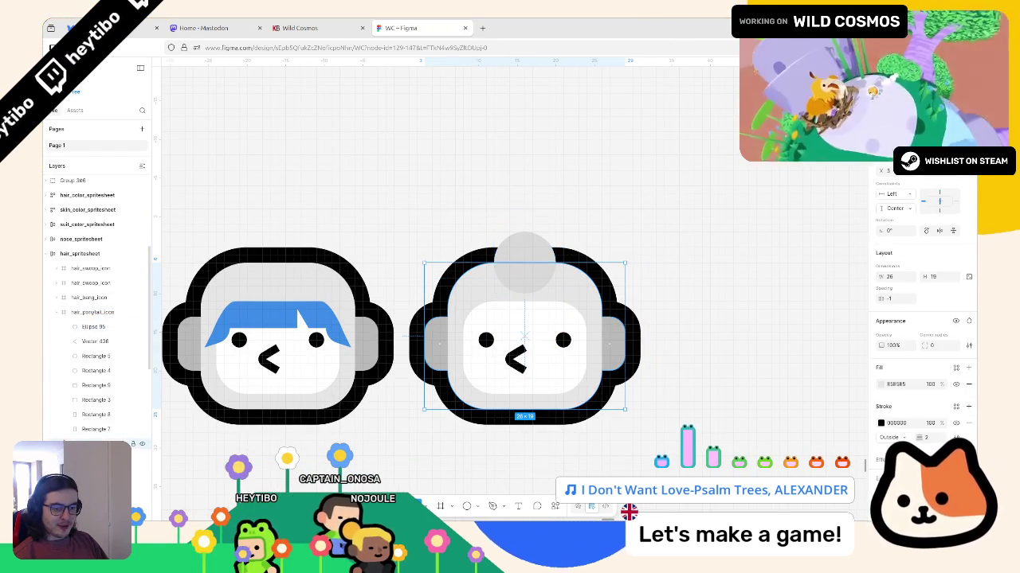
left_click(93, 327)
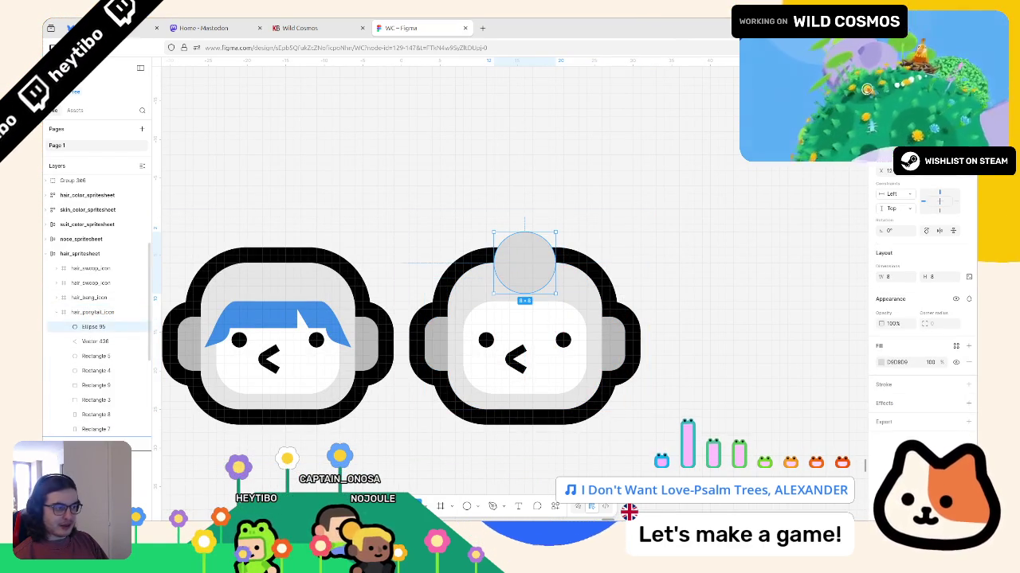
key("ctrl+alt+u")
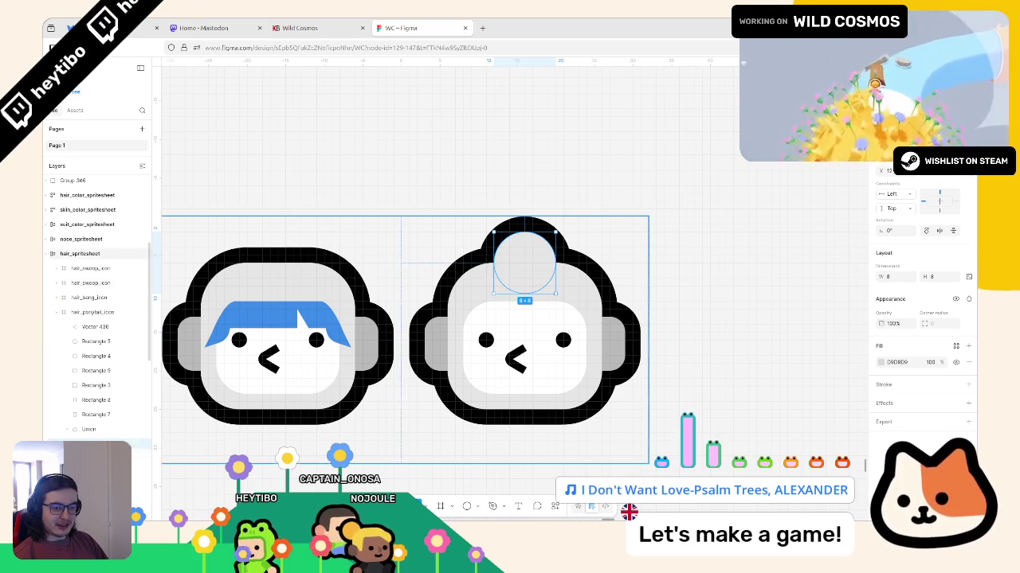
key("ctrl+z")
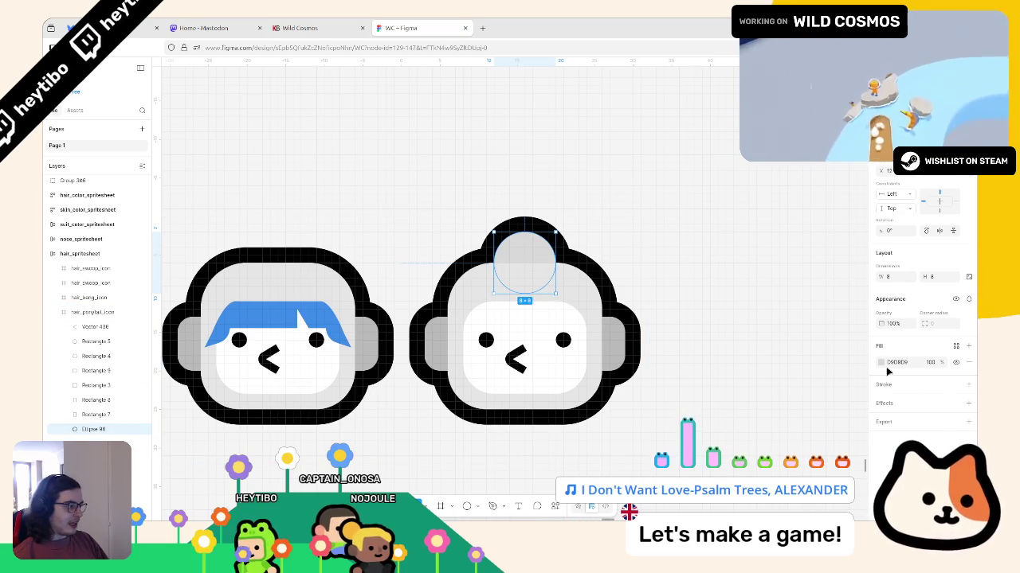
Step: Fill the copied circle with the blue hair colour sampled from the canvas
left_click(882, 363)
left_click(771, 425)
left_click(294, 327)
key("Escape")
scroll(569, 234, "down", 3, "ctrl")
Step: Check the blue bun inside the ponytail head and select the finished head
left_click(541, 237)
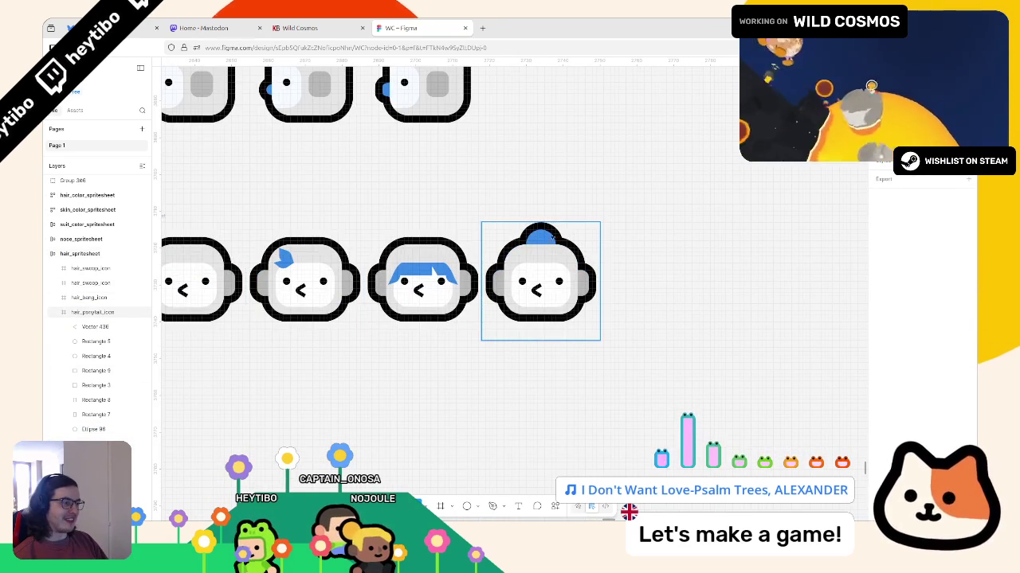
double_click(541, 239)
scroll(532, 246, "up", 2, "ctrl")
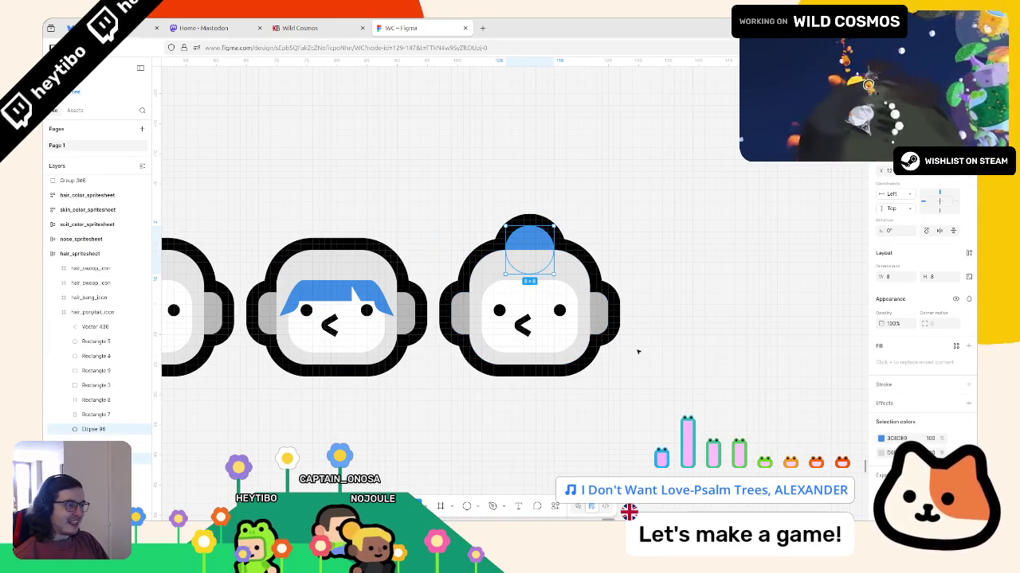
scroll(526, 245, "up", 2, "ctrl")
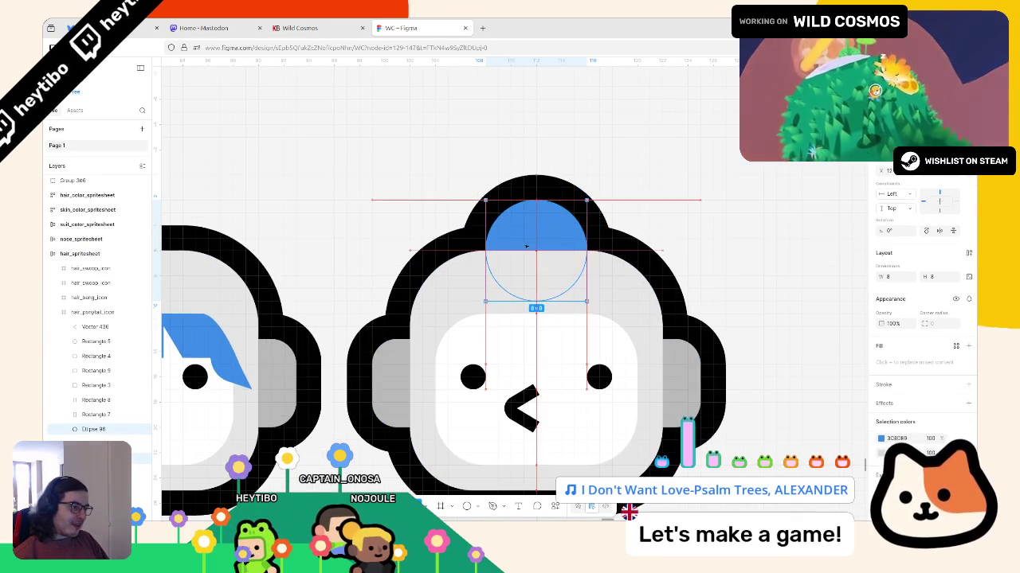
key("Escape")
scroll(767, 250, "down", 5, "ctrl")
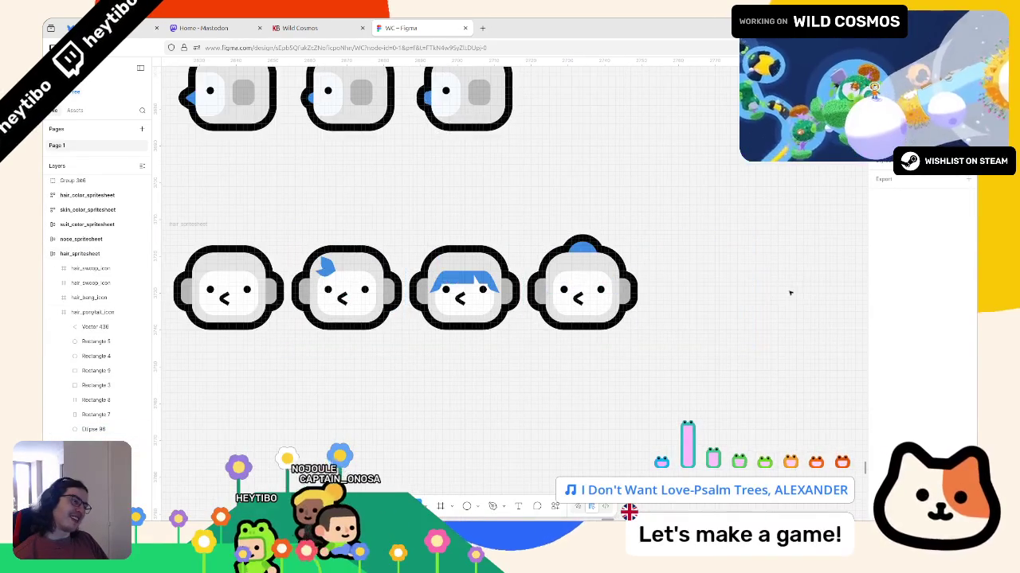
key("ctrl+z")
key("Escape")
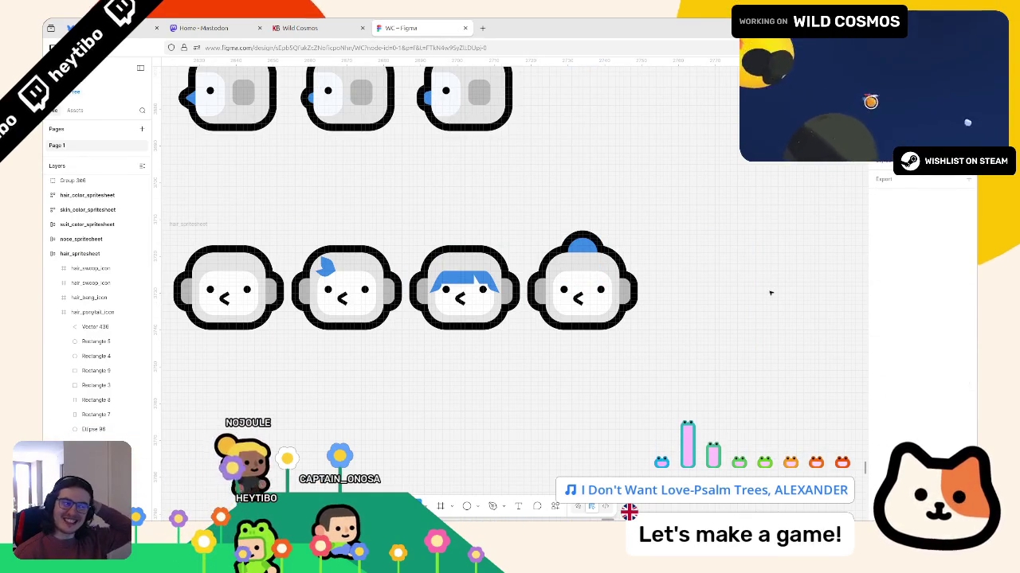
scroll(558, 287, "right", 3, "shift")
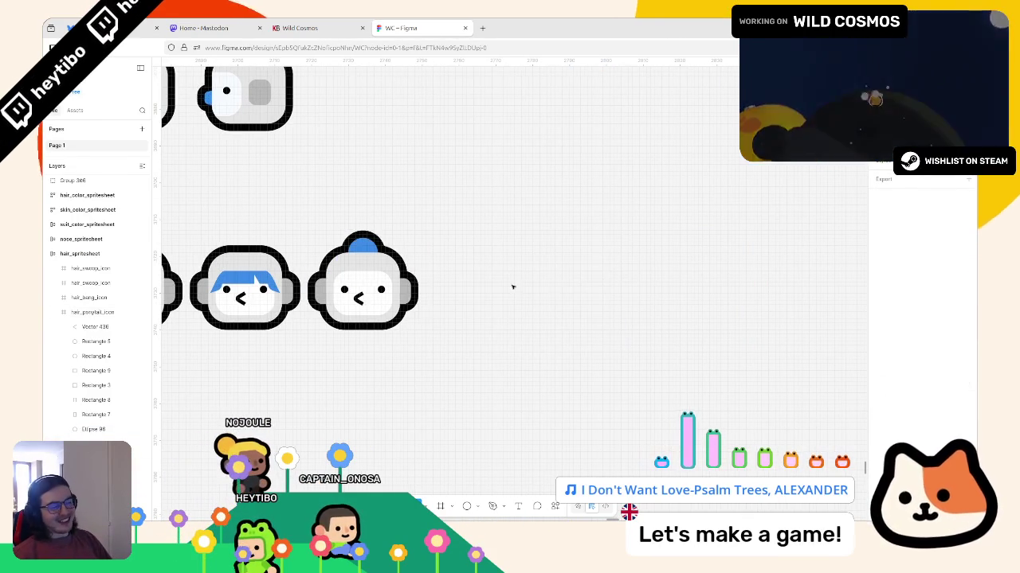
left_click(386, 297)
Step: Duplicate the swoop-hair head and move the copy to the end of the row
scroll(386, 297, "left", 3, "shift")
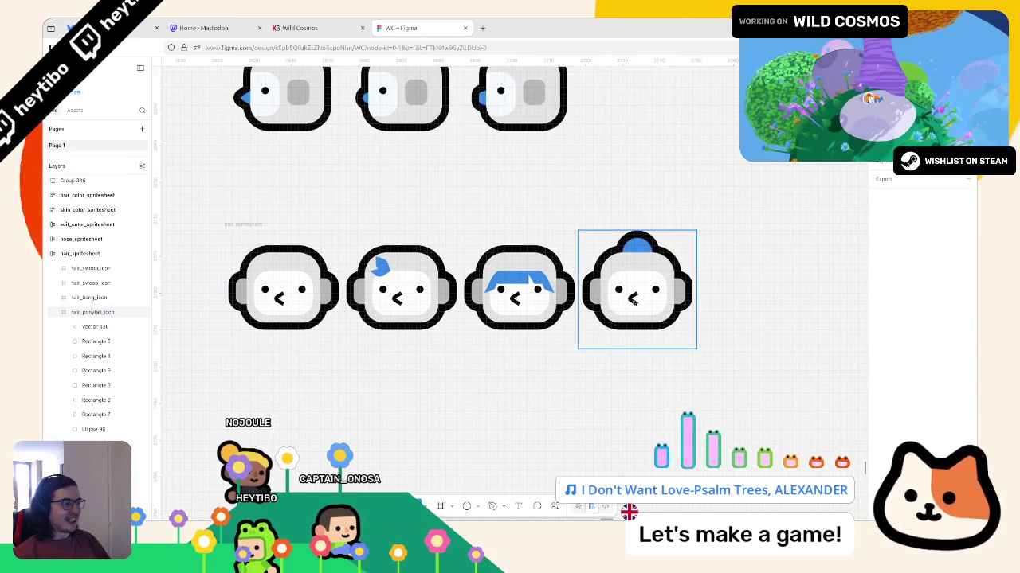
left_click(402, 295)
key("ctrl+d")
left_click_drag(518, 294, 769, 295)
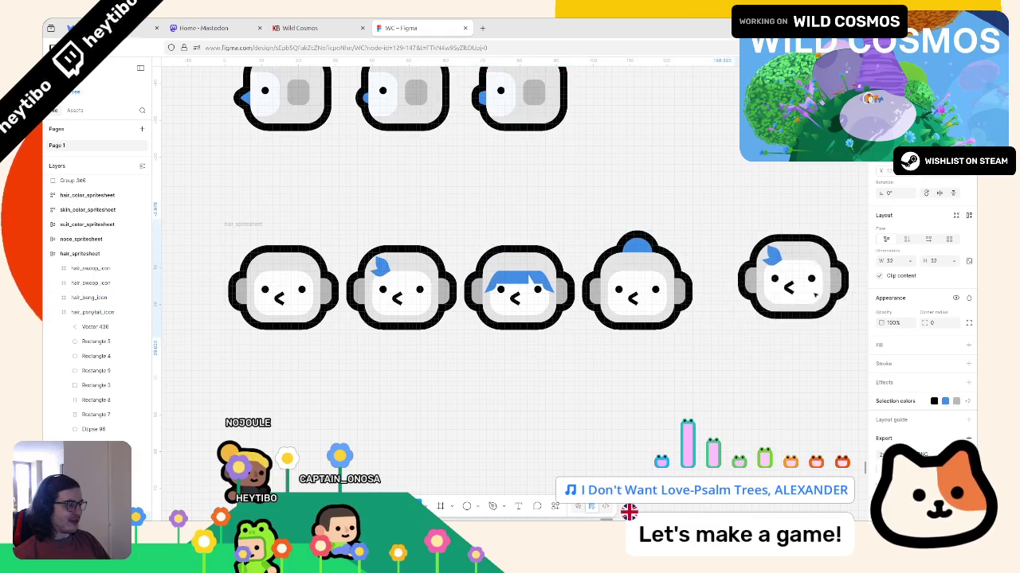
Step: Delete the blue hair from the copied head and start a new curl path on top
scroll(696, 342, "right", 3, "shift")
scroll(696, 342, "up", 3, "ctrl")
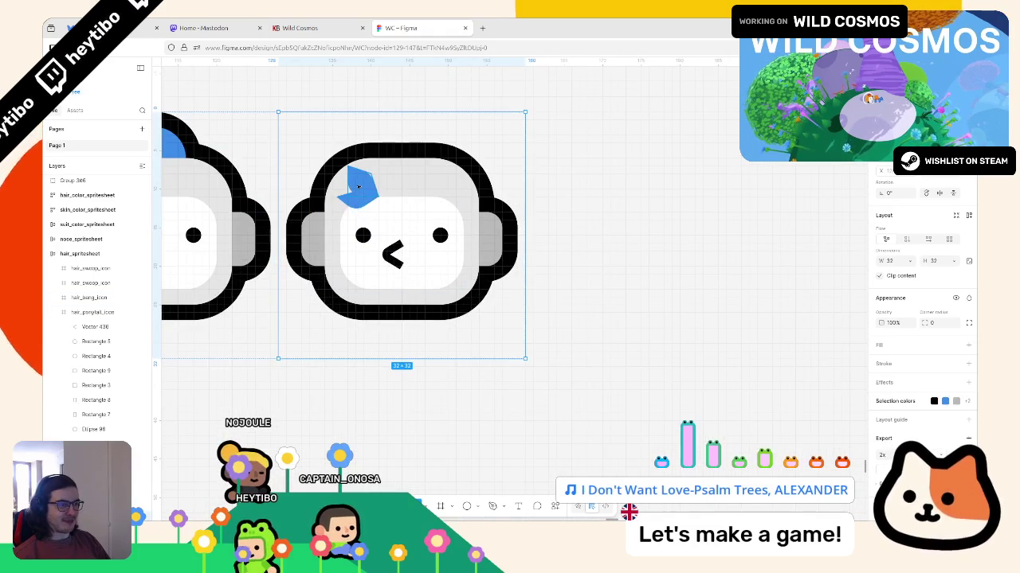
left_click_drag(358, 185, 358, 205)
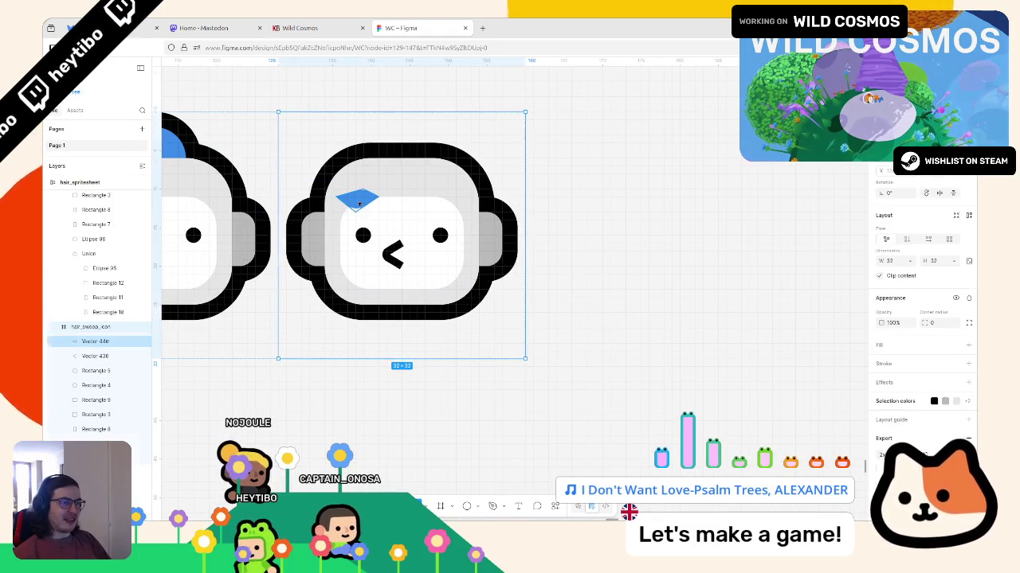
key("Delete")
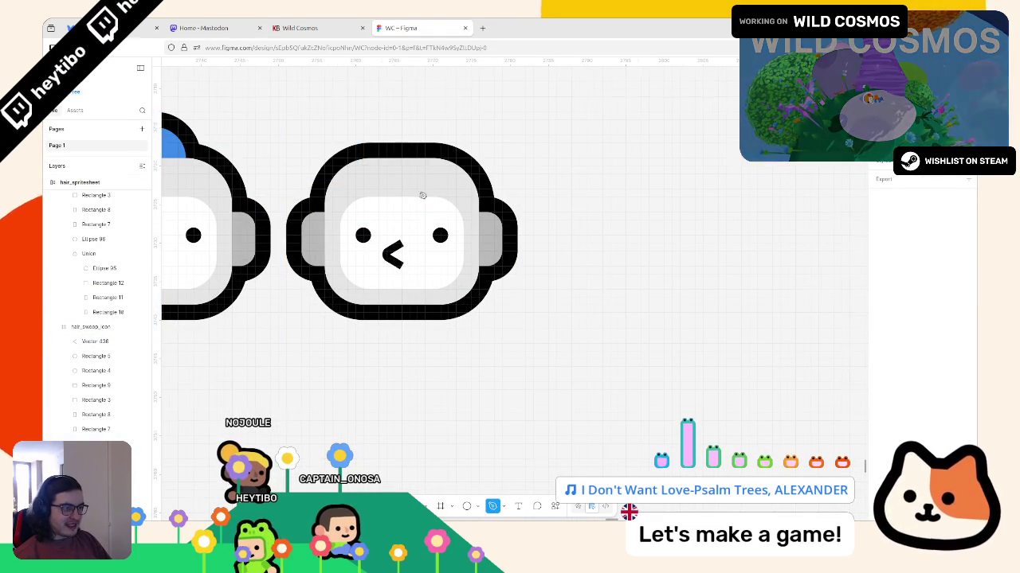
scroll(424, 201, "up", 5, "ctrl")
left_click(432, 203)
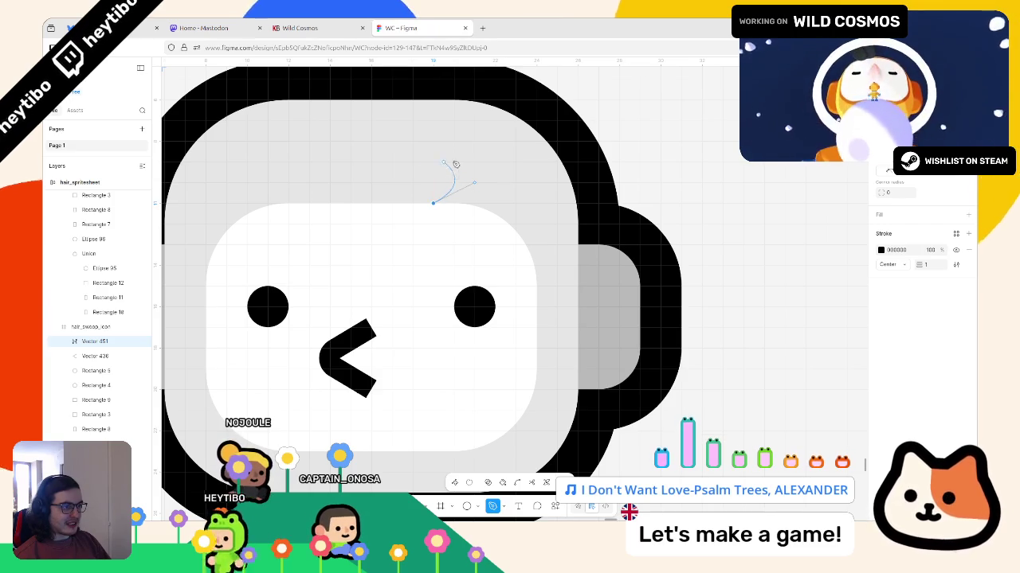
Step: Draw a black curl path with two loops above the new head's right eye
mouse_move(434, 166)
left_mouse_down()
mouse_move(403, 187)
mouse_move(380, 182)
left_mouse_up()
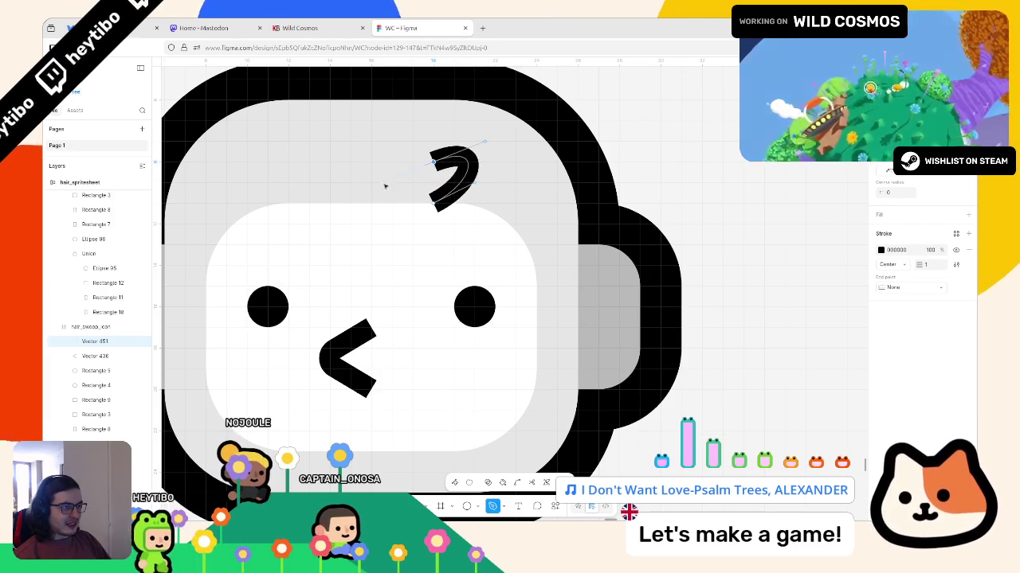
key("ctrl+z")
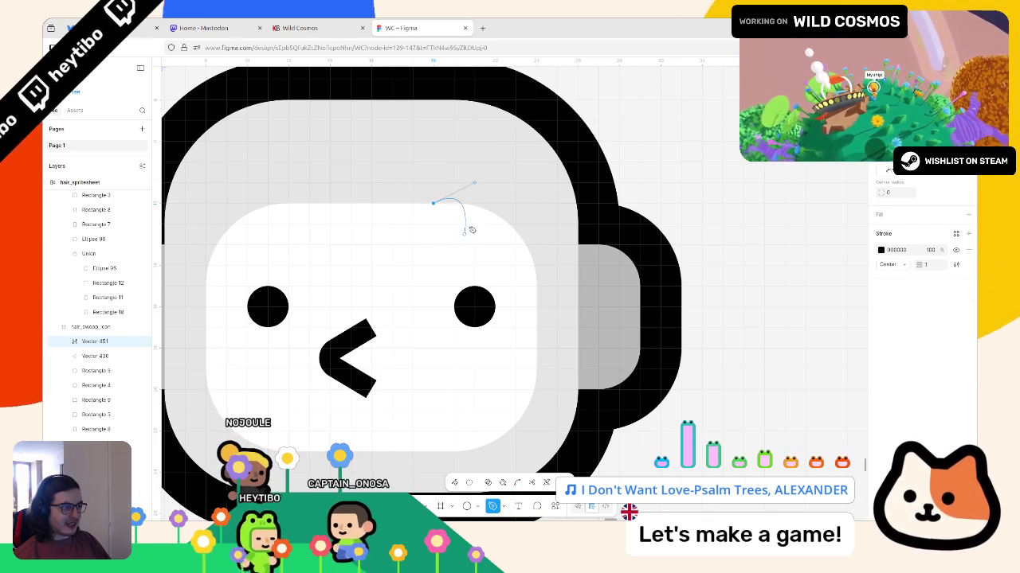
left_click(456, 164)
left_click_drag(456, 165, 505, 141)
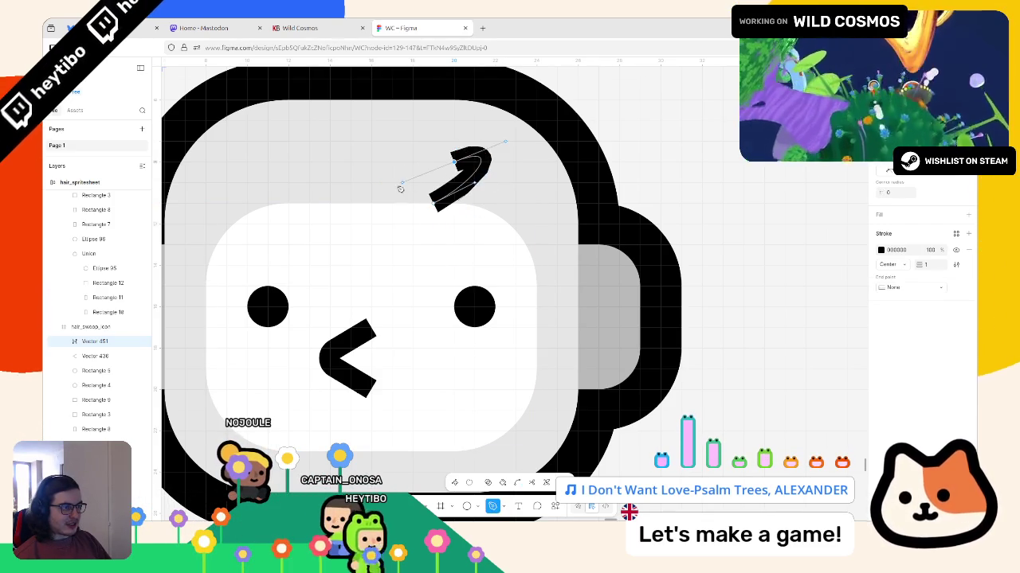
left_click_drag(475, 226, 558, 197)
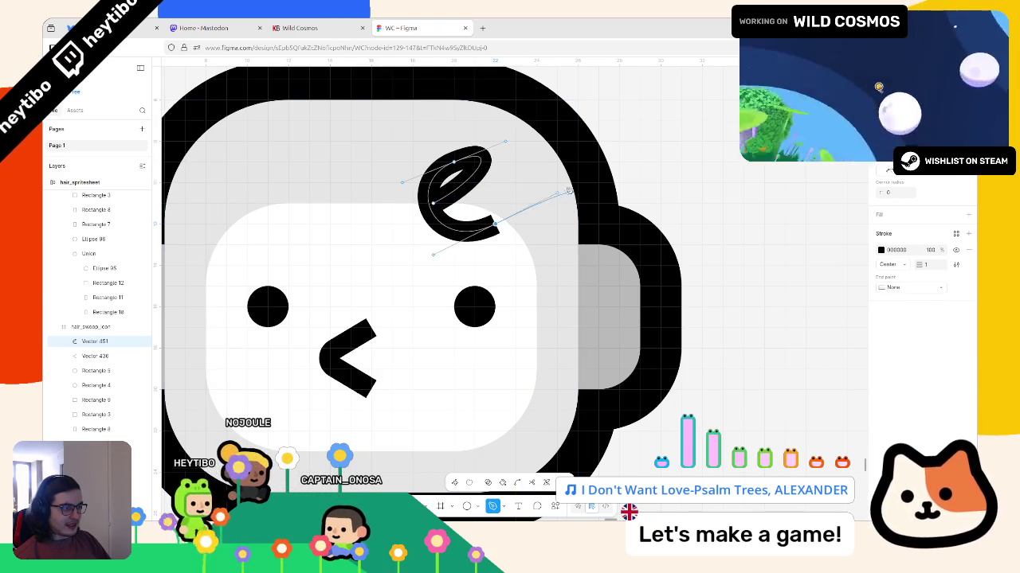
mouse_move(559, 197)
left_mouse_down()
mouse_move(501, 212)
mouse_move(550, 196)
left_mouse_up()
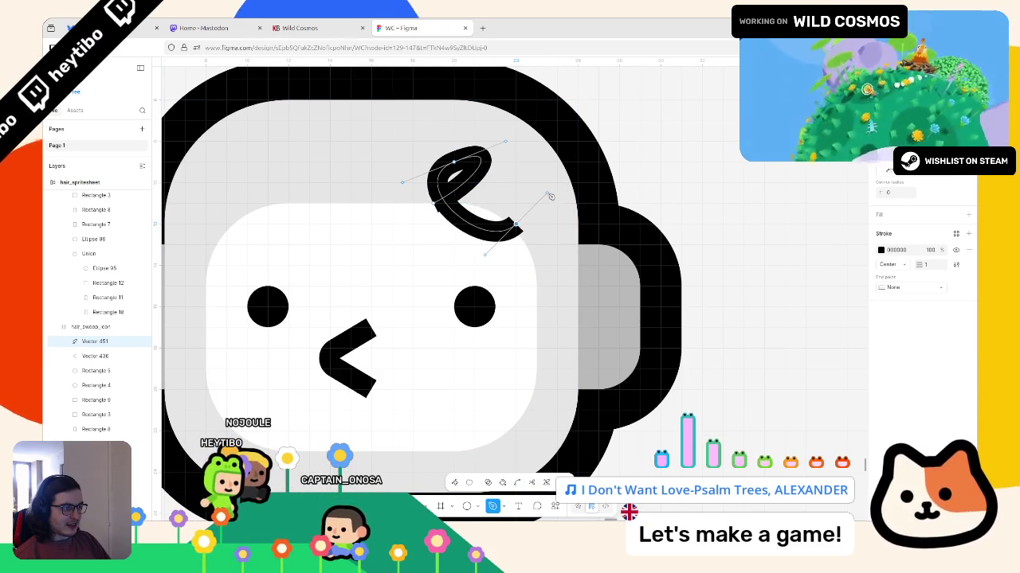
left_click_drag(494, 271, 541, 341)
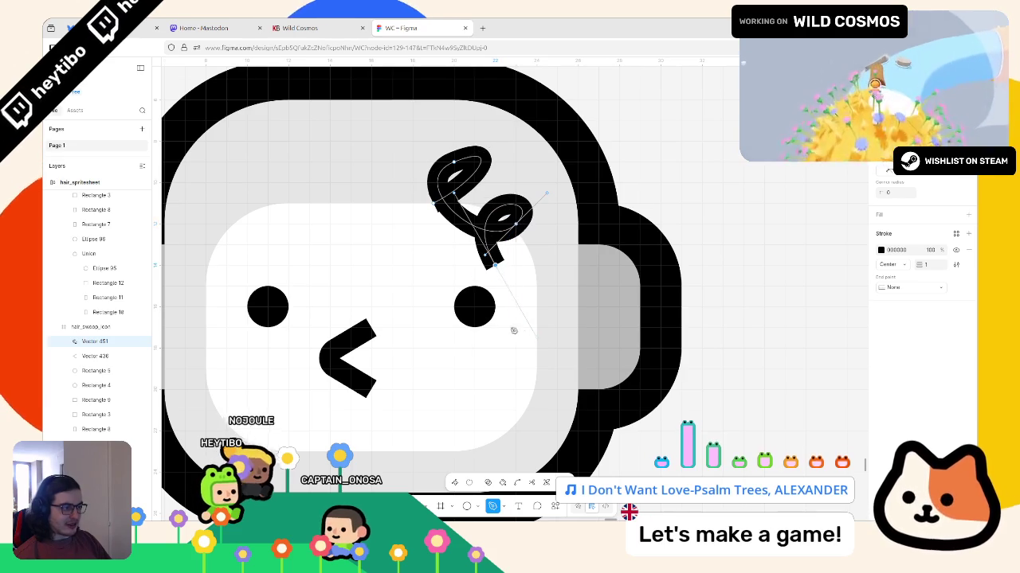
key("Escape")
Step: Drag the curl's anchors and handles to make its top loop taller and rounder
left_click_drag(493, 267, 480, 276)
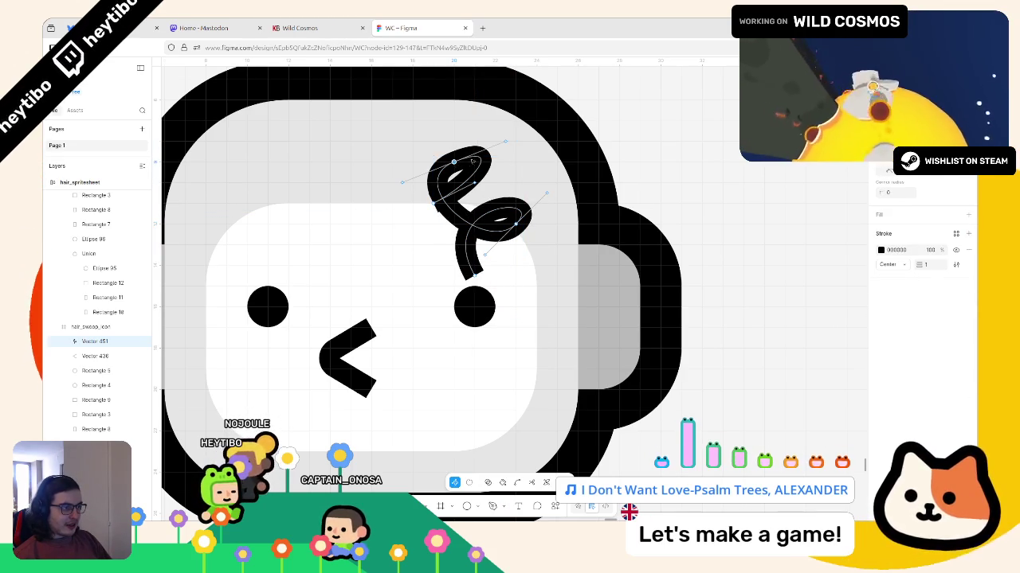
left_click_drag(508, 145, 462, 127)
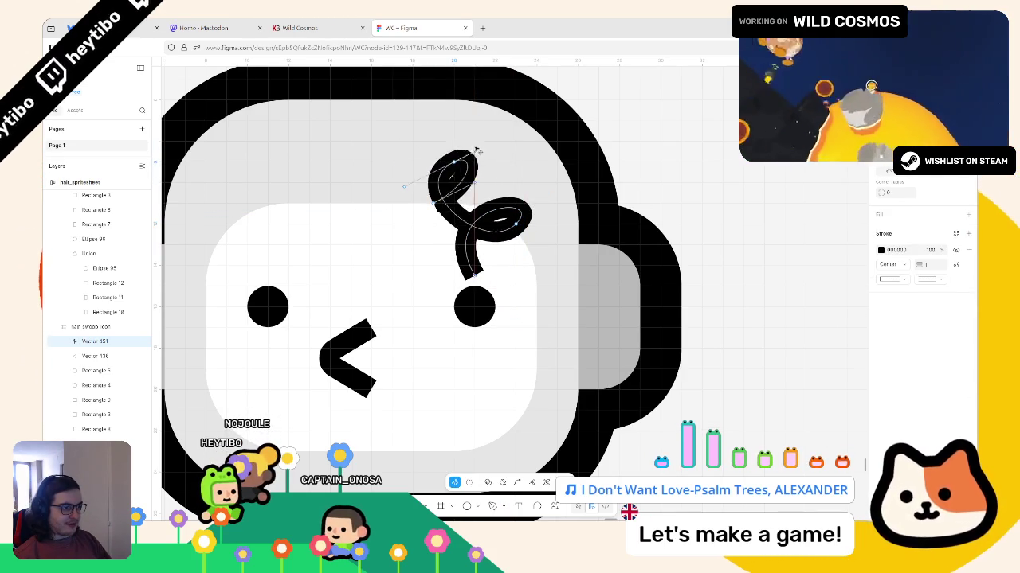
left_click_drag(456, 162, 444, 168)
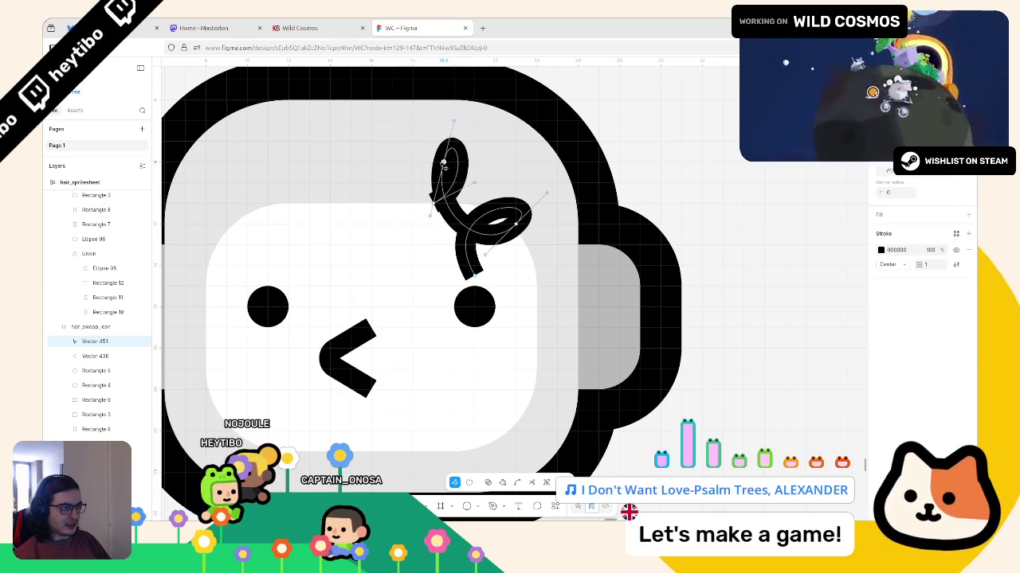
left_click_drag(431, 221, 432, 224)
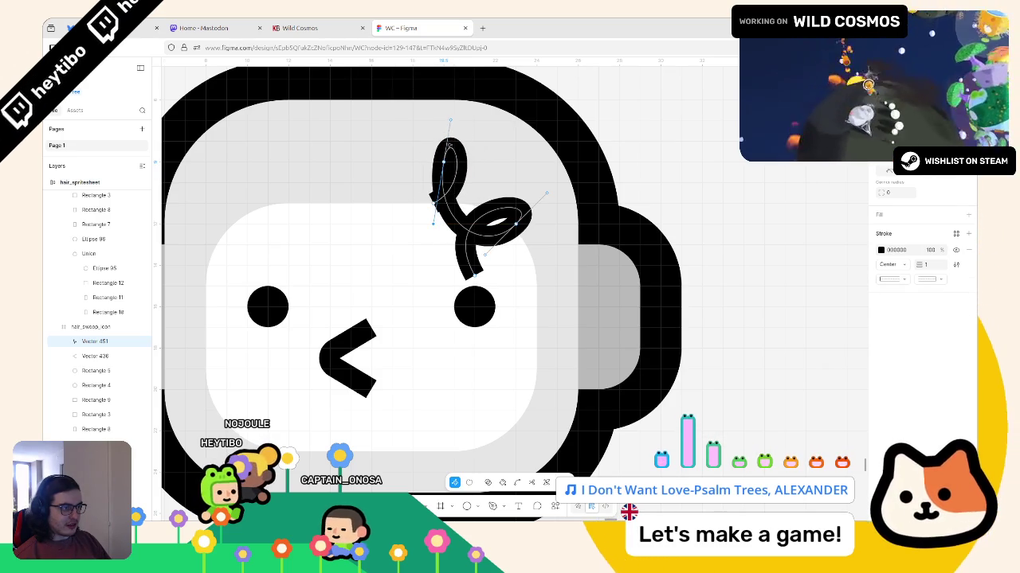
key("ctrl+z")
key("ctrl+z")
mouse_move(446, 165)
left_mouse_down()
mouse_move(412, 163)
mouse_move(454, 143)
left_mouse_up()
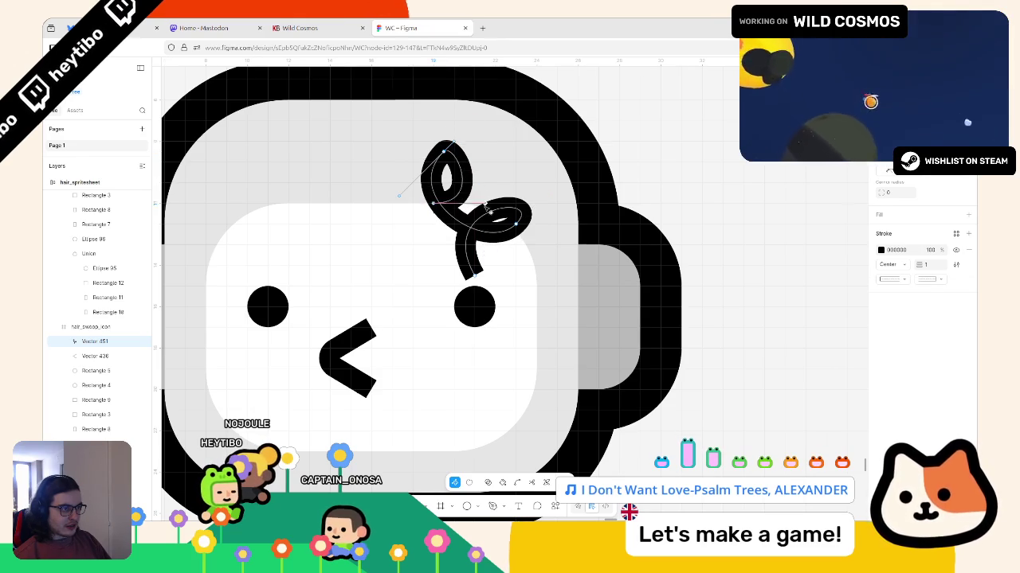
left_click_drag(452, 143, 474, 141)
mouse_move(385, 172)
left_mouse_down()
mouse_move(411, 168)
mouse_move(402, 171)
left_mouse_up()
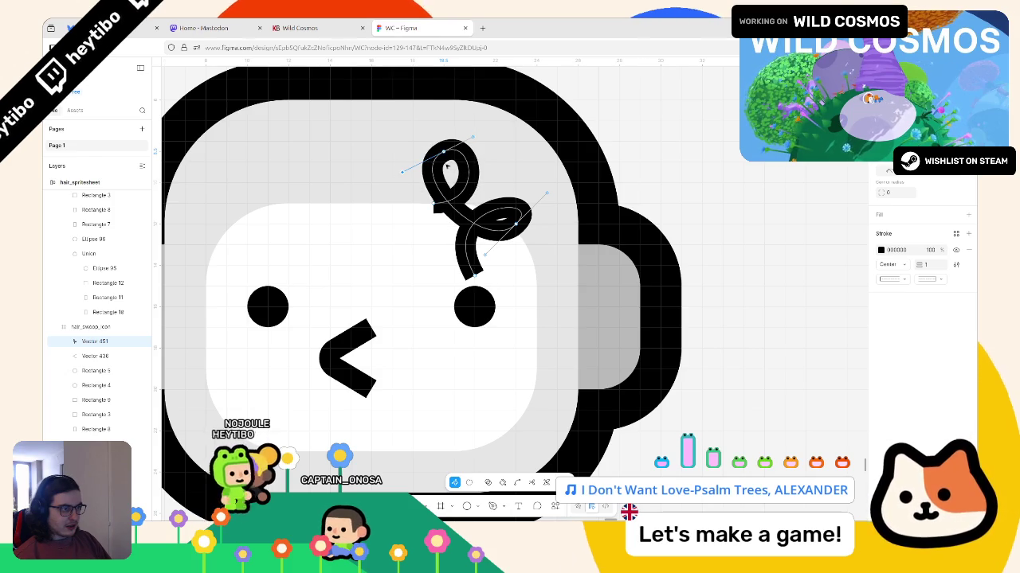
left_click_drag(472, 137, 465, 130)
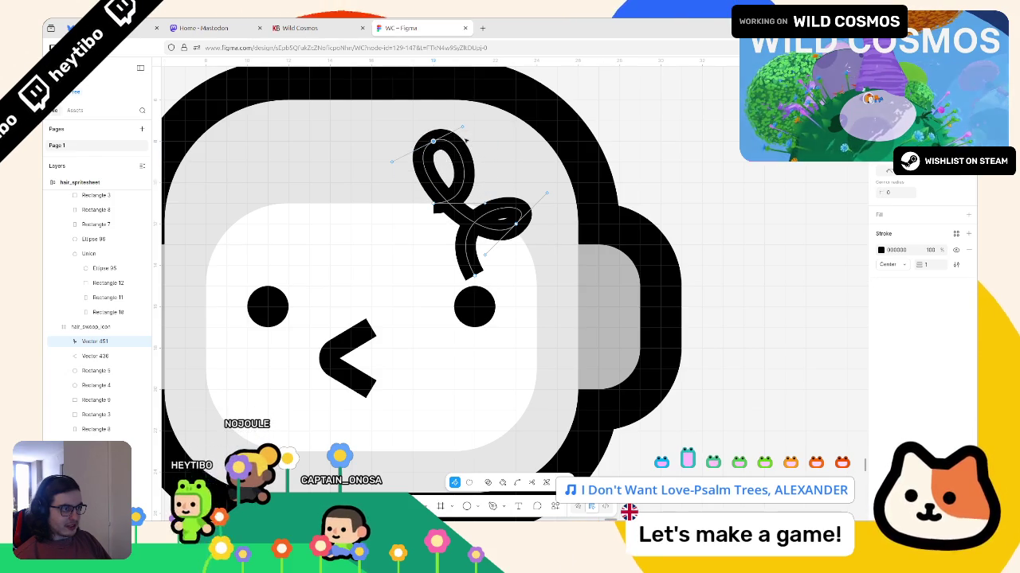
left_click(928, 264)
Step: Set the curl's stroke weight to 1.5 and shrink its lower-right loop
type("1.5")
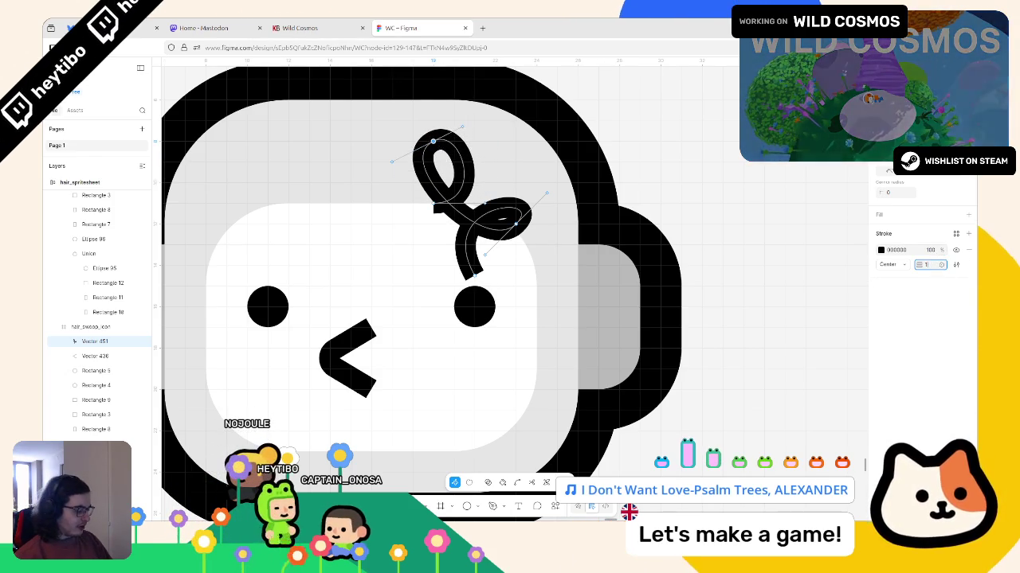
key("Return")
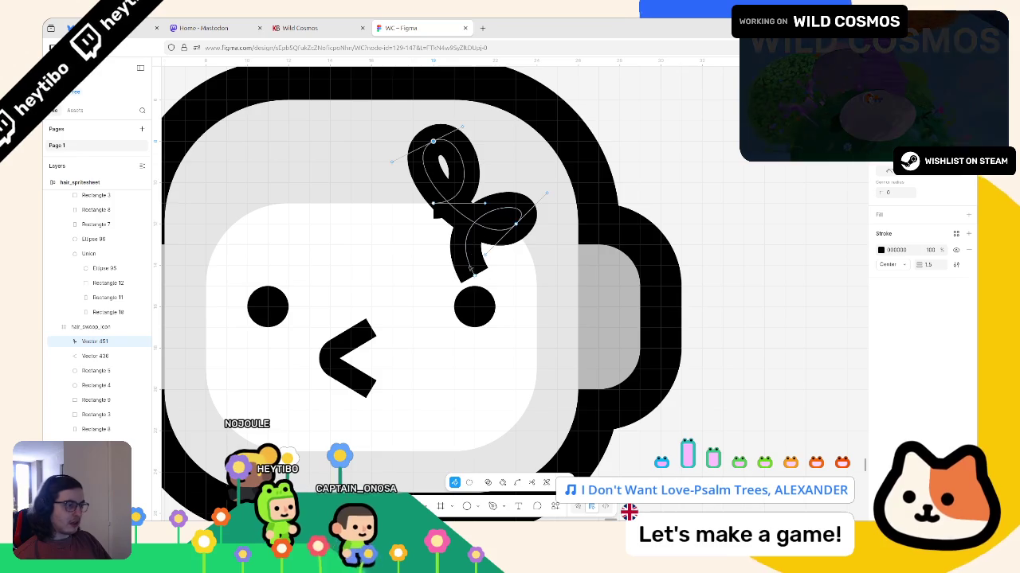
left_click_drag(506, 215, 512, 207)
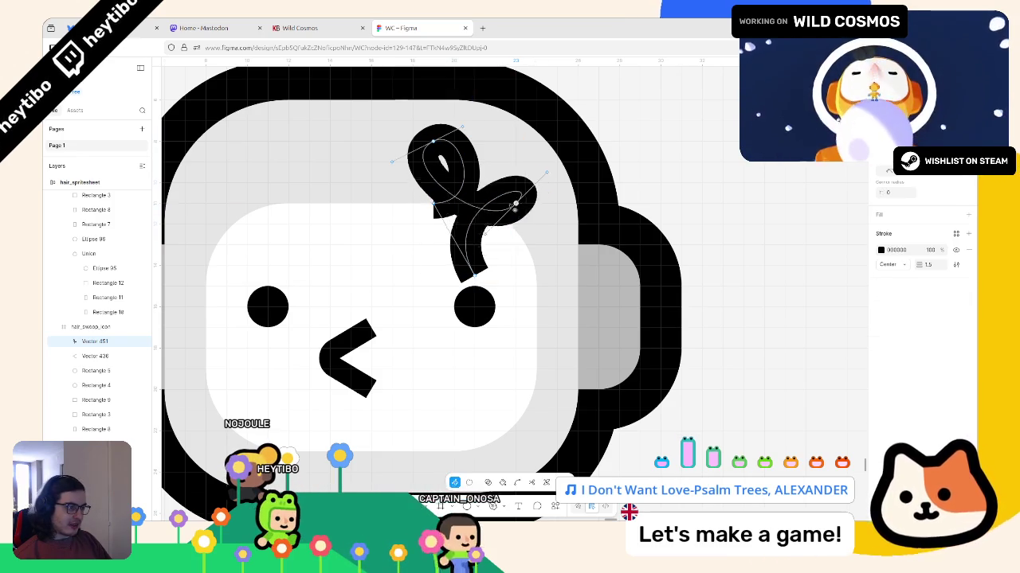
key("Escape")
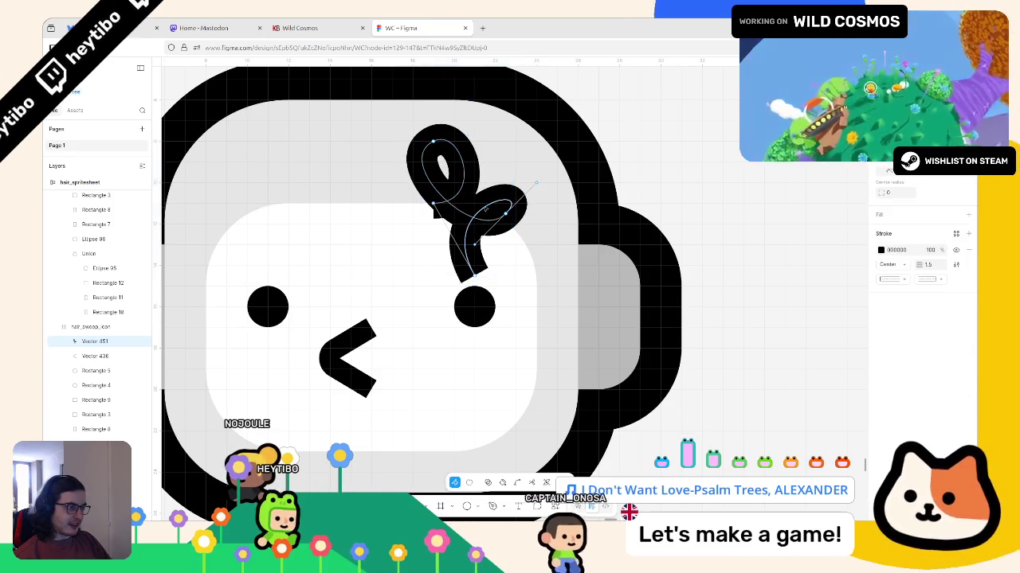
Step: Rework the curl's loops by moving its top point and reshaping the right loop
double_click(486, 210)
key("Escape")
double_click(482, 211)
left_click_drag(518, 217, 557, 193)
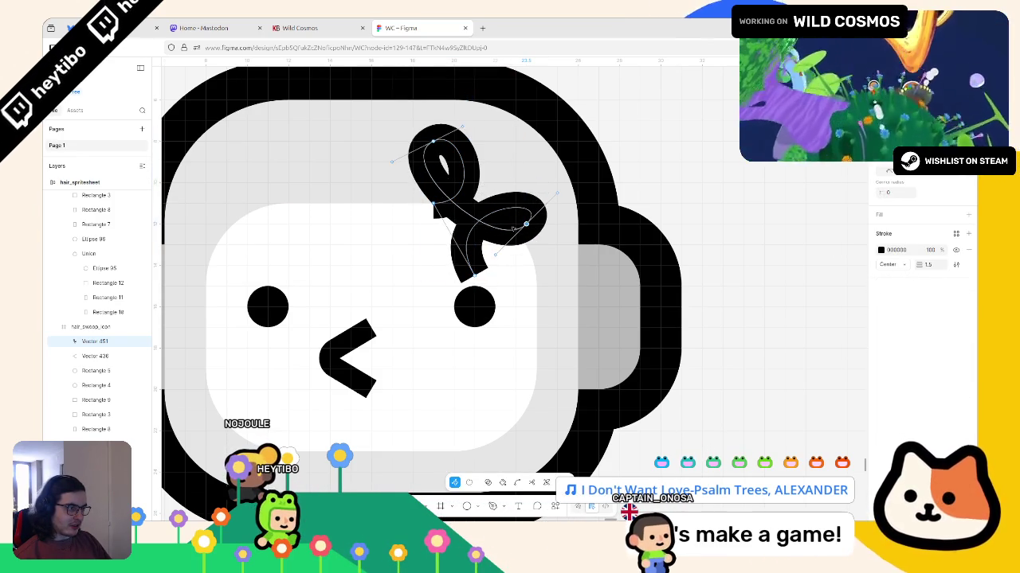
key("Escape")
key("Escape")
double_click(496, 214)
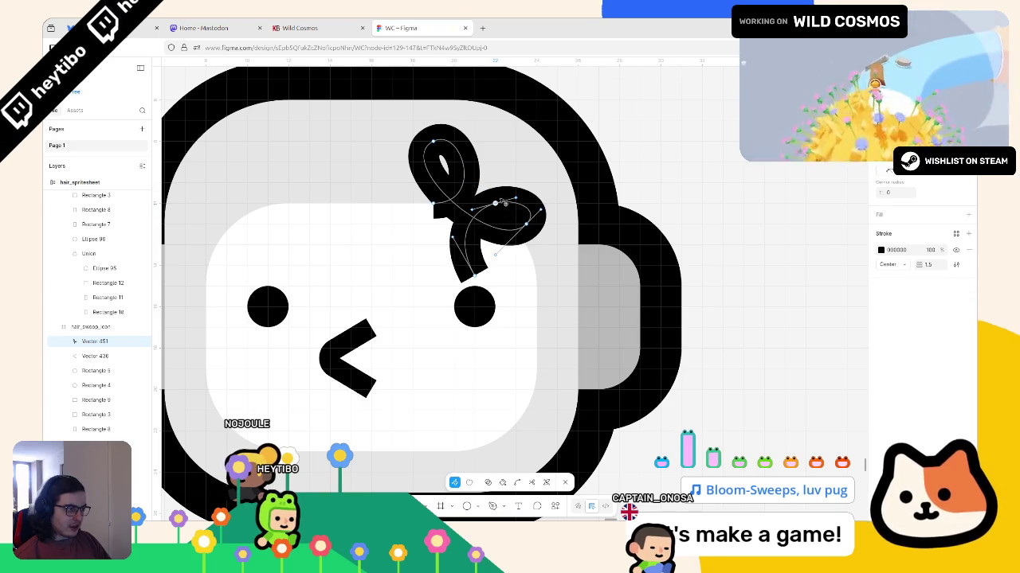
left_click_drag(520, 239, 540, 229)
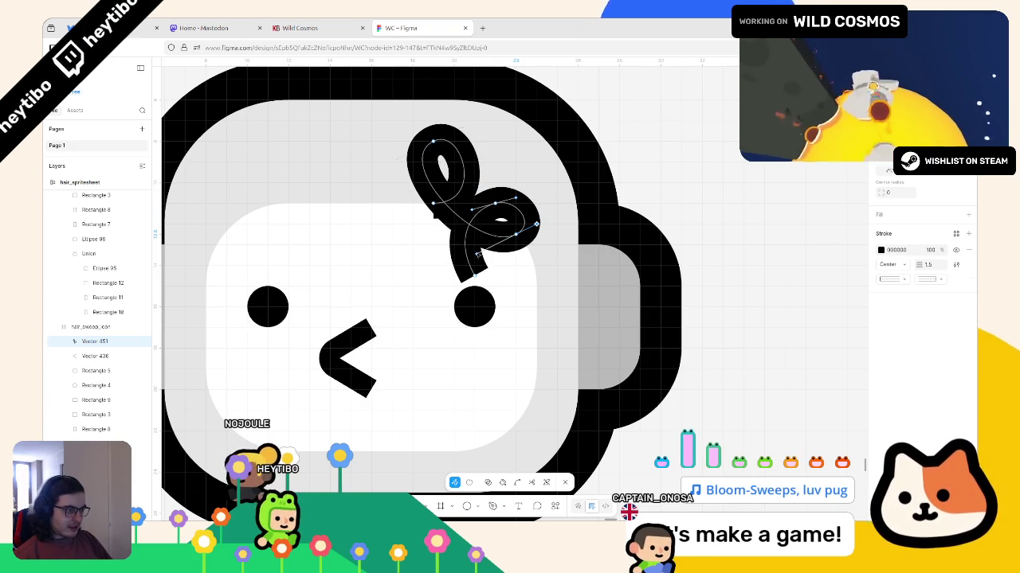
left_click(432, 142)
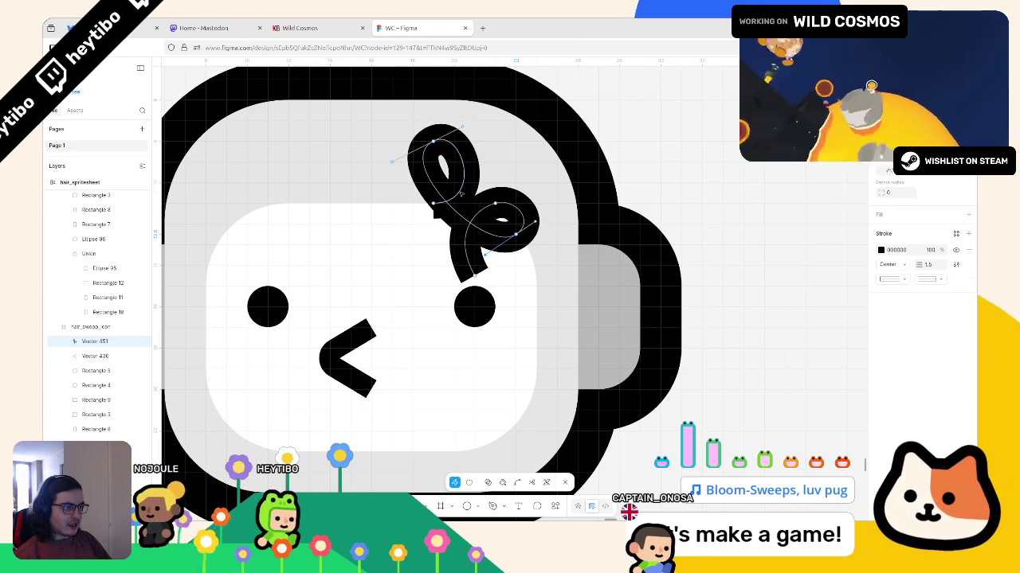
mouse_move(437, 148)
left_mouse_down()
mouse_move(447, 157)
mouse_move(481, 140)
left_mouse_up()
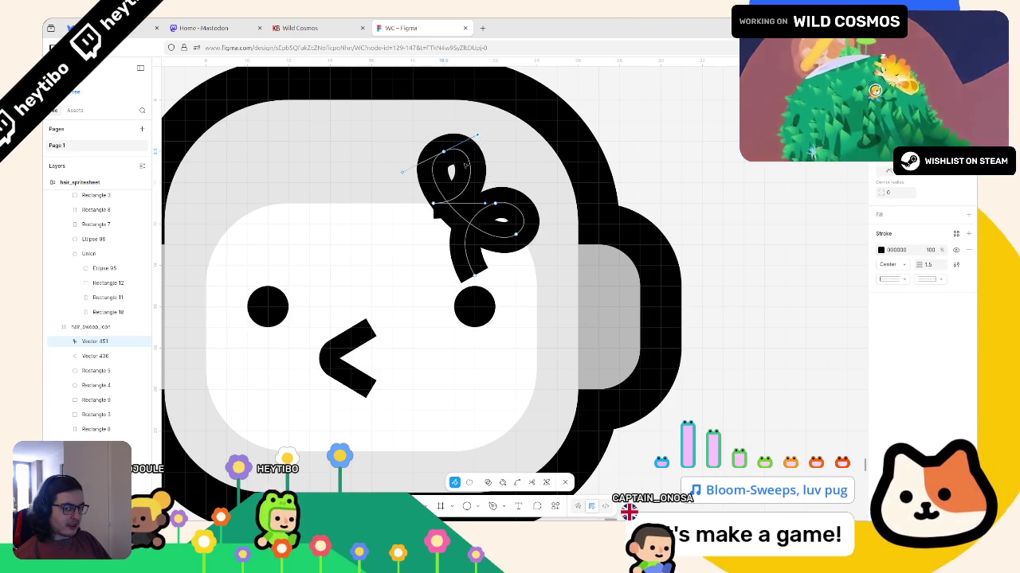
left_click_drag(518, 234, 490, 198)
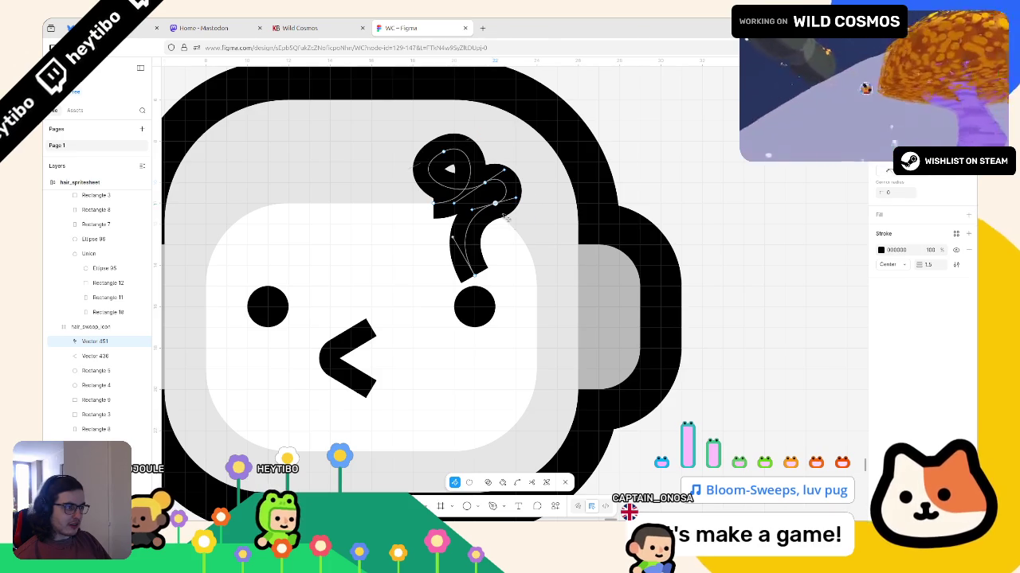
mouse_move(498, 206)
left_mouse_down()
mouse_move(501, 220)
mouse_move(473, 183)
left_mouse_up()
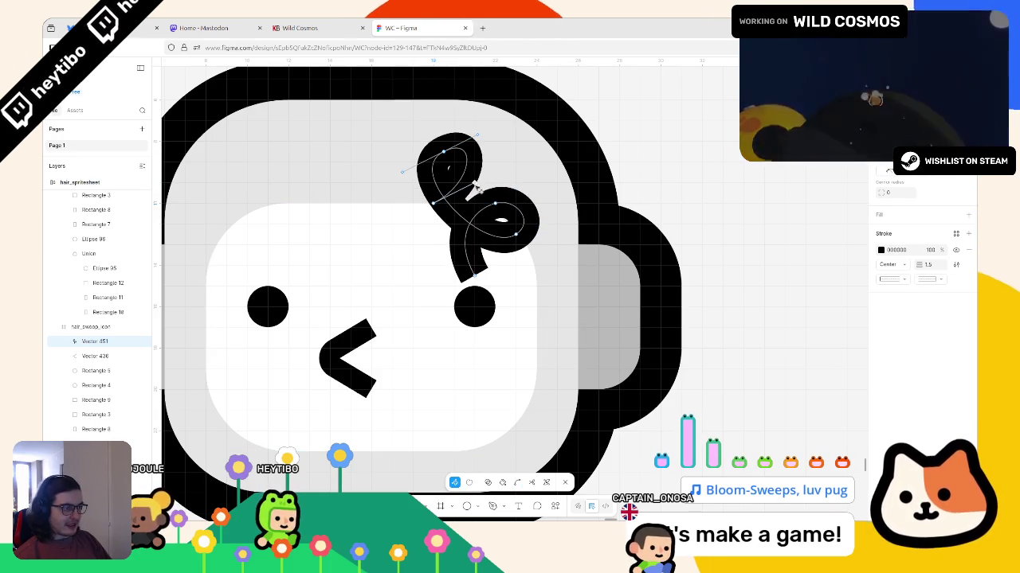
key("Escape")
Step: Undo the curl edits, leaving a short black crescent stroke on top of the head
scroll(653, 279, "down", 3, "ctrl")
scroll(682, 294, "down", 2, "ctrl")
left_click(682, 293)
scroll(682, 293, "down", 3, "ctrl")
scroll(690, 302, "down", 3, "ctrl")
scroll(690, 302, "up", 3, "ctrl")
scroll(798, 335, "up", 5, "ctrl")
double_click(542, 239)
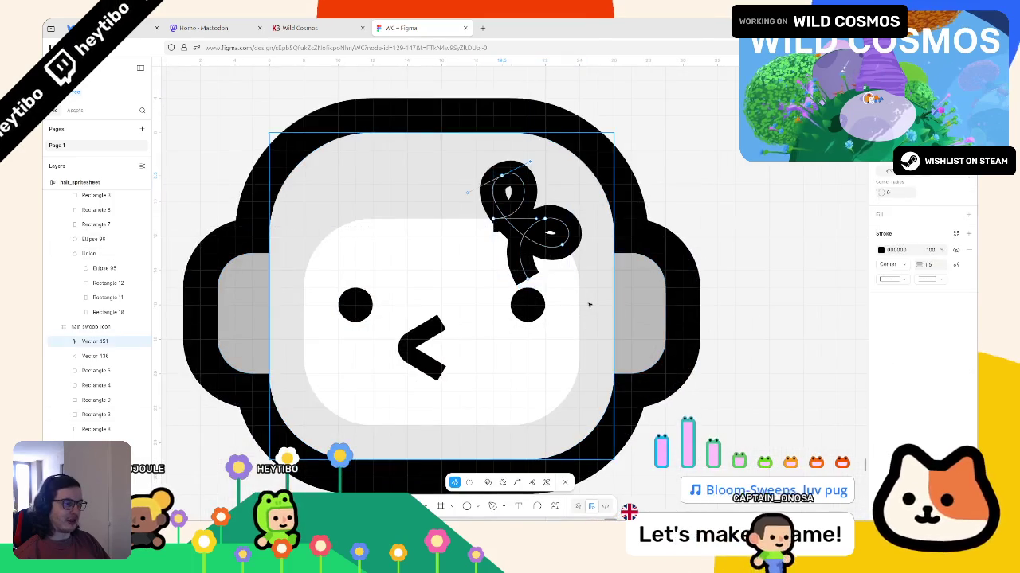
left_click(553, 248)
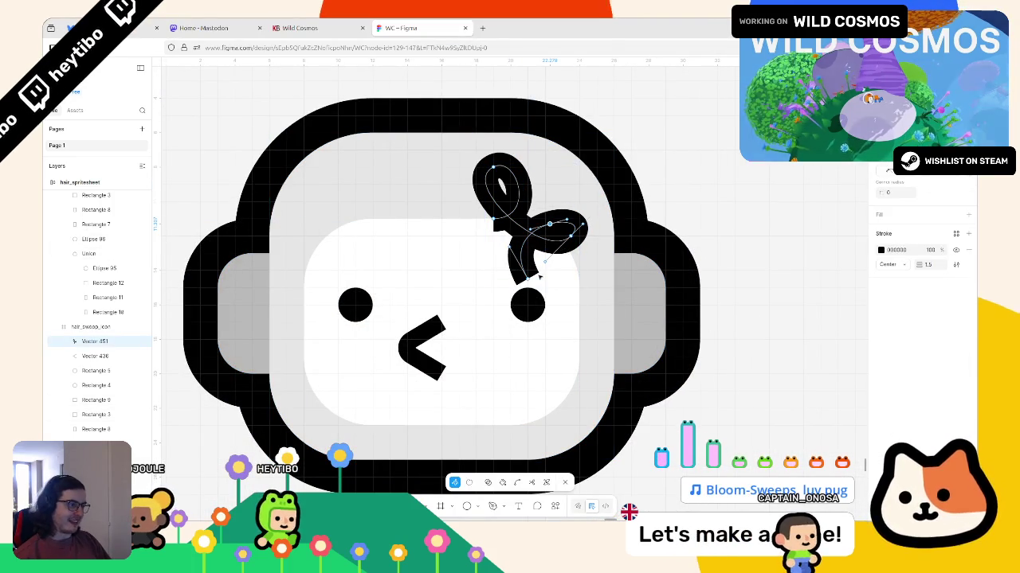
key("BackSpace")
key("BackSpace")
key("BackSpace")
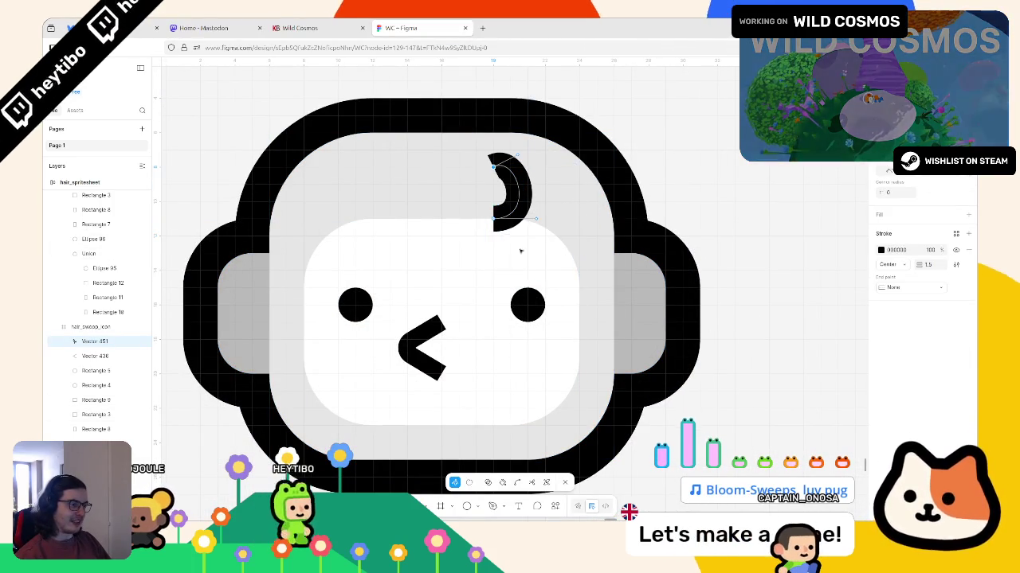
key("BackSpace")
Step: Remove the crescent and draw a new wedge-shaped hair stroke on the forehead
key("ctrl+z")
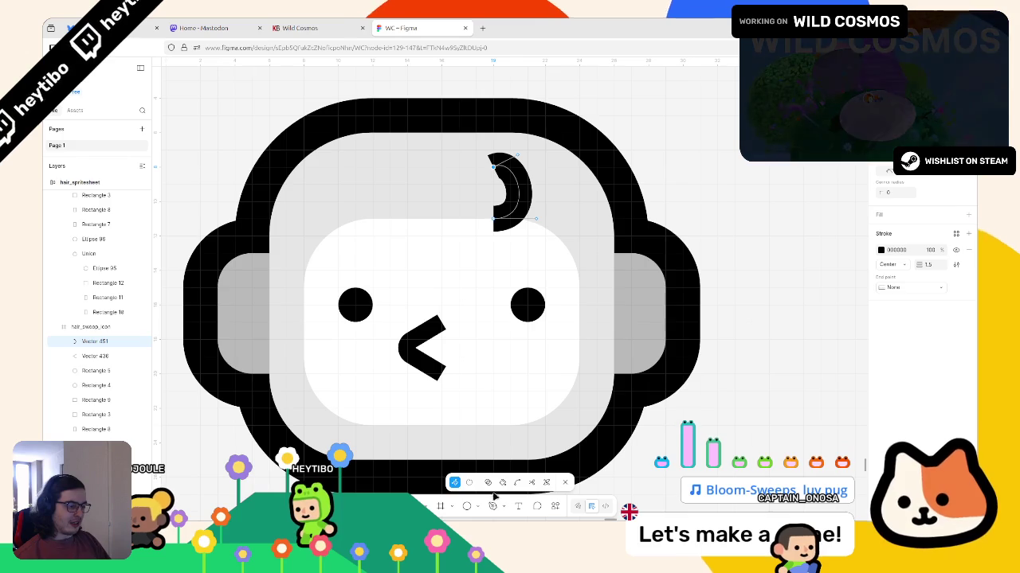
key("BackSpace")
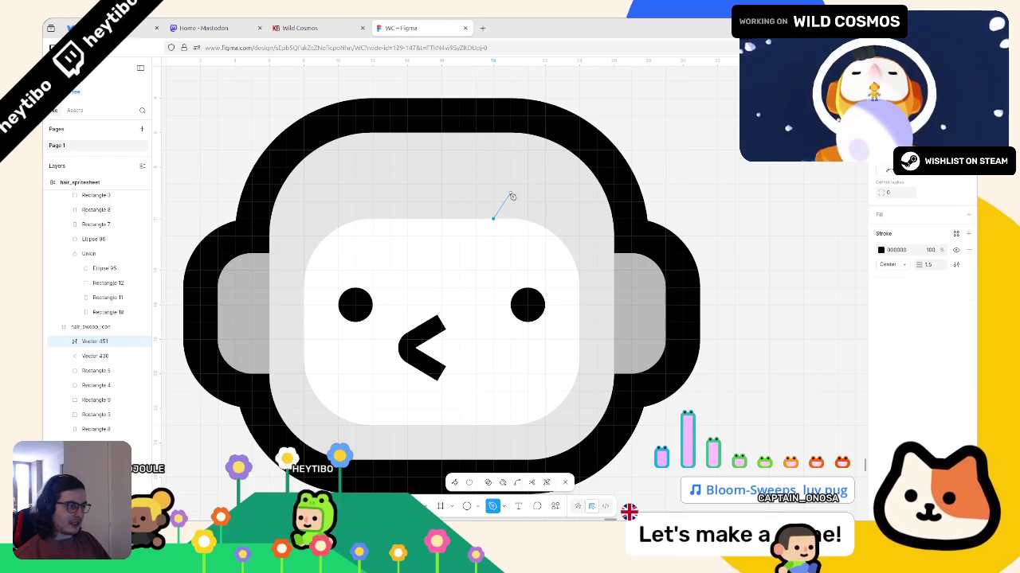
left_click(512, 204)
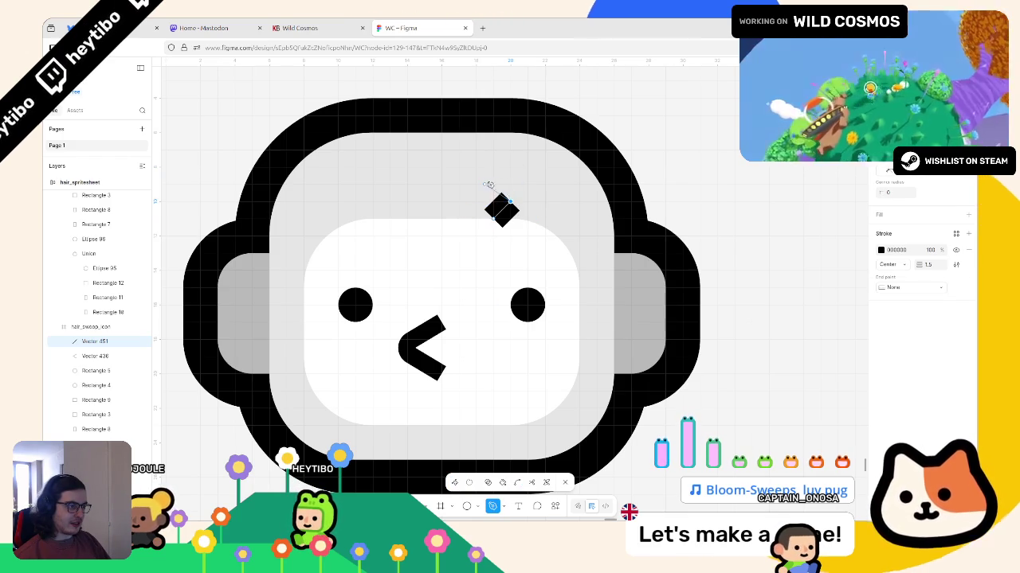
left_click(476, 167)
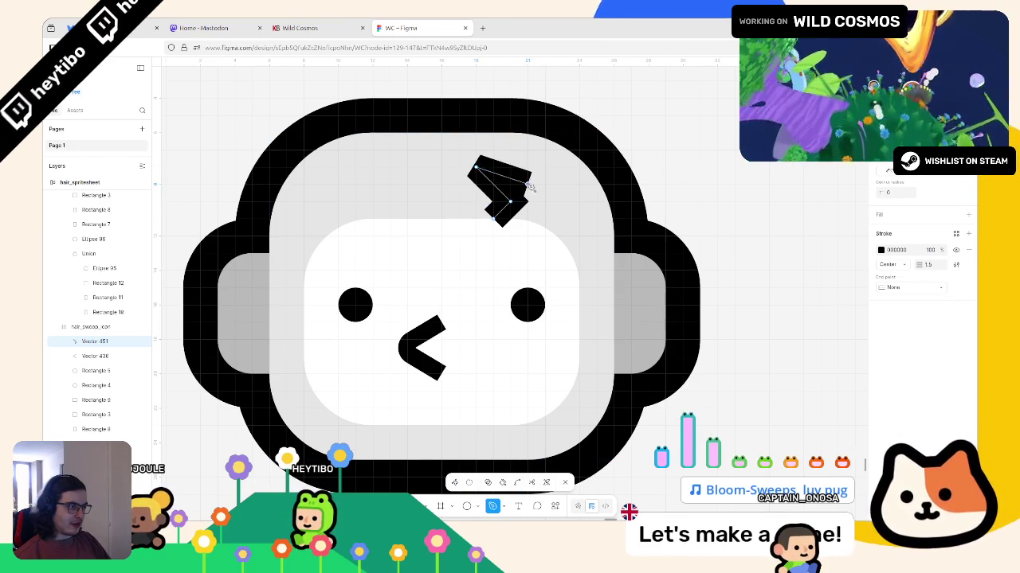
key("ctrl+z")
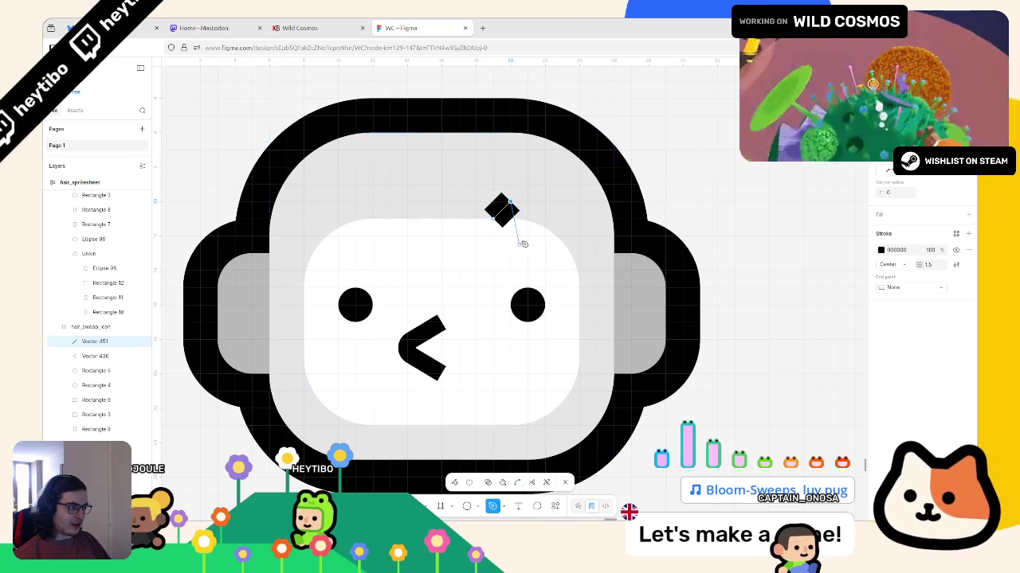
key("ctrl+z")
left_click(492, 219)
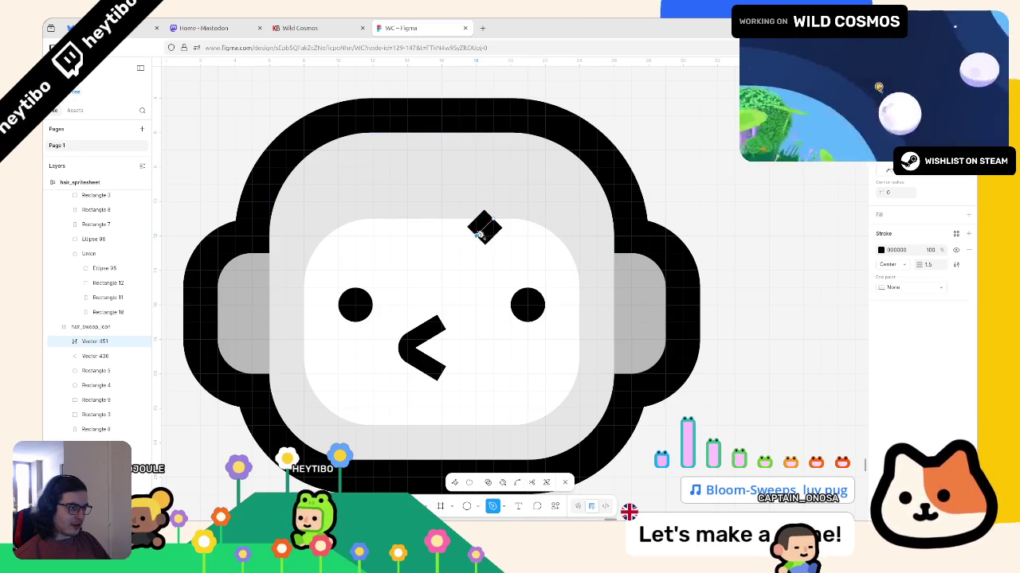
left_click(528, 236)
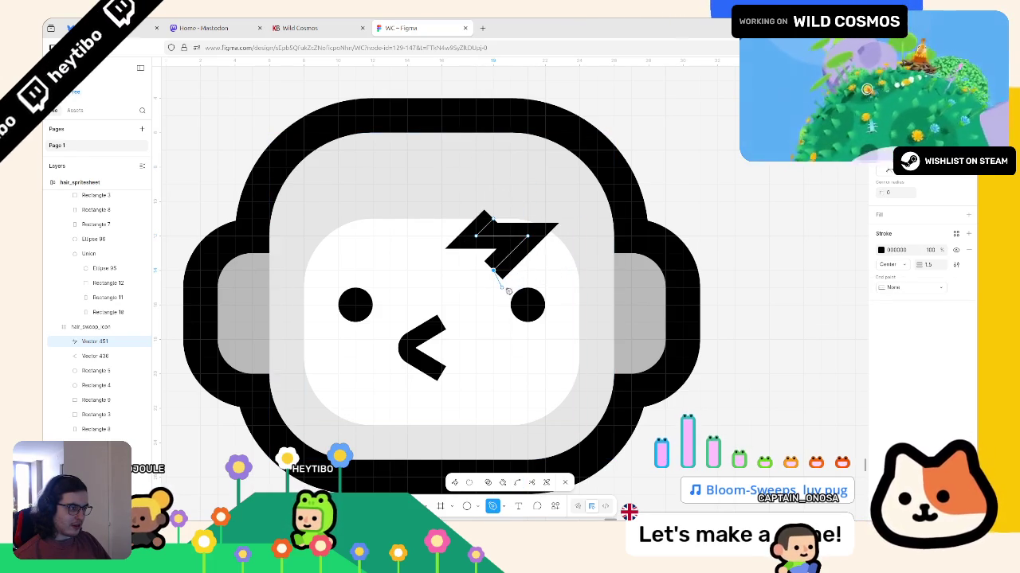
key("Escape")
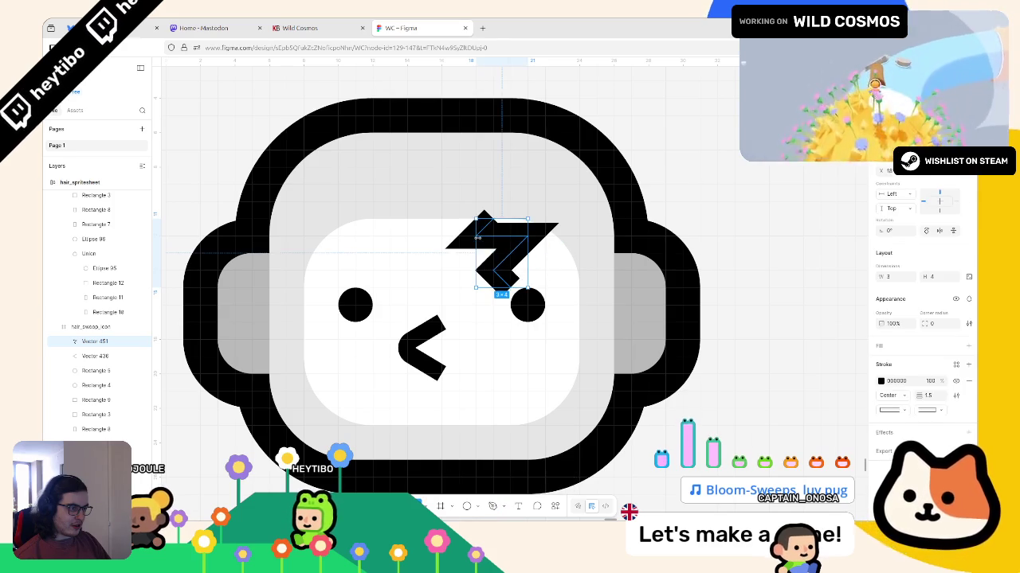
Step: Raise the new stroke's top point and round its left arm into a hook
double_click(479, 231)
mouse_move(506, 239)
left_mouse_down()
mouse_move(510, 194)
mouse_move(501, 193)
mouse_move(507, 201)
left_mouse_up()
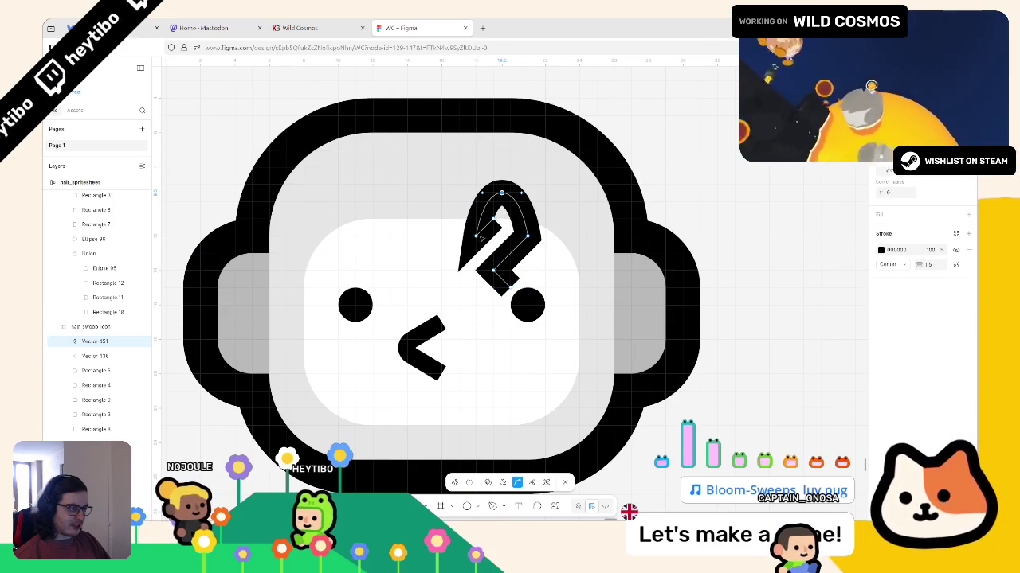
left_click_drag(476, 235, 481, 239)
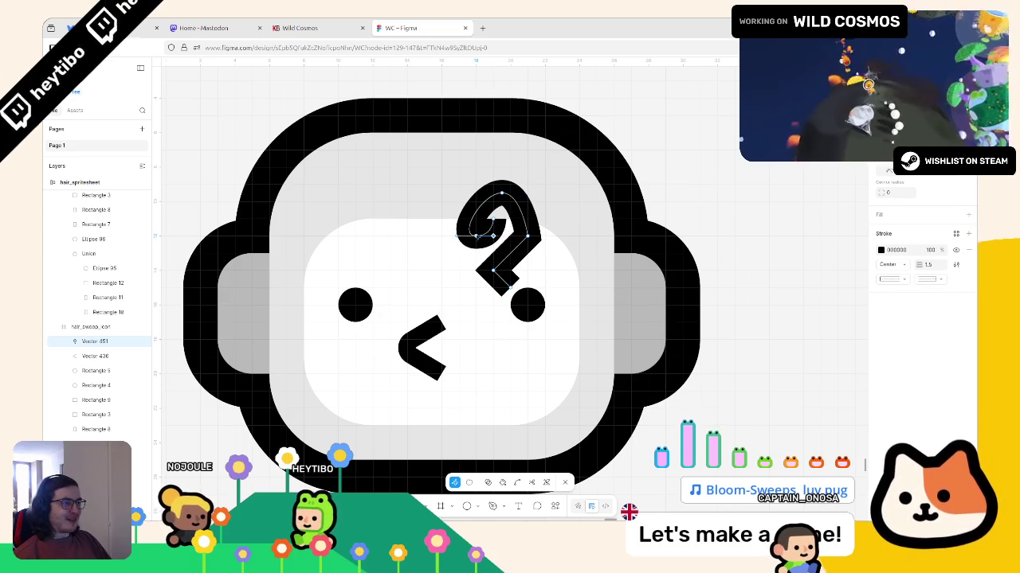
Step: Widen the hair curl's loop to the left and pull it down
left_click_drag(476, 236, 470, 238)
key("Escape")
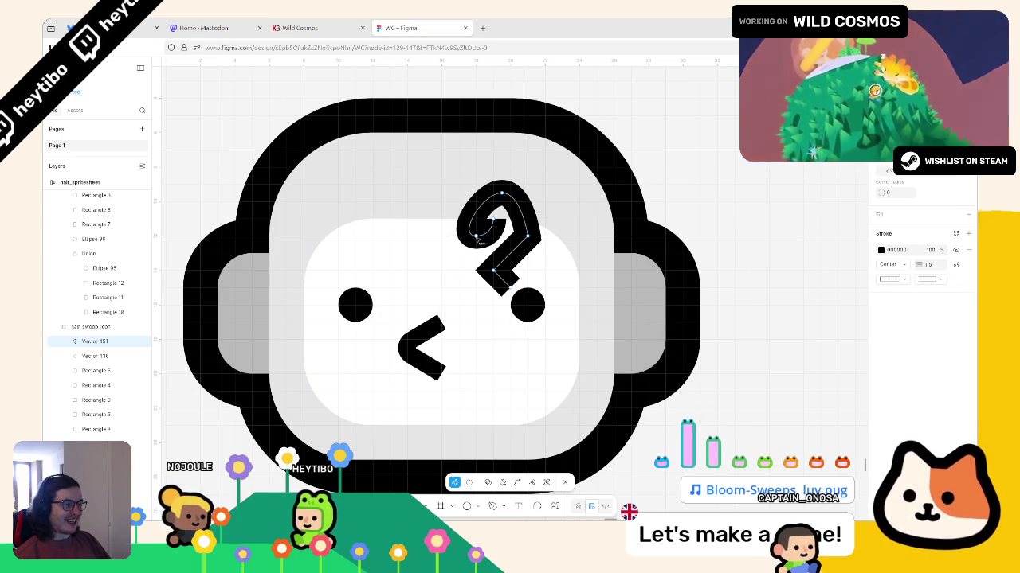
double_click(470, 237)
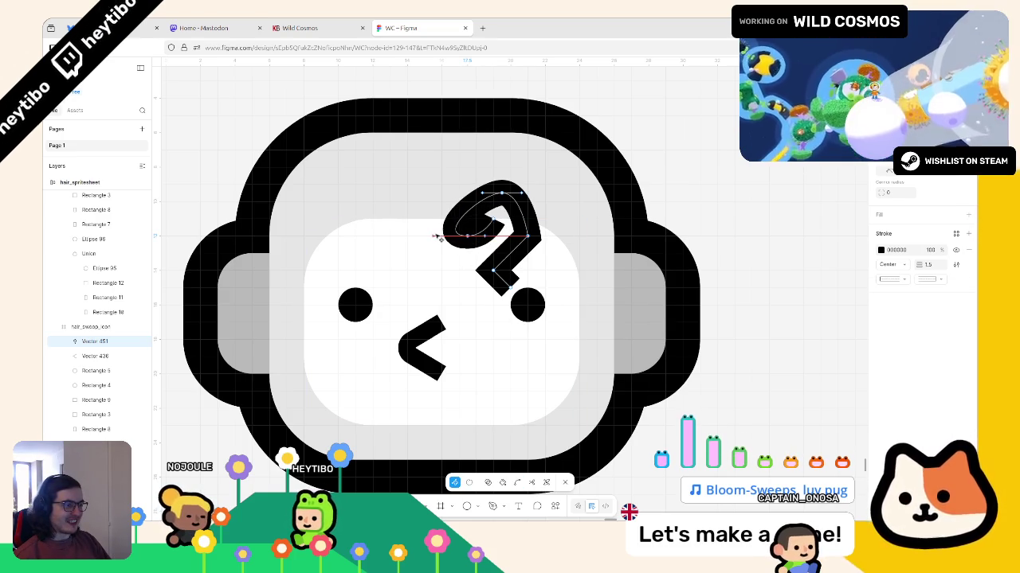
left_click(469, 236, "ctrl")
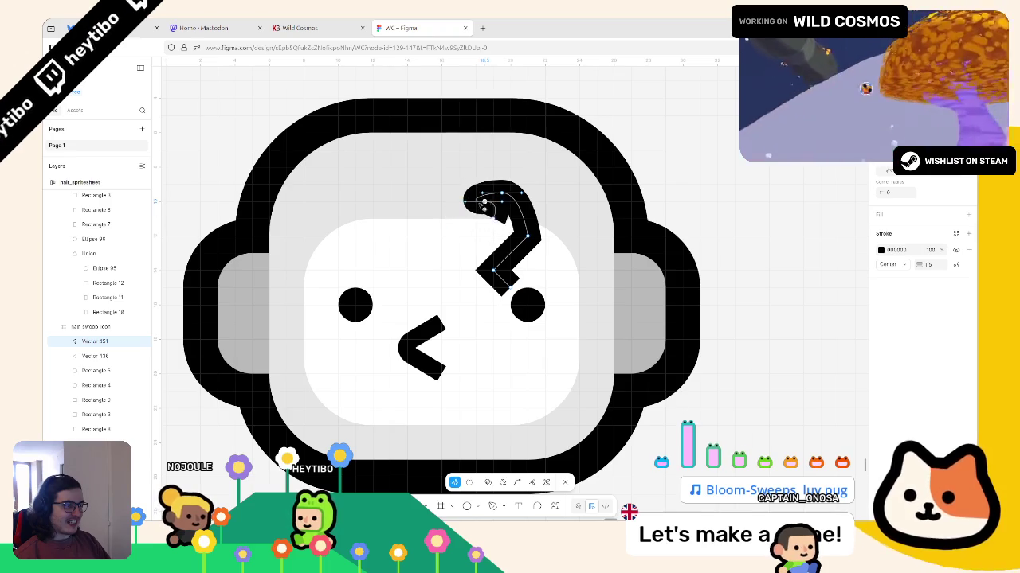
left_click_drag(484, 202, 475, 204)
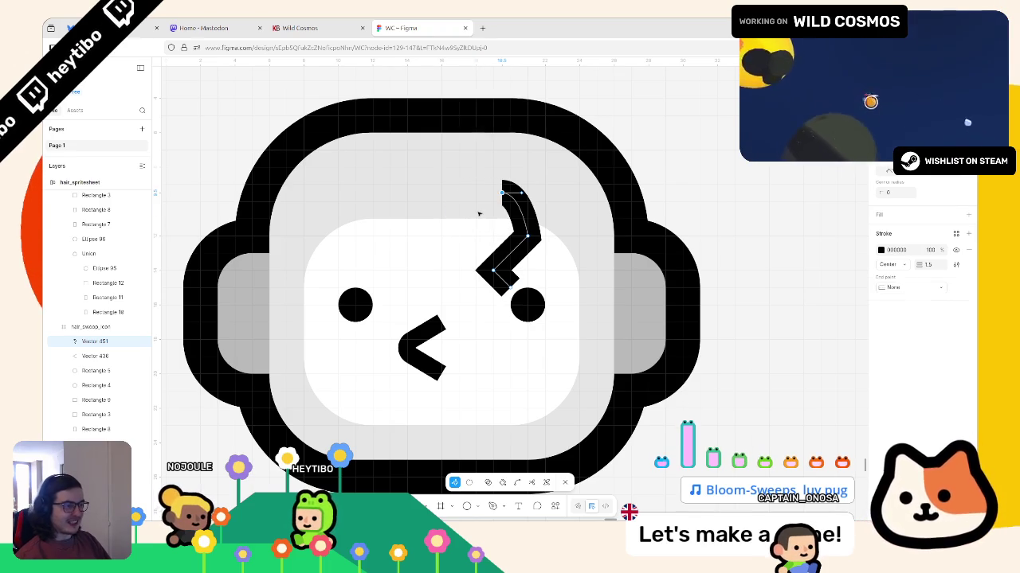
mouse_move(478, 207)
left_mouse_down("ctrl")
mouse_move(493, 235)
mouse_move(491, 216)
left_mouse_up("ctrl")
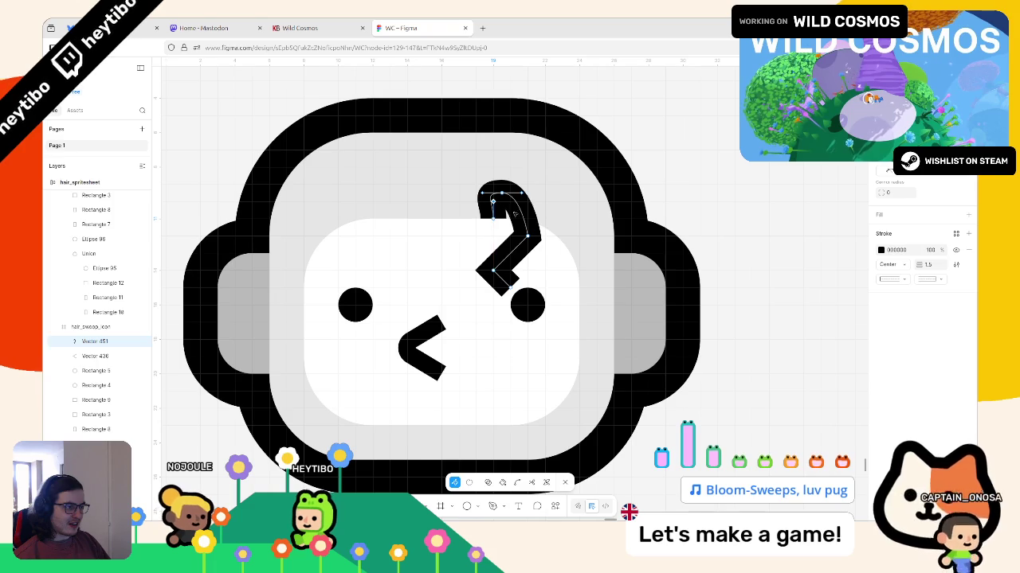
Step: Bulge the curl's top higher, bend its right side out, and reposition the tail and hook end
mouse_move(504, 197)
left_mouse_down()
mouse_move(514, 192)
mouse_move(475, 201)
left_mouse_up()
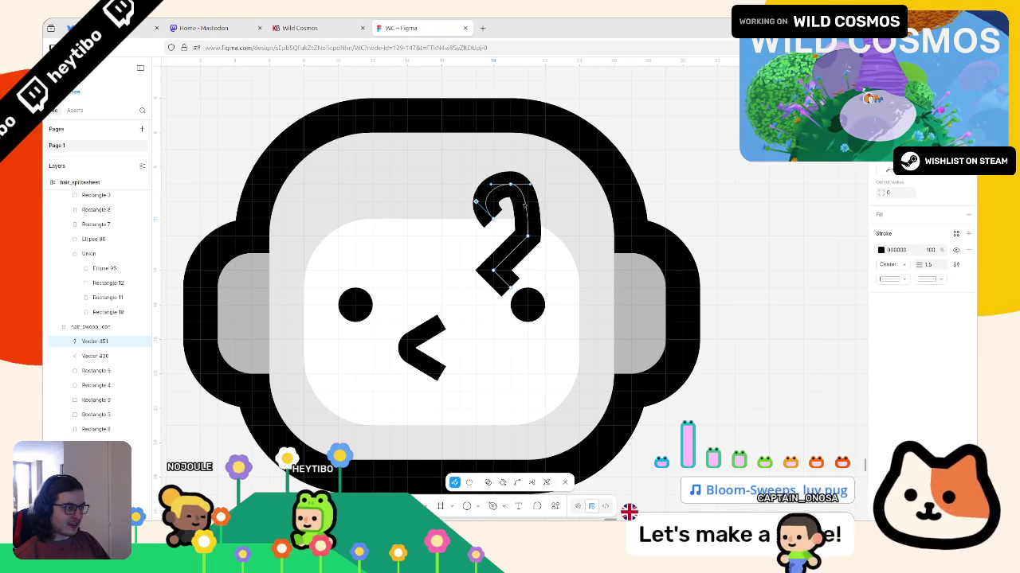
left_click_drag(524, 206, 544, 228, "ctrl")
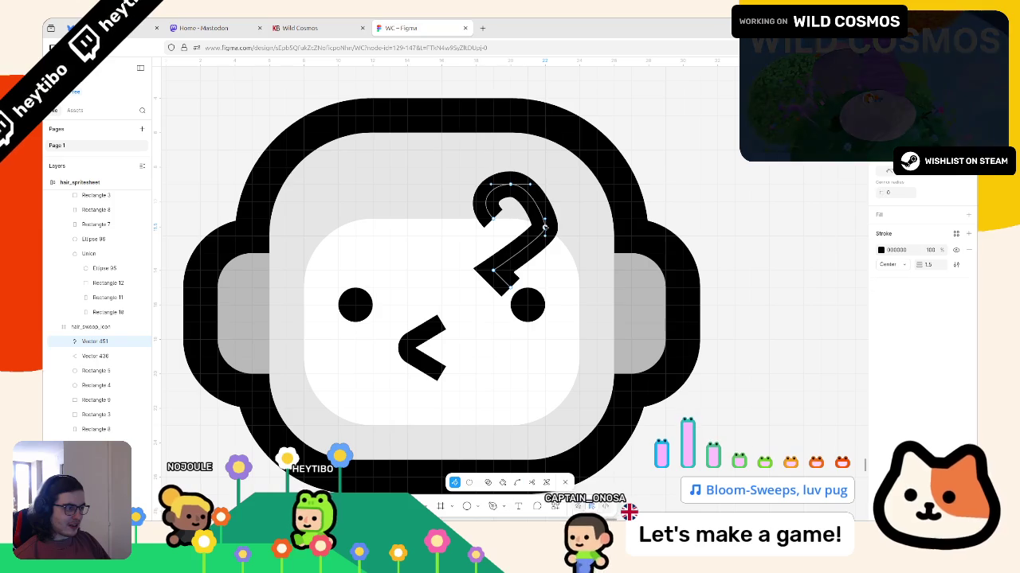
left_click(545, 231)
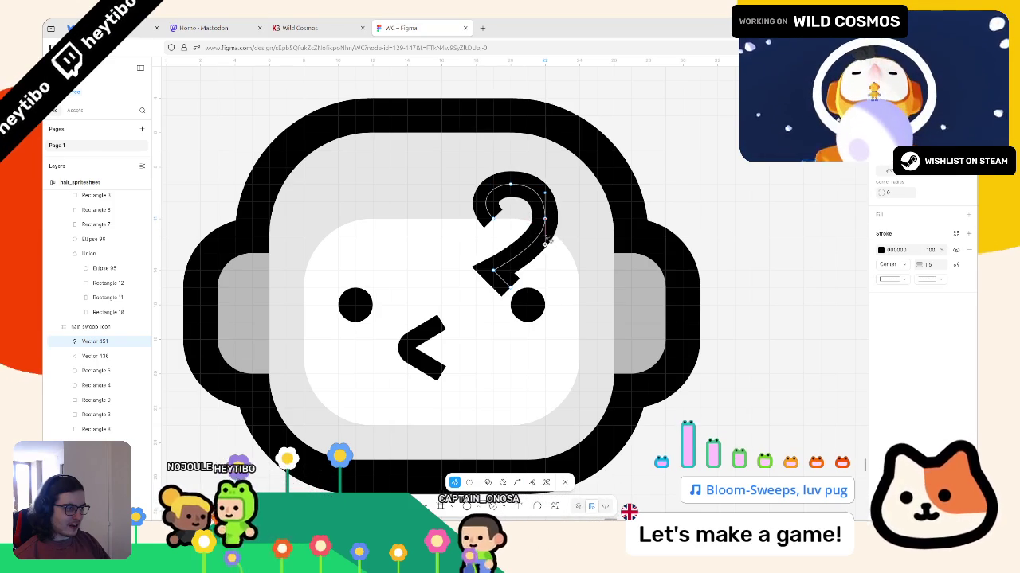
mouse_move(547, 243)
left_mouse_down()
mouse_move(520, 237)
mouse_move(494, 255)
mouse_move(494, 237)
left_mouse_up()
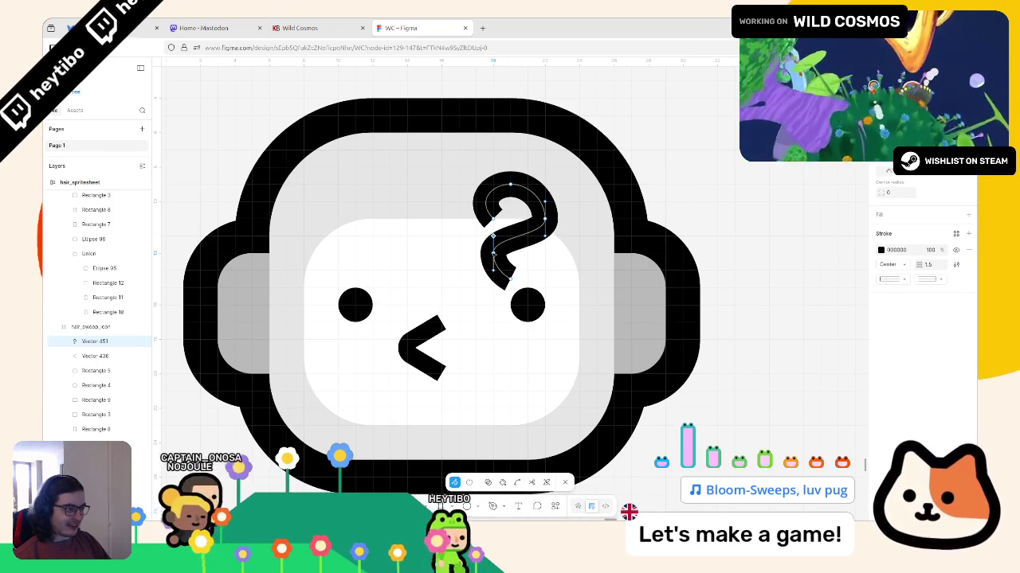
left_click(513, 277)
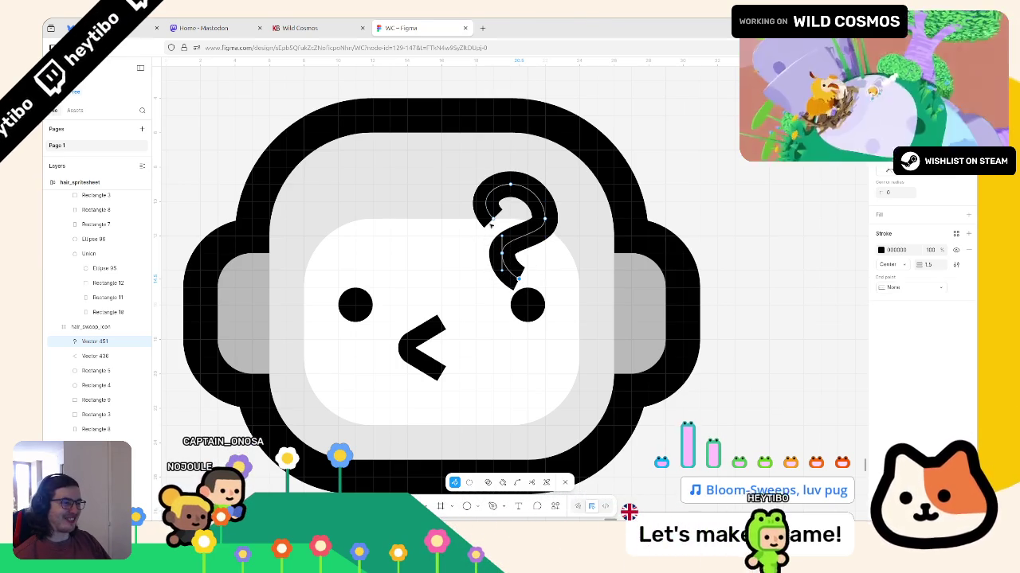
mouse_move(491, 225)
left_mouse_down()
mouse_move(495, 214)
mouse_move(478, 230)
left_mouse_up()
key("v")
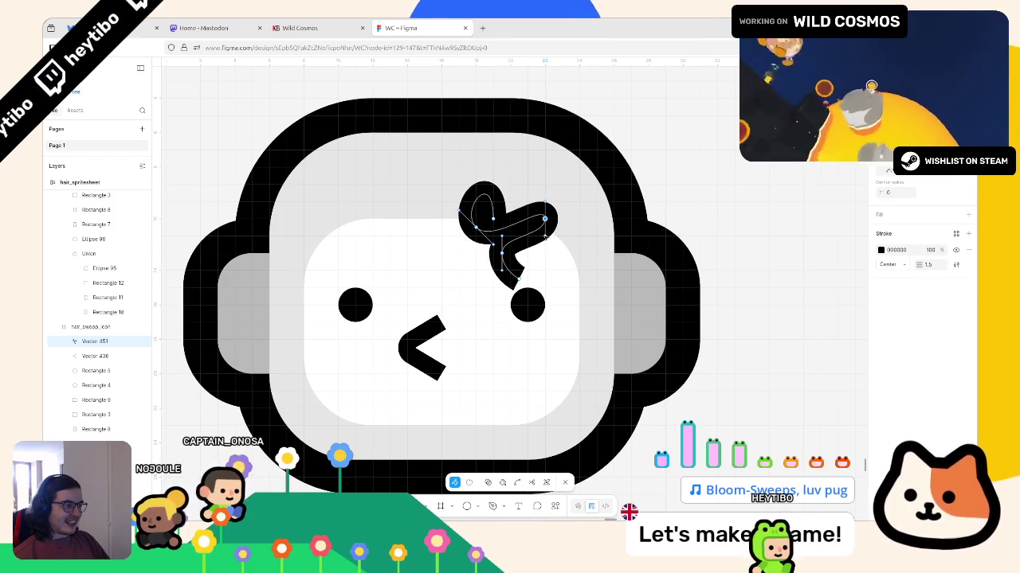
Step: Enlarge the hair's right lobe and widen its left loop
left_click(565, 243)
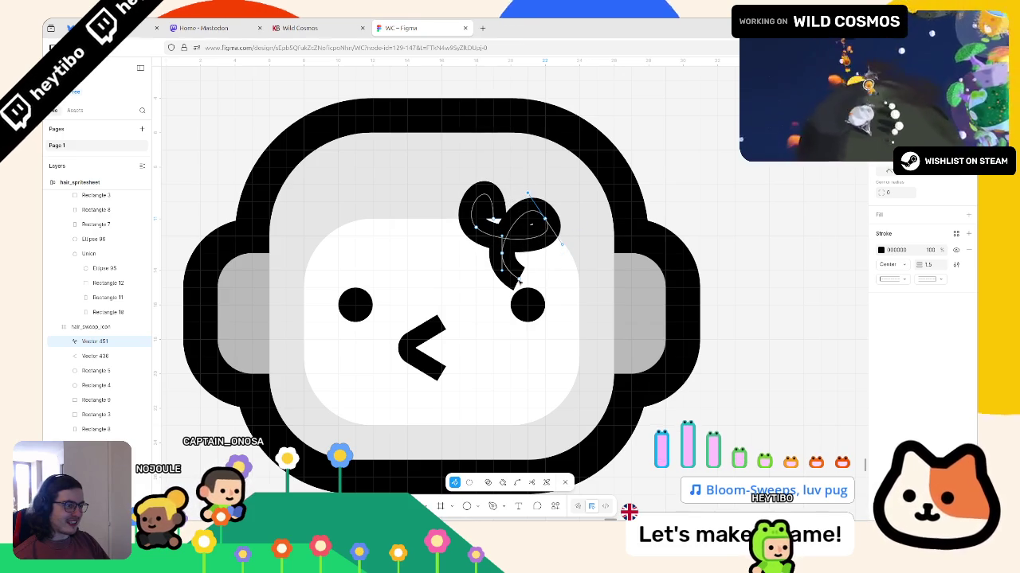
key("Escape")
double_click(525, 243)
mouse_move(548, 218)
left_mouse_down()
mouse_move(546, 237)
mouse_move(571, 219)
left_mouse_up()
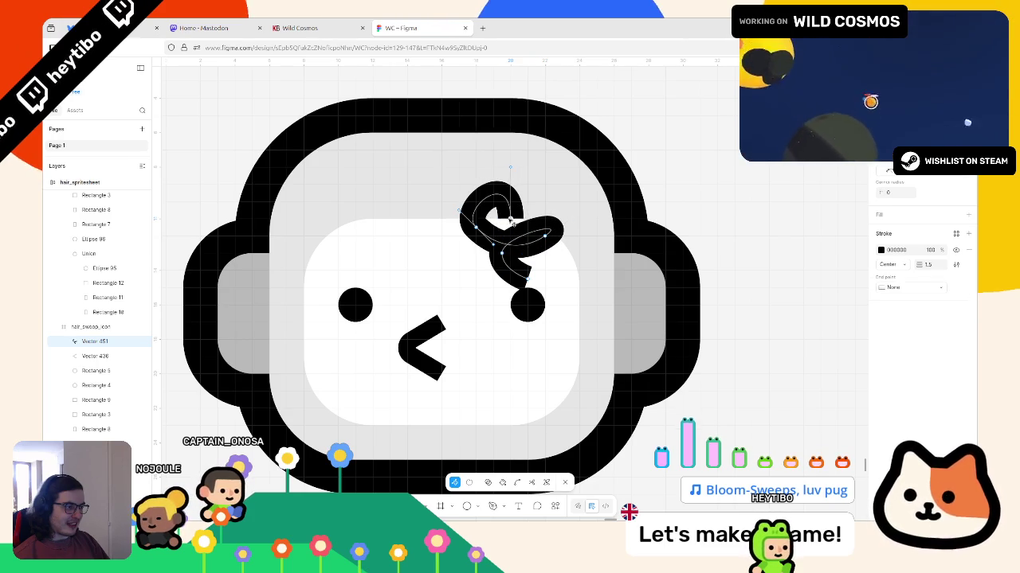
mouse_move(493, 216)
left_mouse_down()
mouse_move(468, 228)
mouse_move(460, 205)
left_mouse_up()
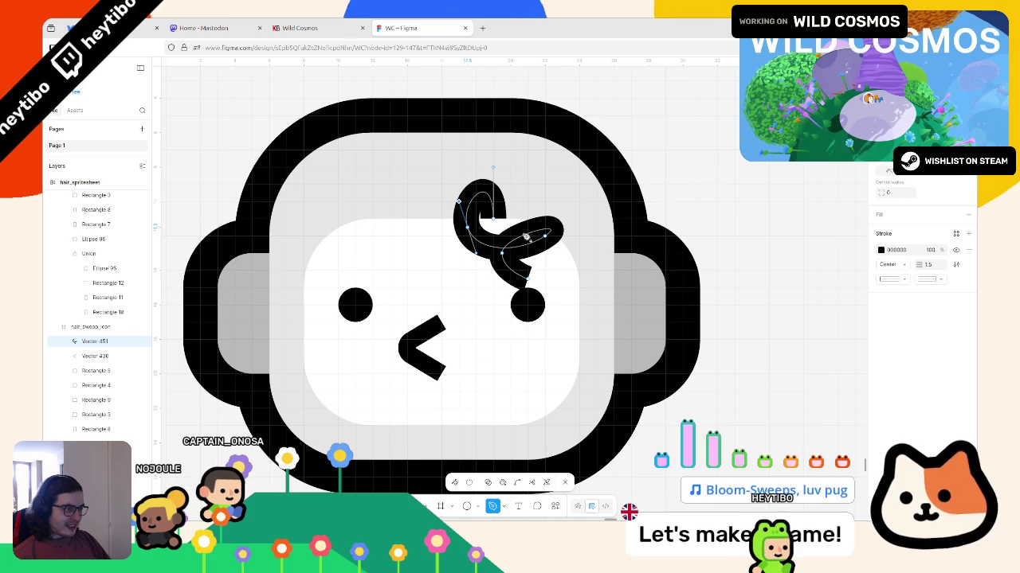
key("Escape")
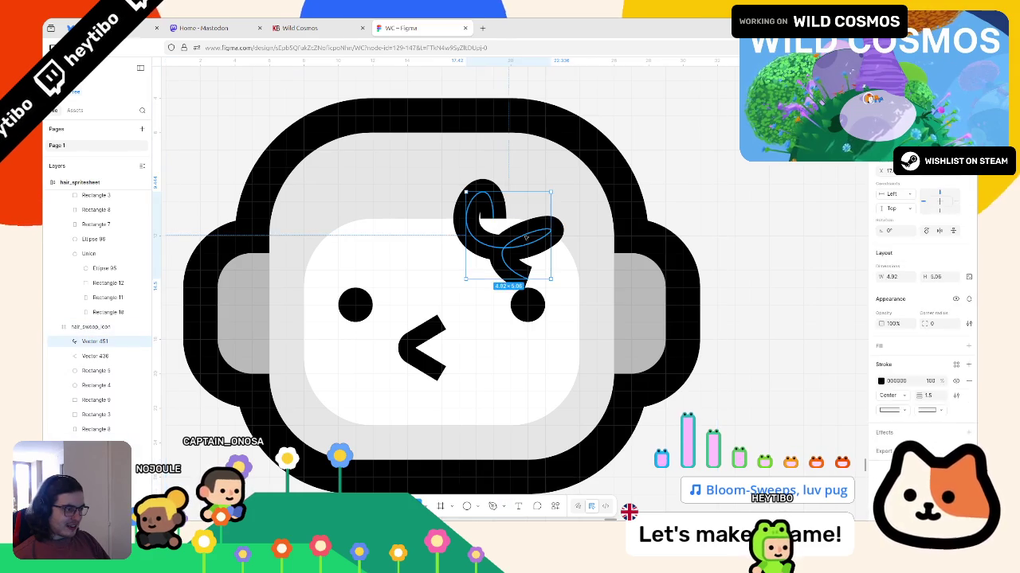
key("Return")
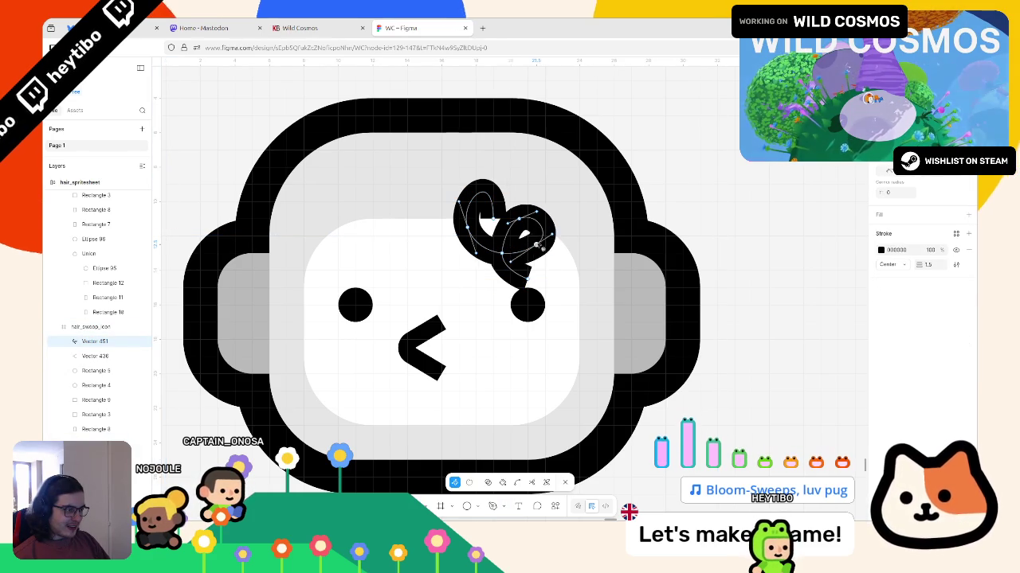
left_click_drag(540, 227, 549, 232)
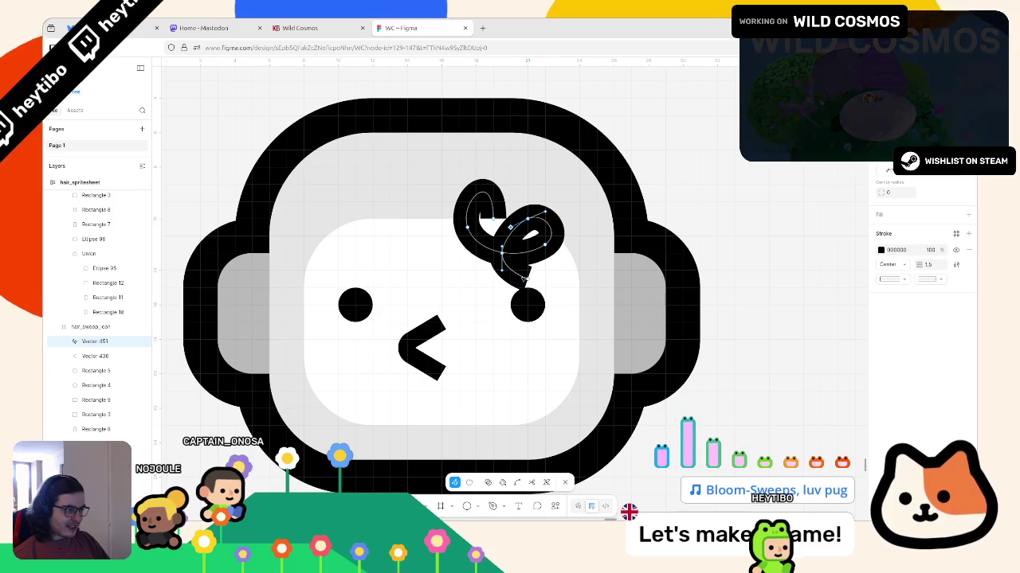
Step: Round out and enlarge the top loop of the hair curl
key("ctrl")
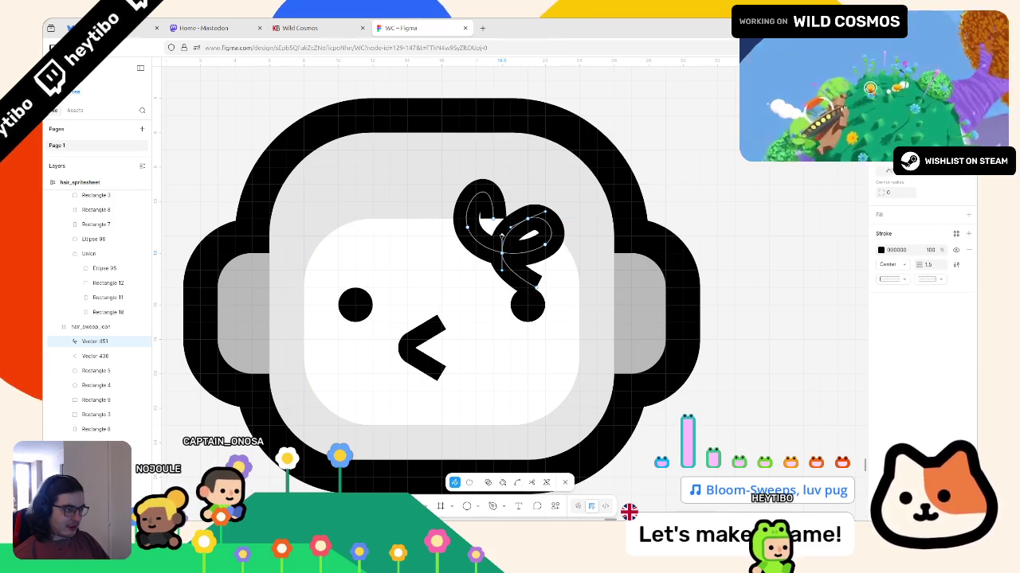
left_click(504, 190)
left_click_drag(502, 186, 481, 204)
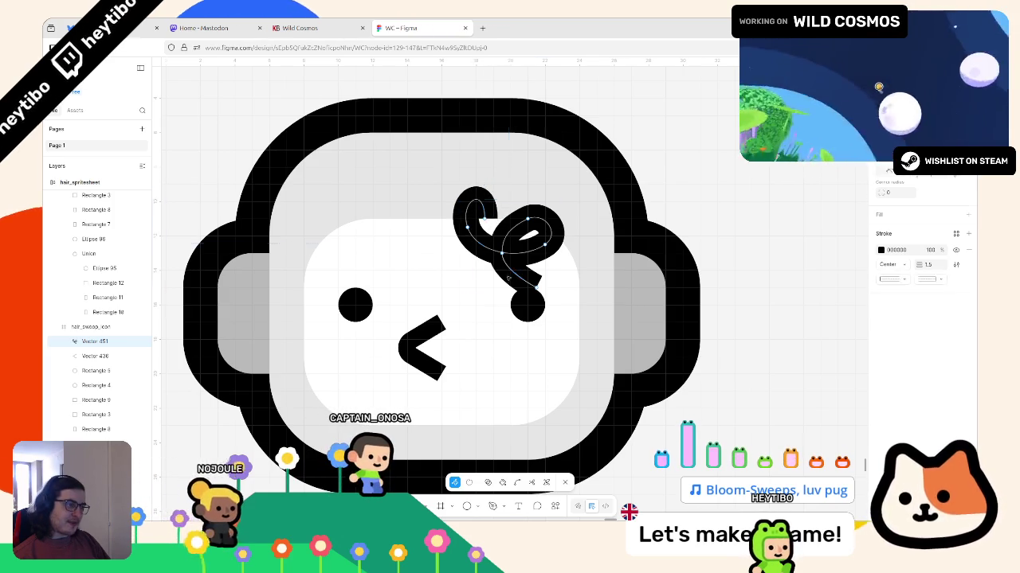
key("Escape")
key("p")
scroll(538, 223, "up", 5, "ctrl")
Step: Smooth the loop's points and handles into an e-shaped coil, then finish editing and zoom out
left_click_drag(522, 227, 503, 233)
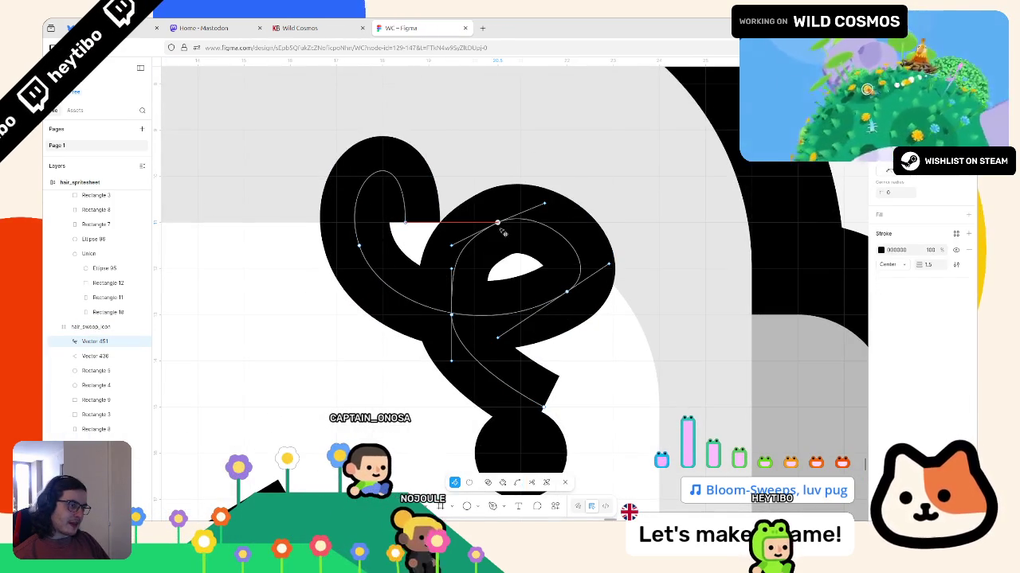
left_click_drag(544, 204, 540, 199)
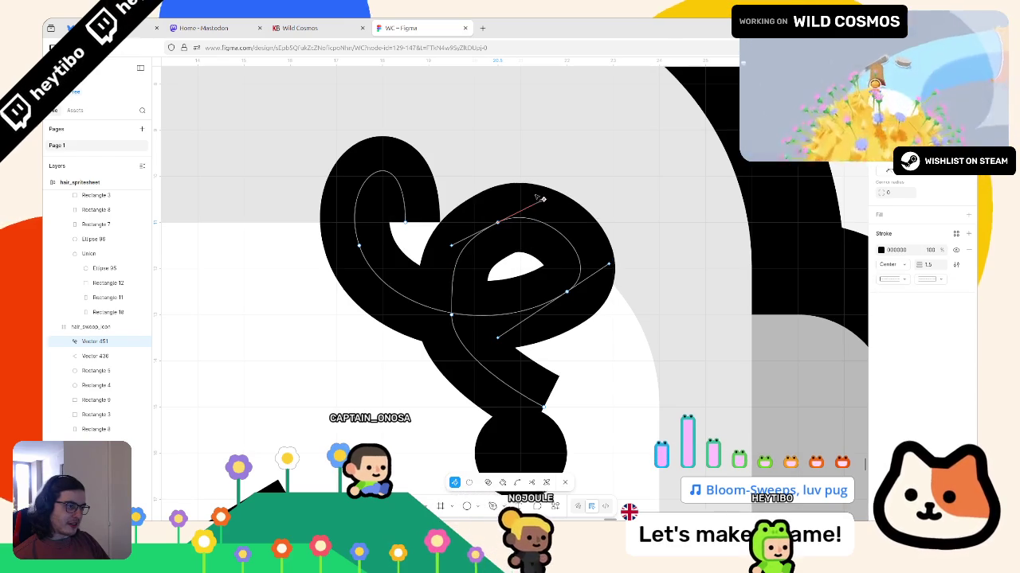
left_click_drag(451, 245, 452, 268)
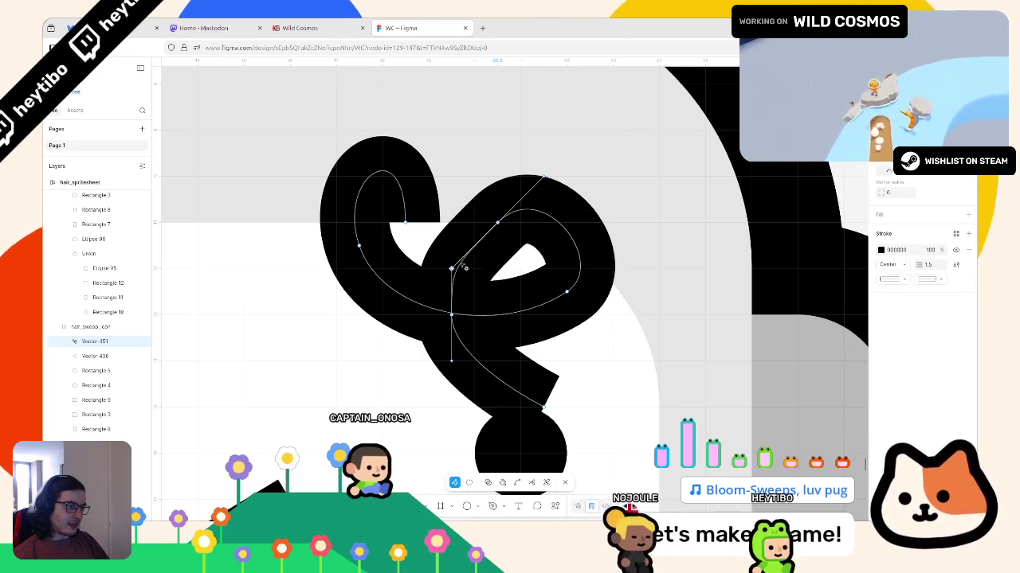
key("ctrl+z")
left_click_drag(566, 291, 543, 292)
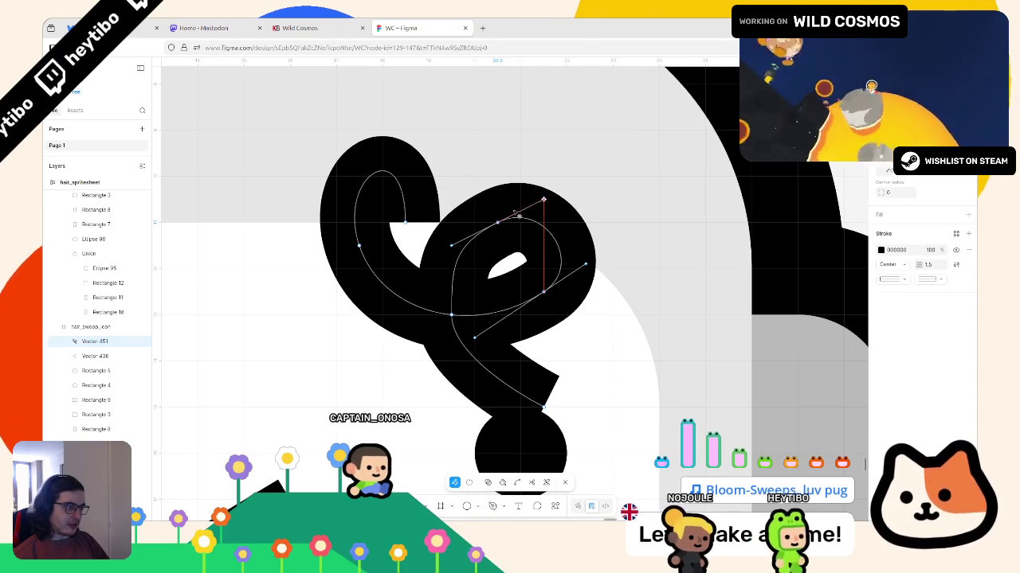
left_click_drag(545, 206, 562, 187)
key("Escape")
scroll(562, 186, "down", 2, "ctrl")
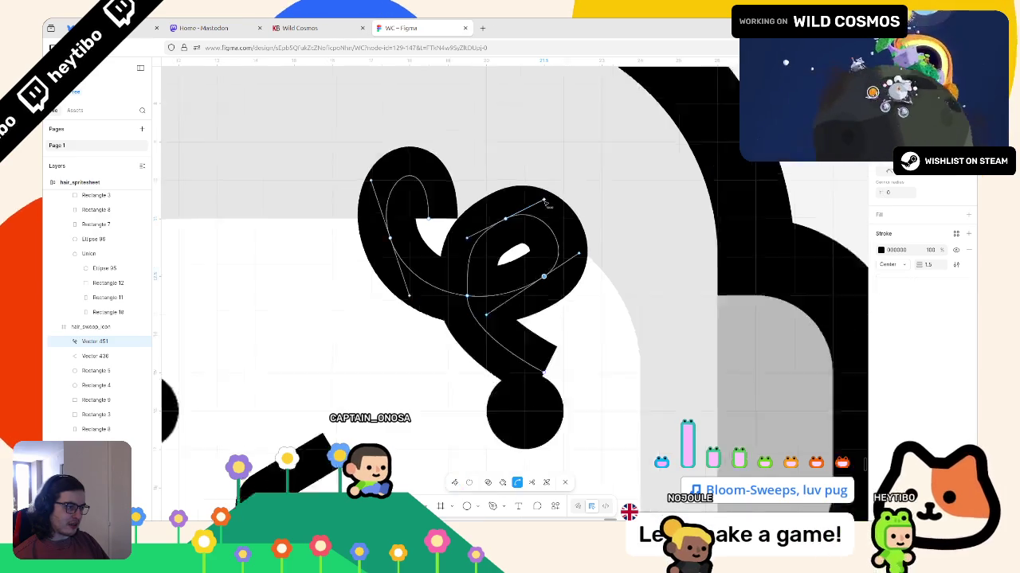
scroll(563, 186, "down", 4, "ctrl")
scroll(626, 271, "down", 3, "ctrl")
scroll(627, 271, "down", 5, "ctrl")
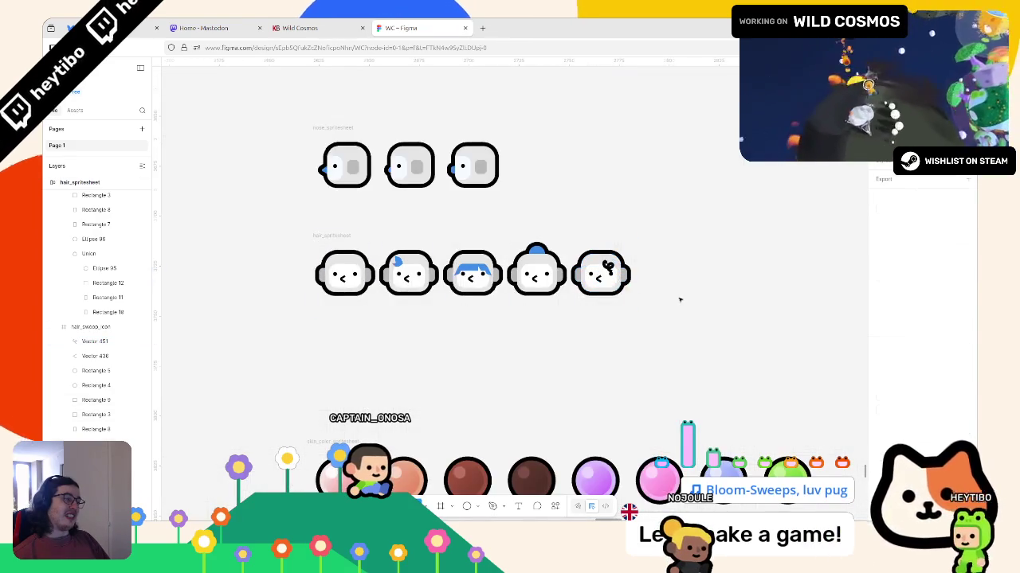
Step: Recolour the fifth head's curly hair stroke with the blue sampled from another head's hair
left_click(674, 296)
scroll(674, 296, "down", 2, "ctrl")
scroll(576, 261, "up", 10, "ctrl")
left_click(575, 261)
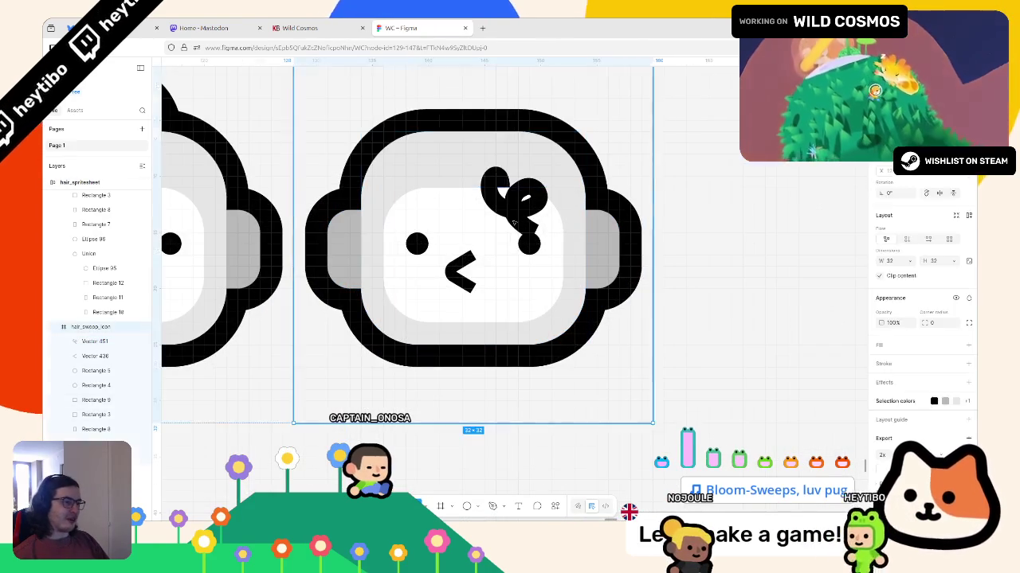
left_click(513, 191)
left_click(880, 381)
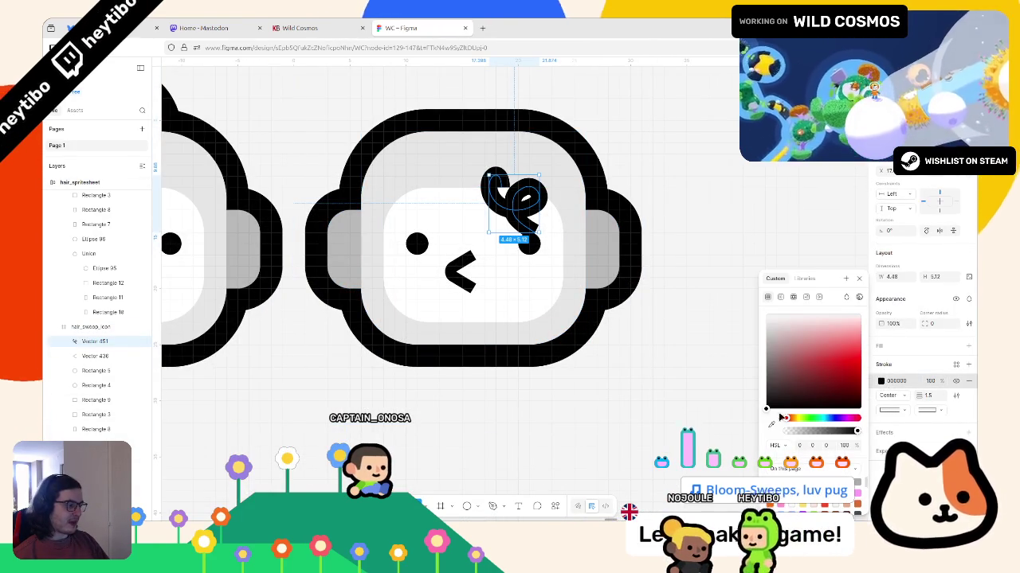
left_click(771, 424)
scroll(467, 311, "down", 3, "ctrl")
scroll(283, 241, "up", 3, "ctrl")
left_click(283, 240)
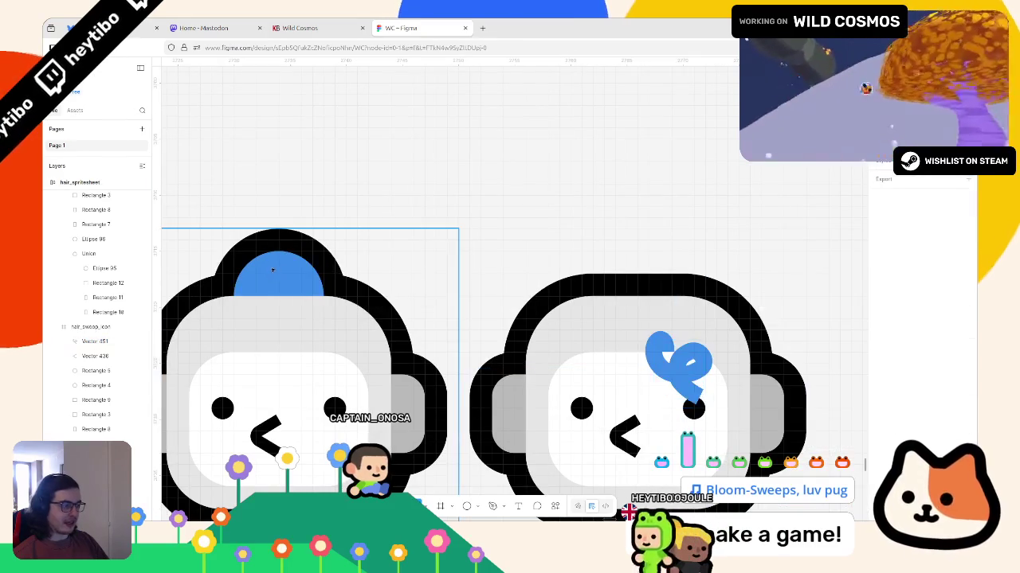
scroll(616, 428, "down", 2, "ctrl")
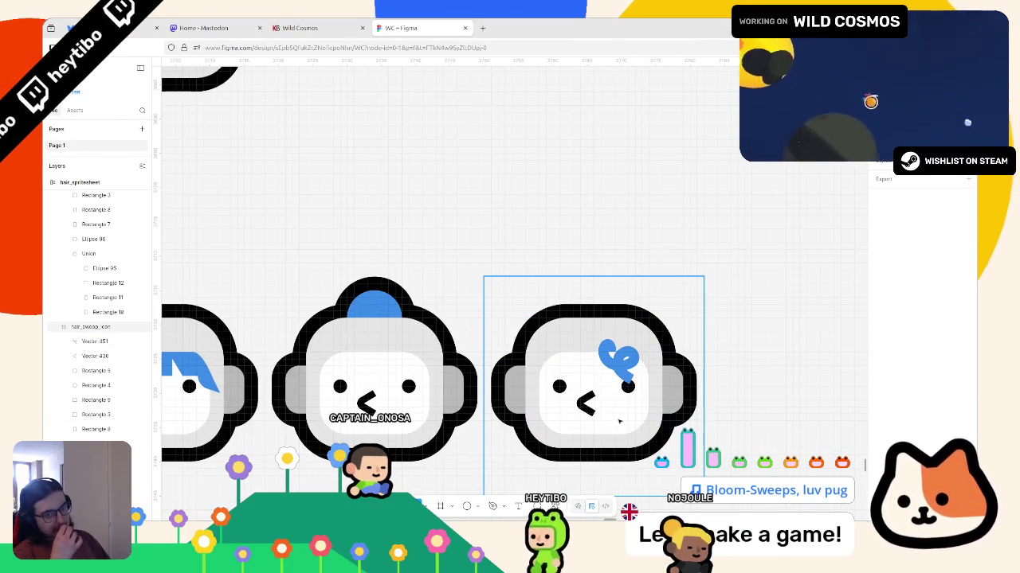
key("Escape")
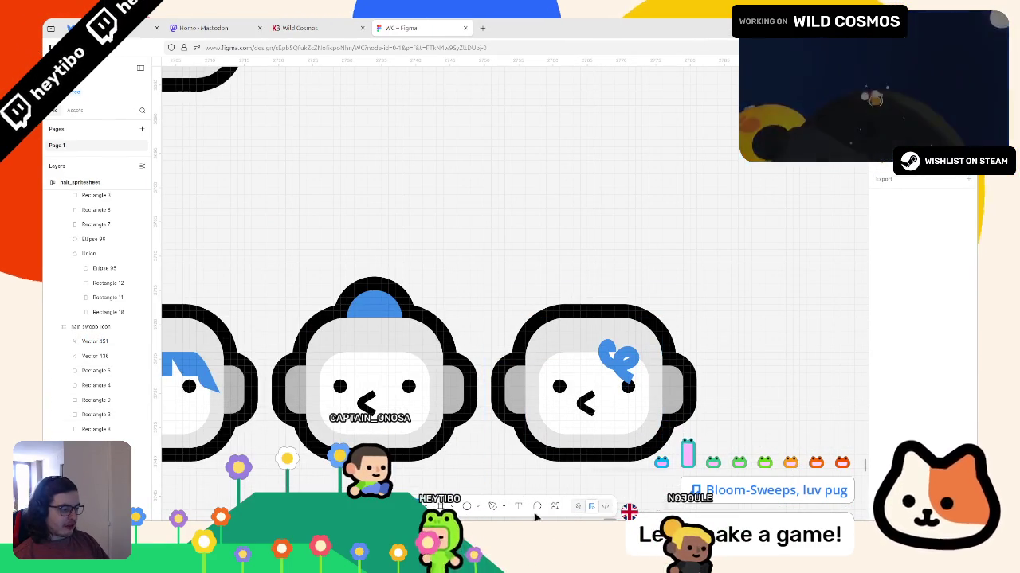
Step: Launch PureRef from the desktop application launcher
key("super")
type("pureref")
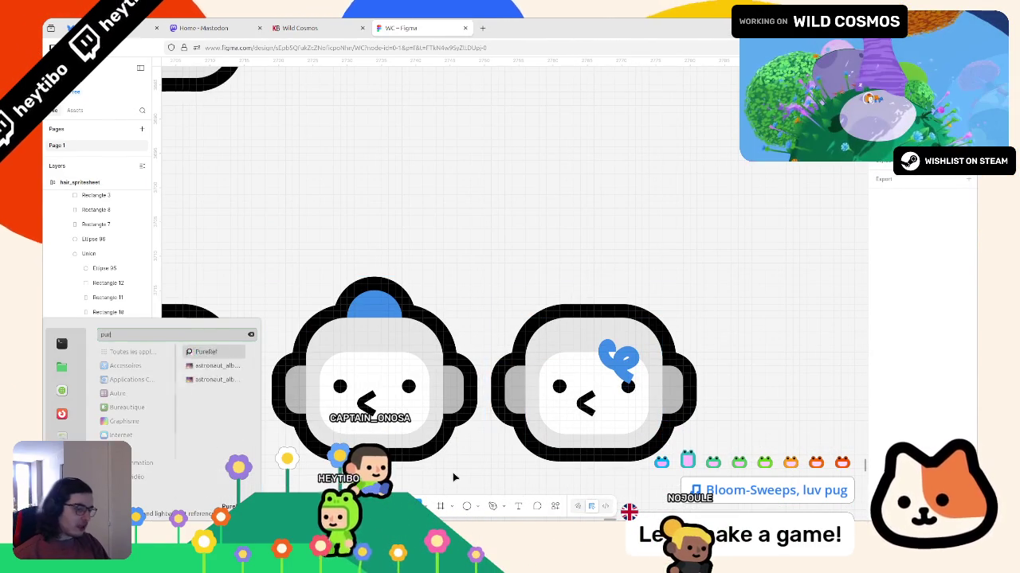
key("Return")
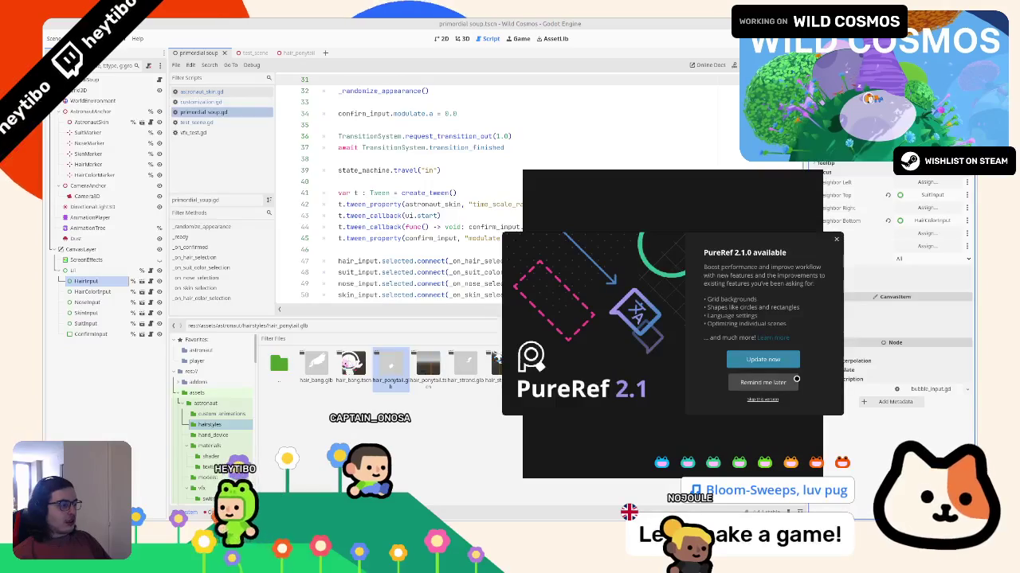
Step: Dismiss the PureRef 2.1 update notice and return to the Figma hair sprite sheet
key("Escape")
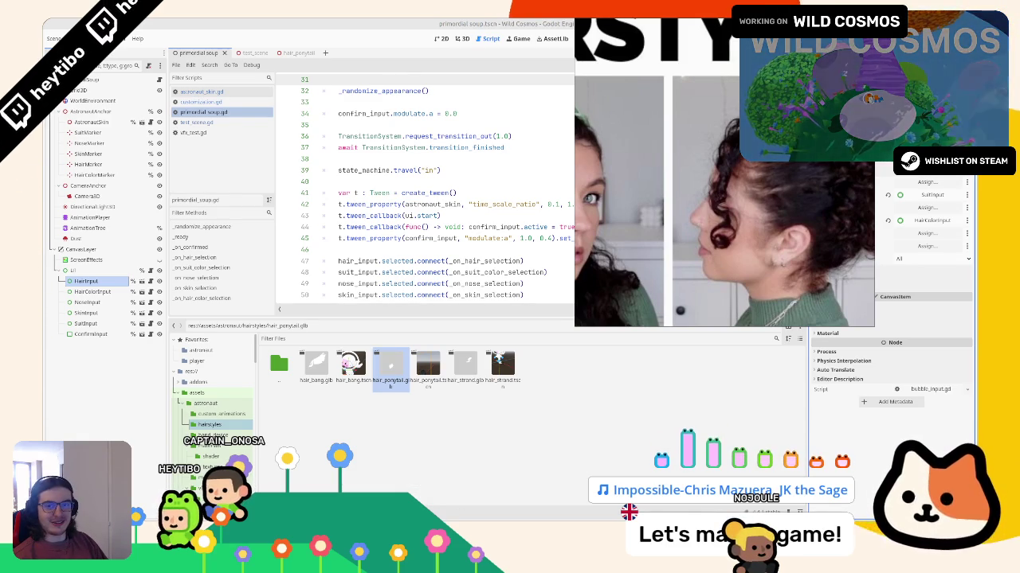
key("alt+Tab")
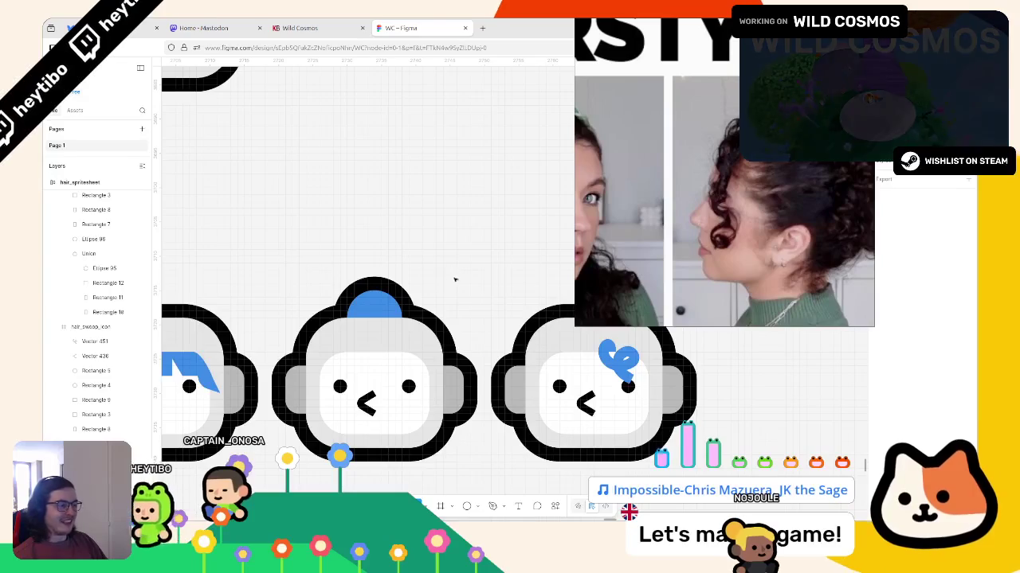
Step: Select the blue curly hair vector and pull its top loop upward
scroll(423, 293, "right", 2)
scroll(424, 293, "right", 2)
scroll(342, 340, "up", 3, "ctrl")
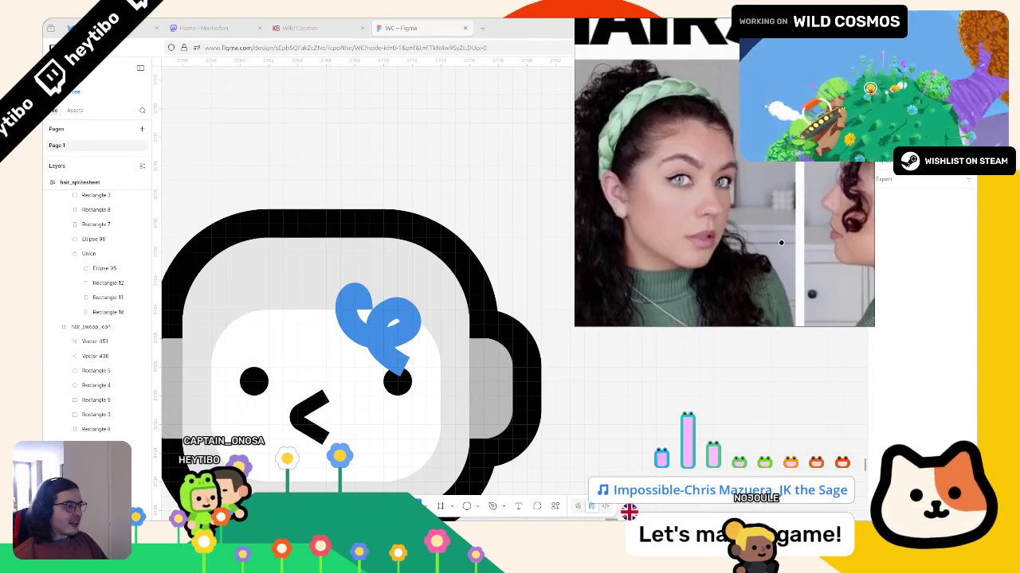
scroll(357, 271, "down", 5, "ctrl")
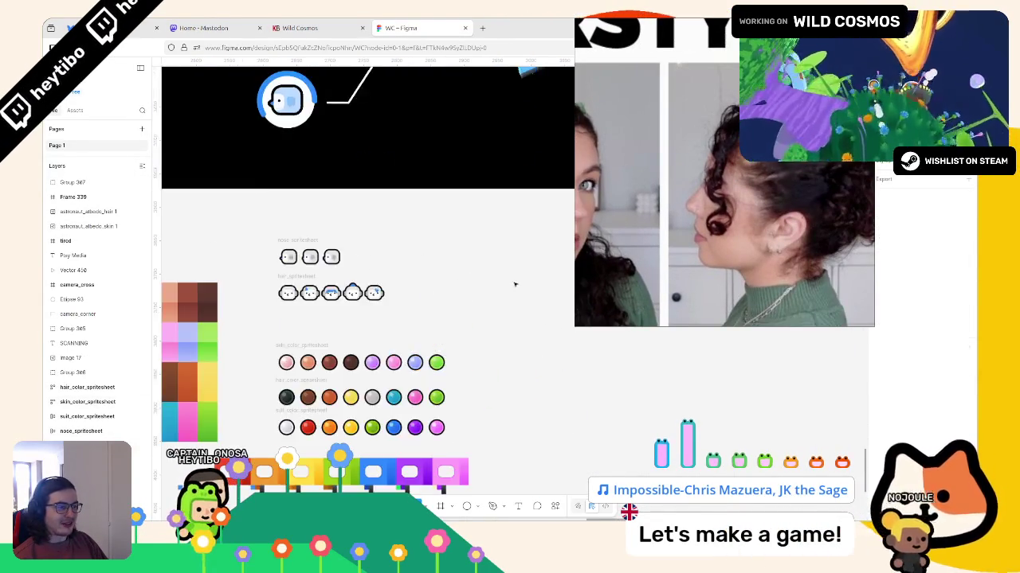
scroll(391, 303, "up", 6, "ctrl")
left_click(385, 277, "ctrl")
scroll(387, 263, "up", 3, "ctrl")
scroll(387, 263, "up", 2, "ctrl")
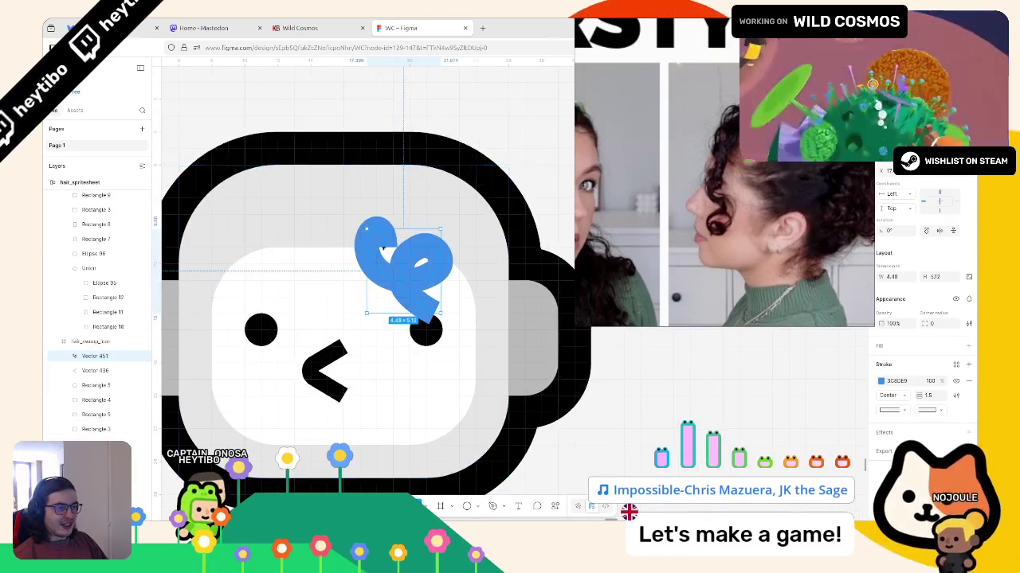
scroll(386, 263, "up", 3, "ctrl")
double_click(386, 252)
left_click_drag(386, 251, 397, 197)
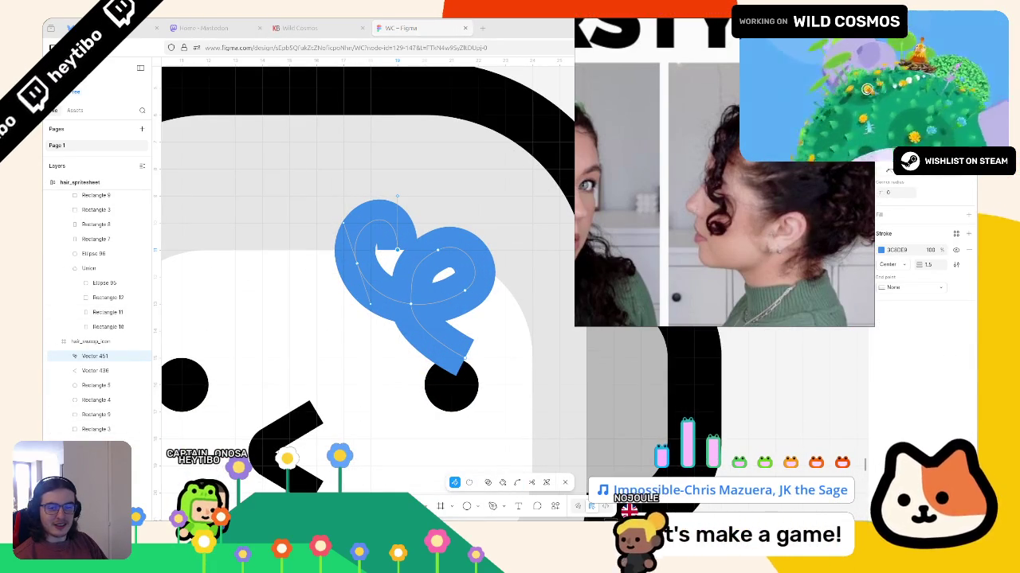
Step: Reshape the curl's top, right and lower loops, restoring the accidentally deleted tail
left_click_drag(357, 264, 343, 263)
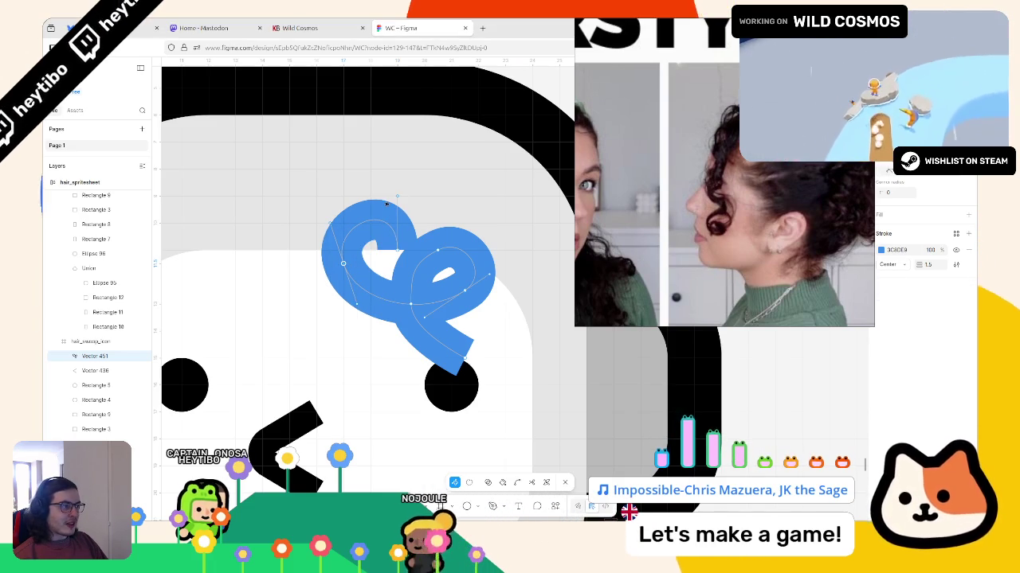
key("ctrl+z")
left_click_drag(397, 195, 397, 210)
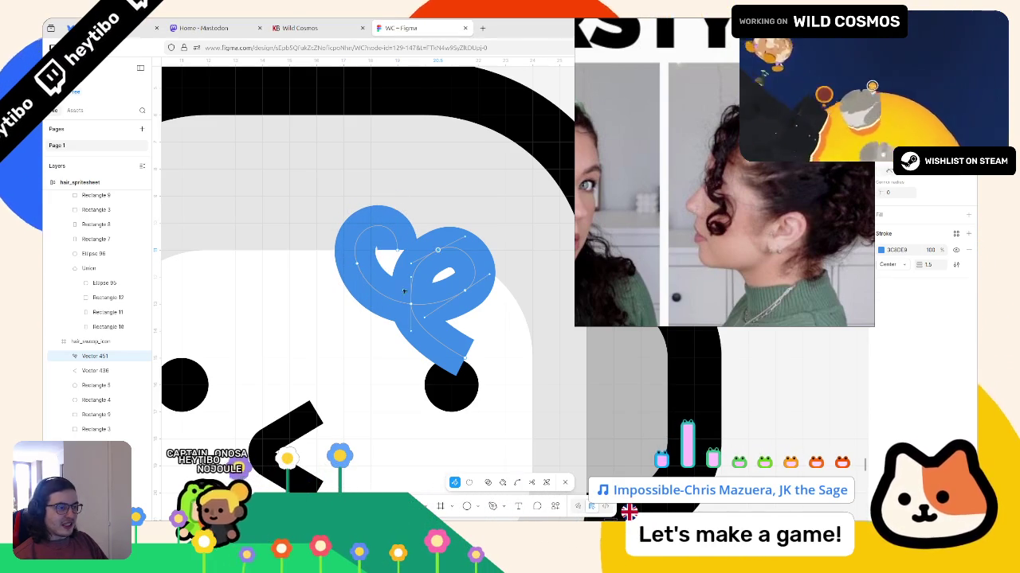
mouse_move(371, 302)
left_mouse_down()
mouse_move(391, 280)
mouse_move(411, 317)
left_mouse_up()
left_click_drag(438, 253, 471, 312)
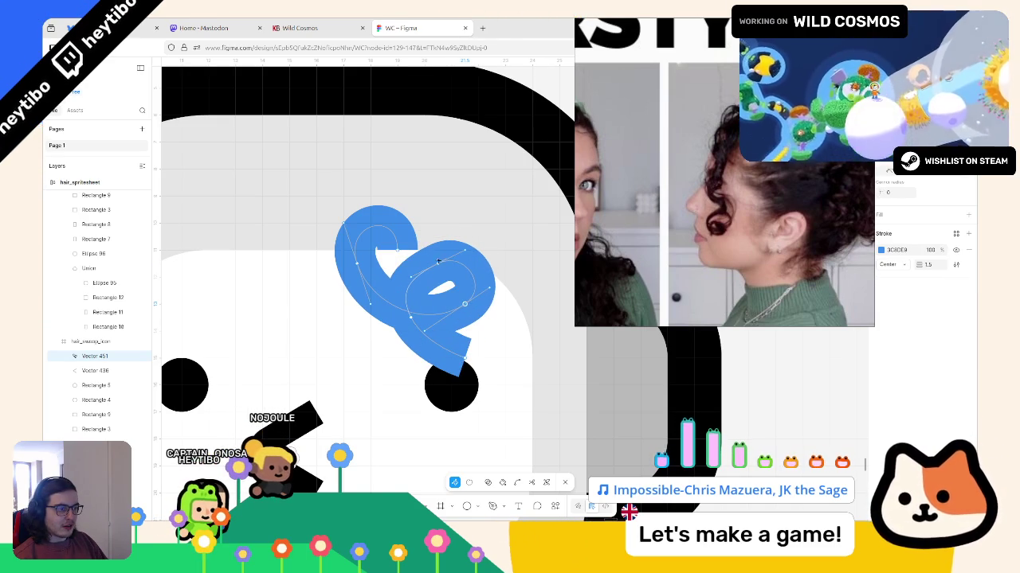
mouse_move(411, 278)
left_mouse_down()
mouse_move(450, 253)
mouse_move(465, 278)
left_mouse_up()
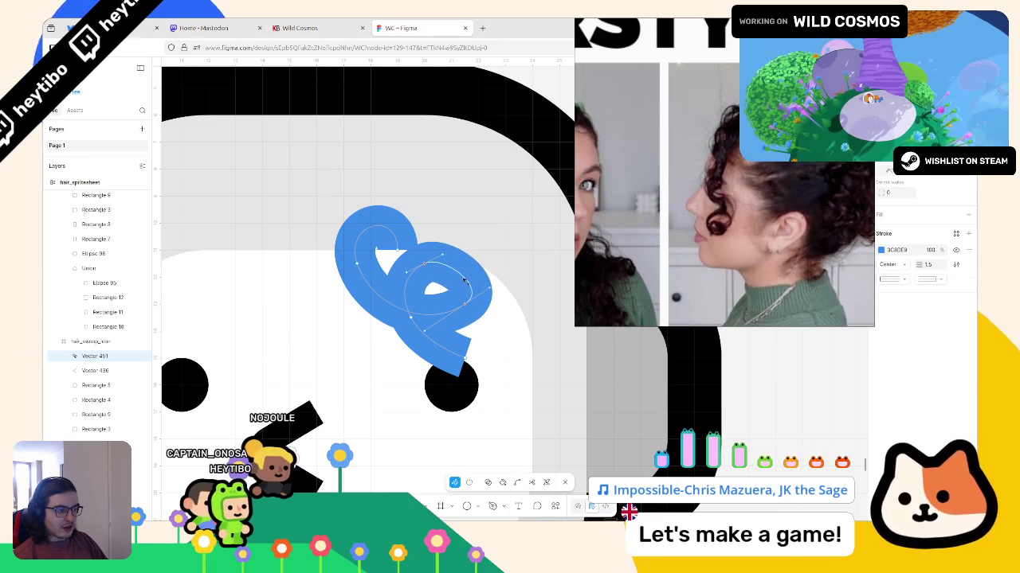
left_click_drag(470, 271, 406, 318)
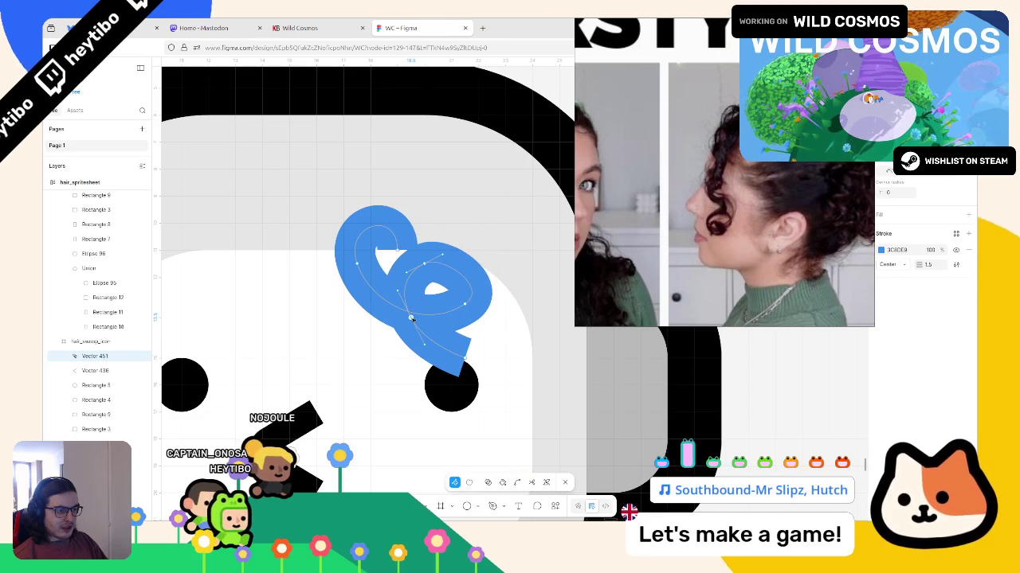
key("Delete")
key("ctrl+z")
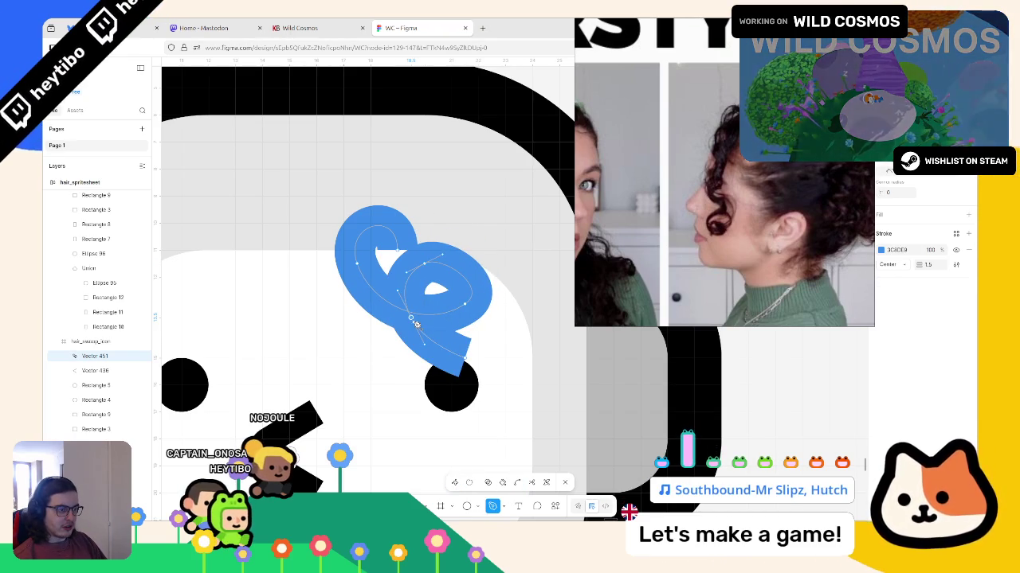
key("ctrl")
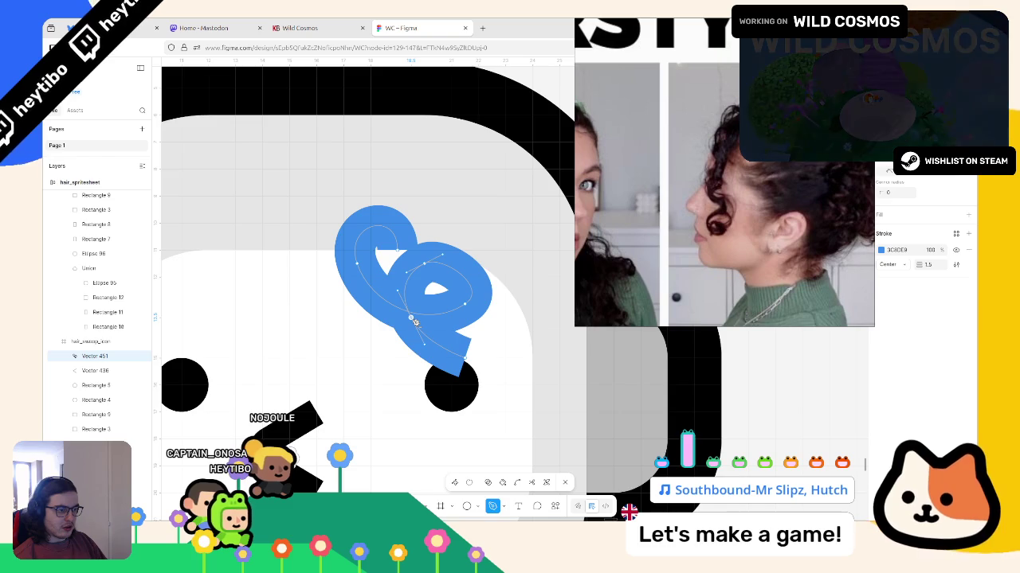
Step: Bend the curl's lower loop into shape by dragging its point and curve handles
left_click(415, 323)
left_click_drag(429, 268, 479, 332)
key("Escape")
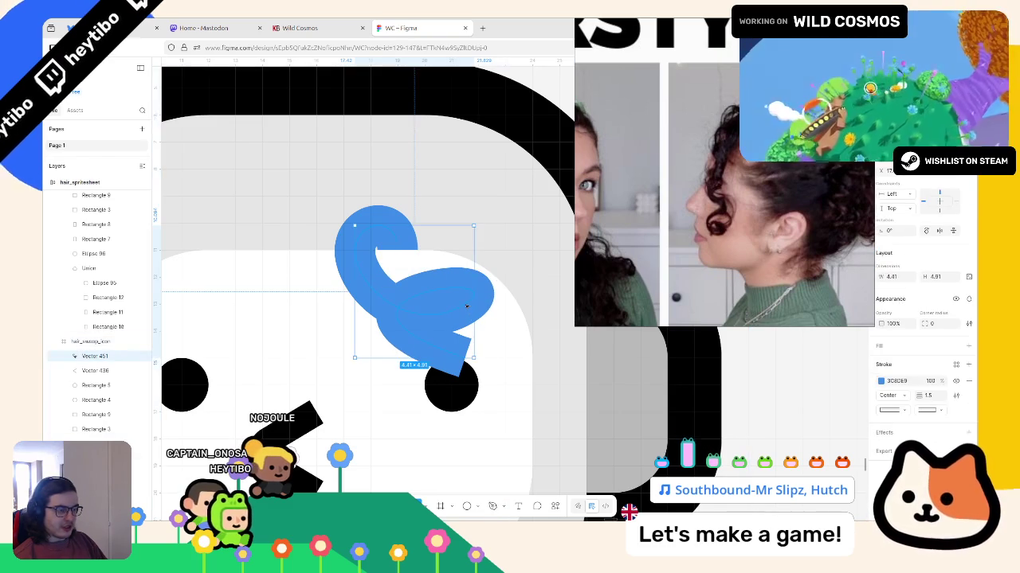
key("Return")
left_click_drag(468, 305, 415, 274, "ctrl")
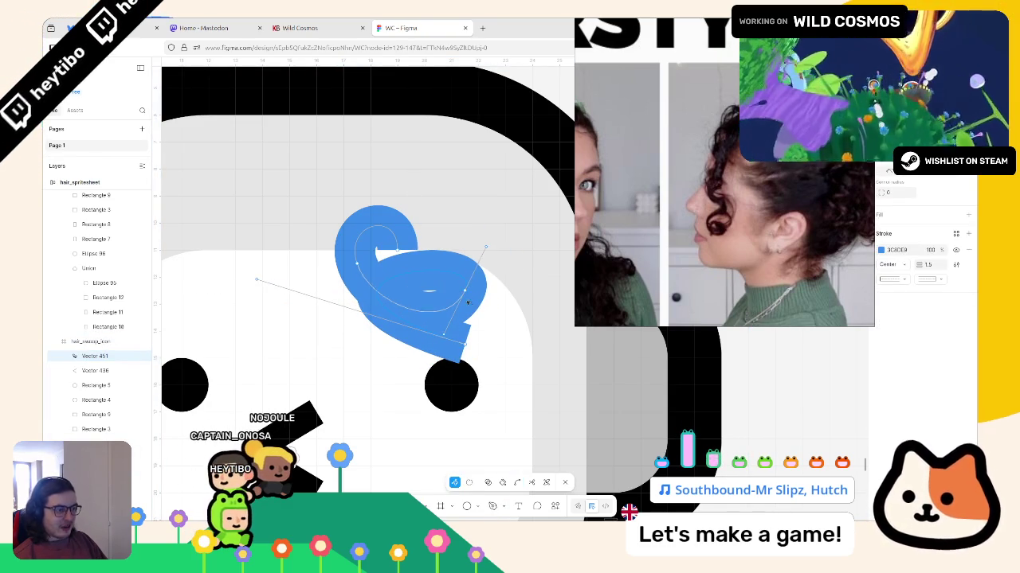
left_click_drag(466, 293, 290, 293, "ctrl")
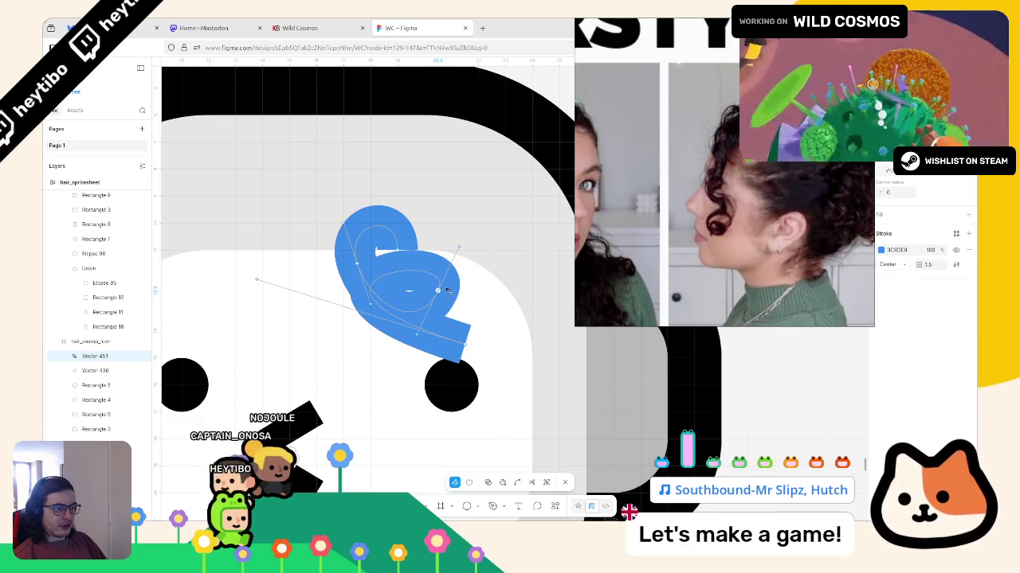
left_click_drag(261, 283, 342, 304, "ctrl")
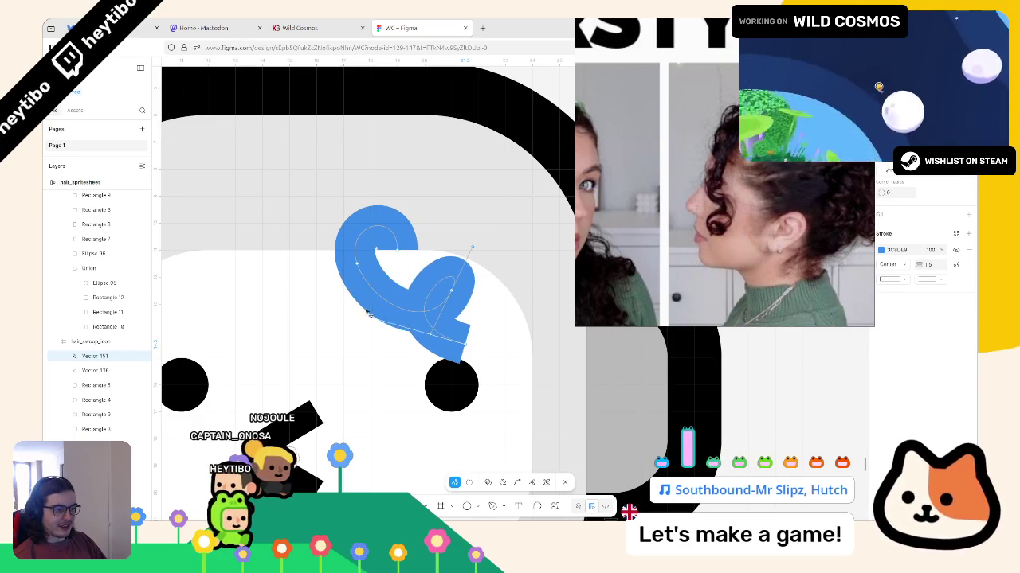
mouse_move(431, 338)
left_mouse_down()
mouse_move(478, 322)
mouse_move(467, 322)
left_mouse_up()
Step: Try adjusting the lower loop point's handle, undo it, and exit point editing
left_click(452, 291)
mouse_move(440, 268)
left_mouse_down("ctrl")
mouse_move(428, 243)
mouse_move(440, 263)
mouse_move(433, 284)
left_mouse_up("ctrl")
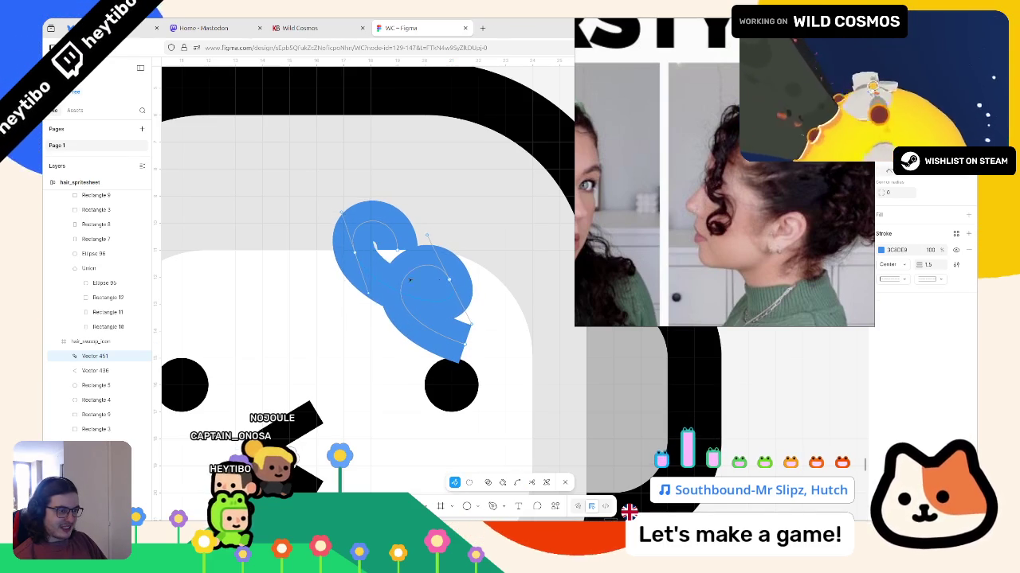
key("ctrl+z")
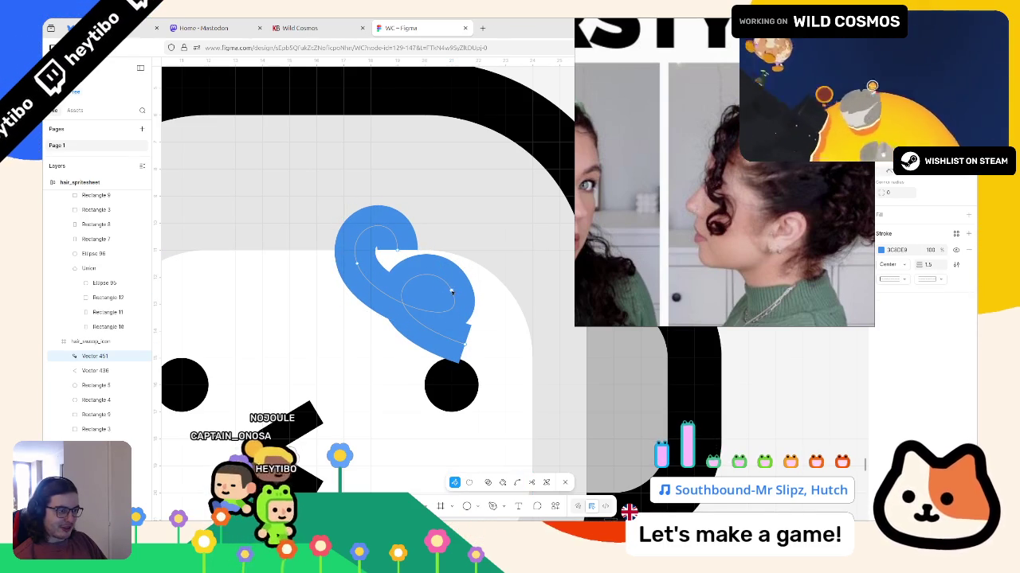
mouse_move(450, 292)
left_mouse_down()
mouse_move(456, 281)
mouse_move(451, 292)
left_mouse_up()
key("ctrl+z")
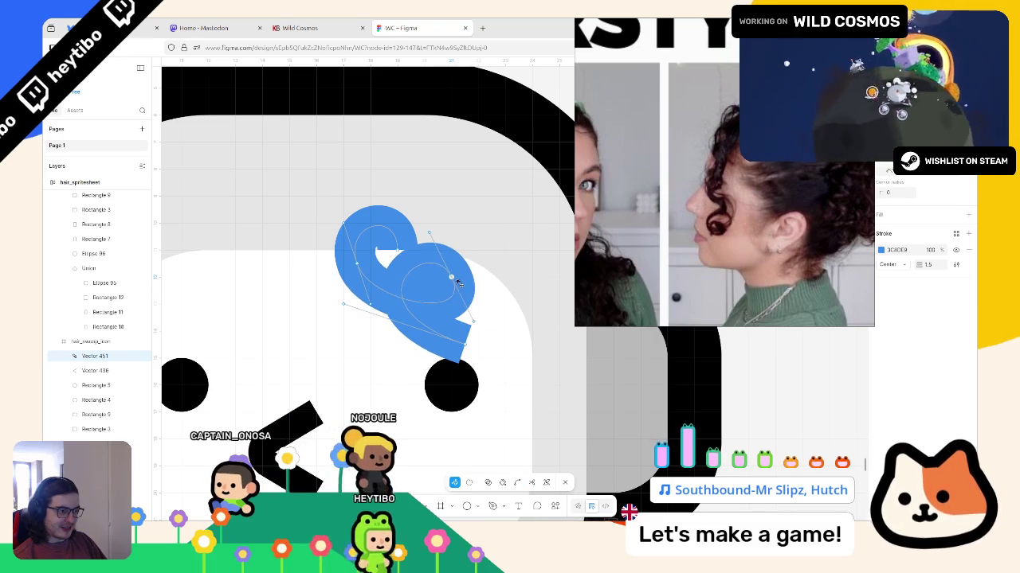
key("Escape")
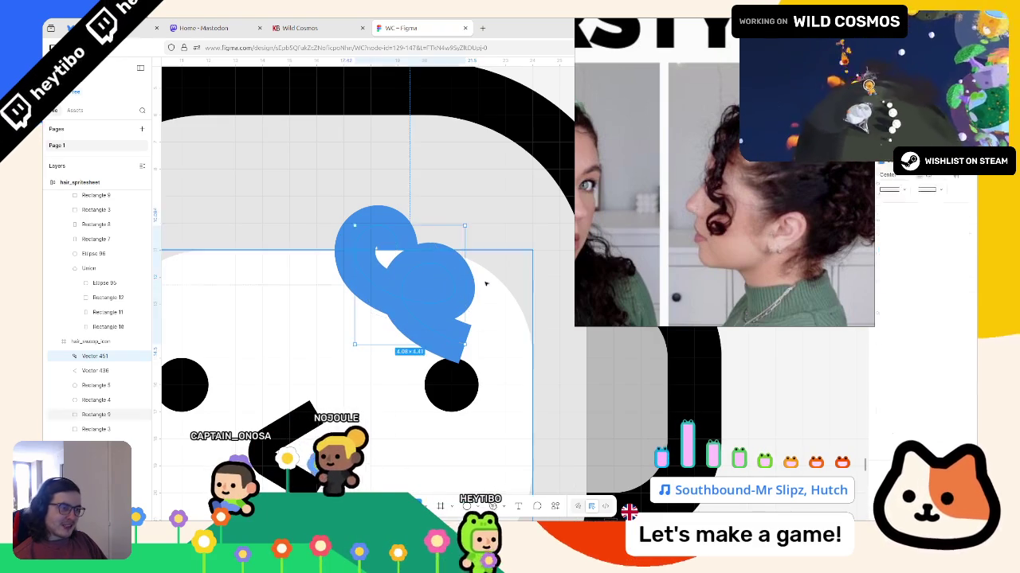
key("Escape")
scroll(486, 267, "down", 5, "ctrl")
Step: Re-enter point editing on the blue curl and make its upper loop taller
scroll(487, 267, "down", 3, "ctrl")
scroll(487, 271, "down", 2, "ctrl")
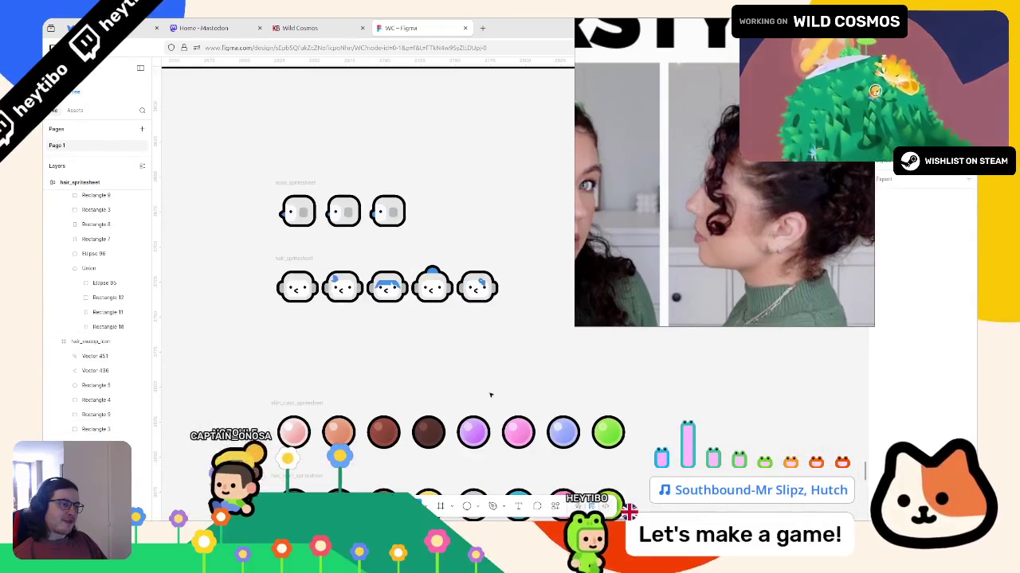
scroll(495, 356, "down", 2, "ctrl")
scroll(495, 356, "up", 3, "ctrl")
scroll(446, 303, "up", 3, "ctrl")
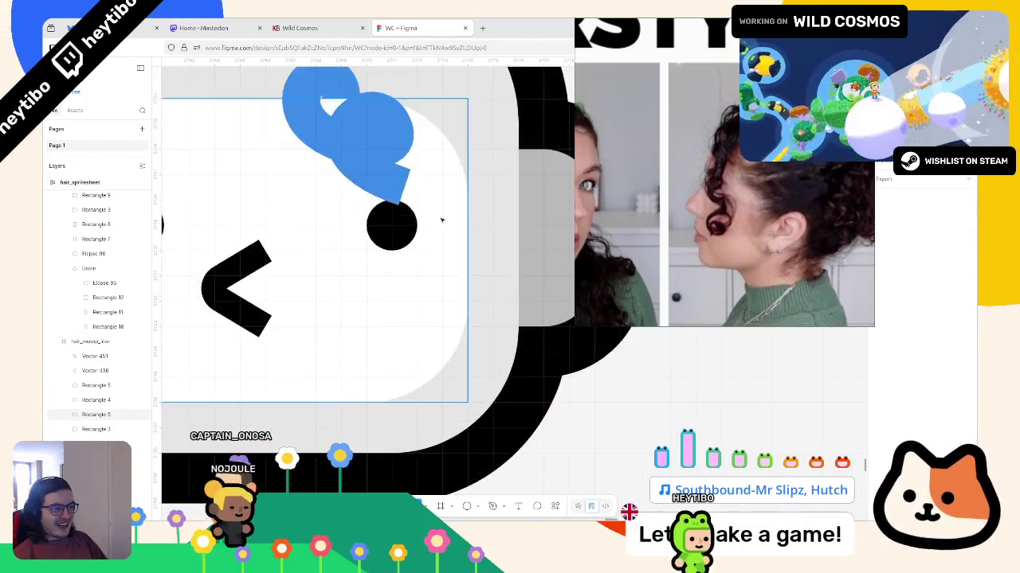
scroll(382, 255, "up", 2, "ctrl")
left_click(377, 250)
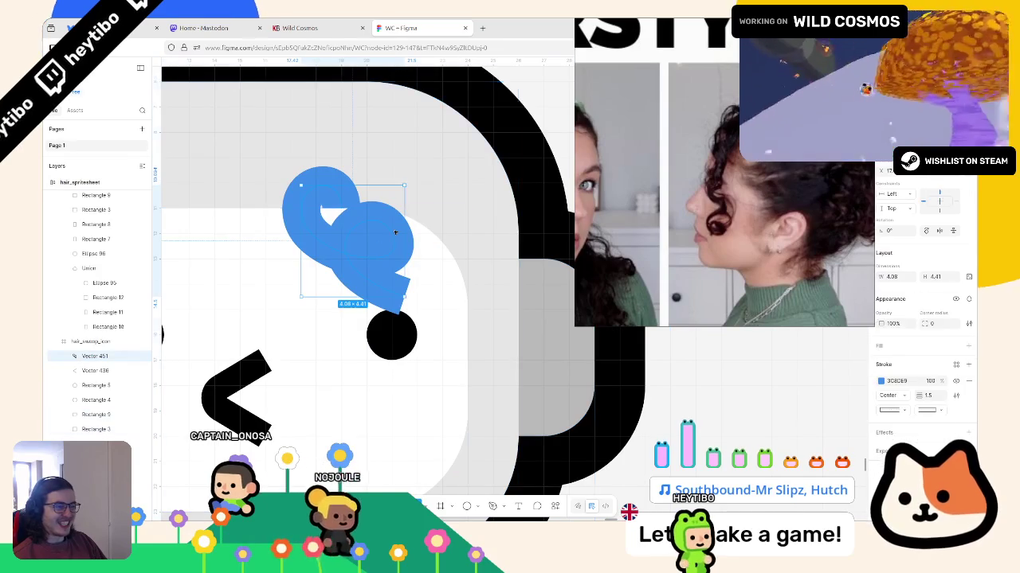
double_click(392, 232)
left_click_drag(392, 233, 378, 170)
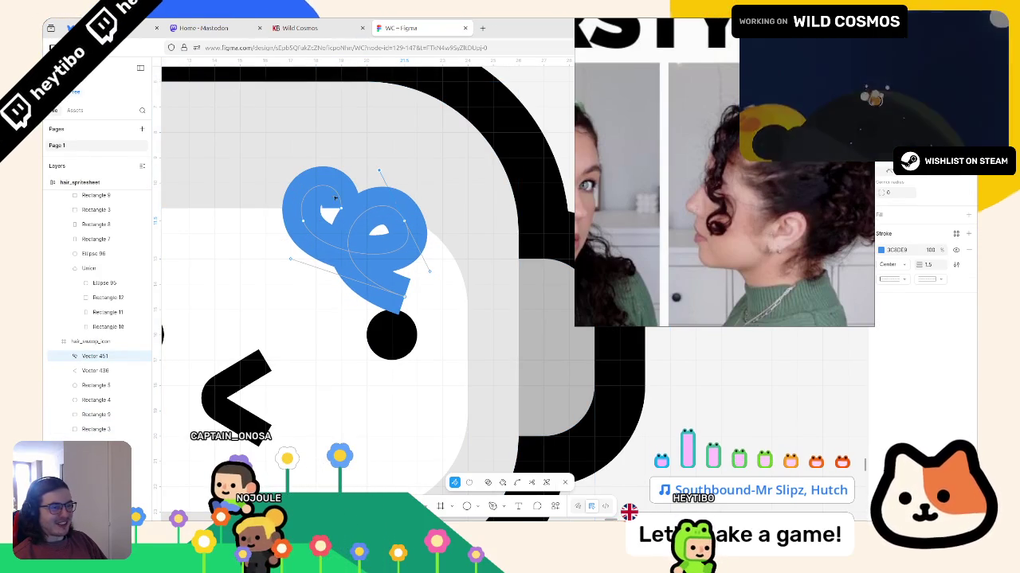
left_click(353, 208)
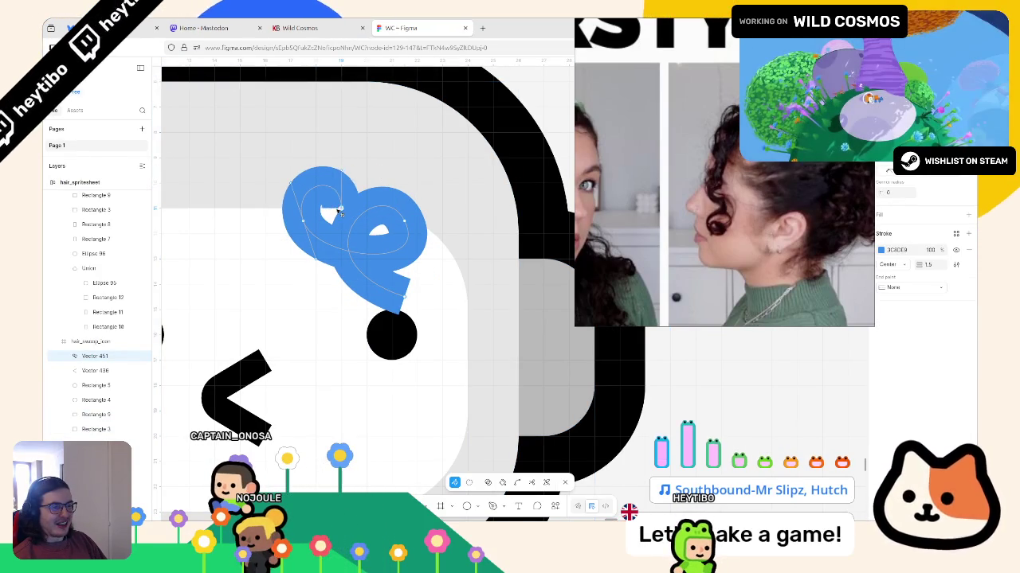
left_click_drag(315, 211, 328, 204)
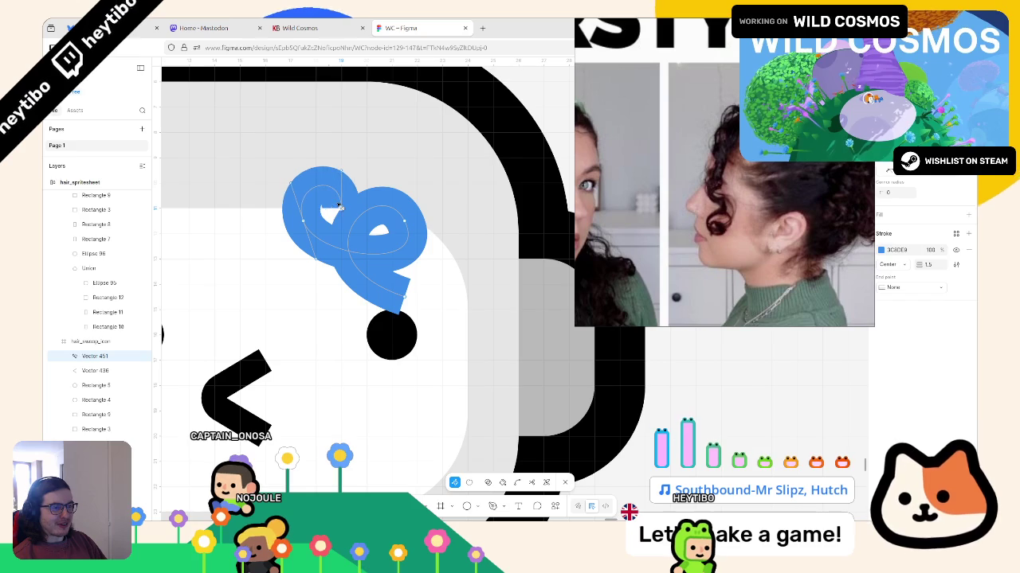
left_click(304, 221)
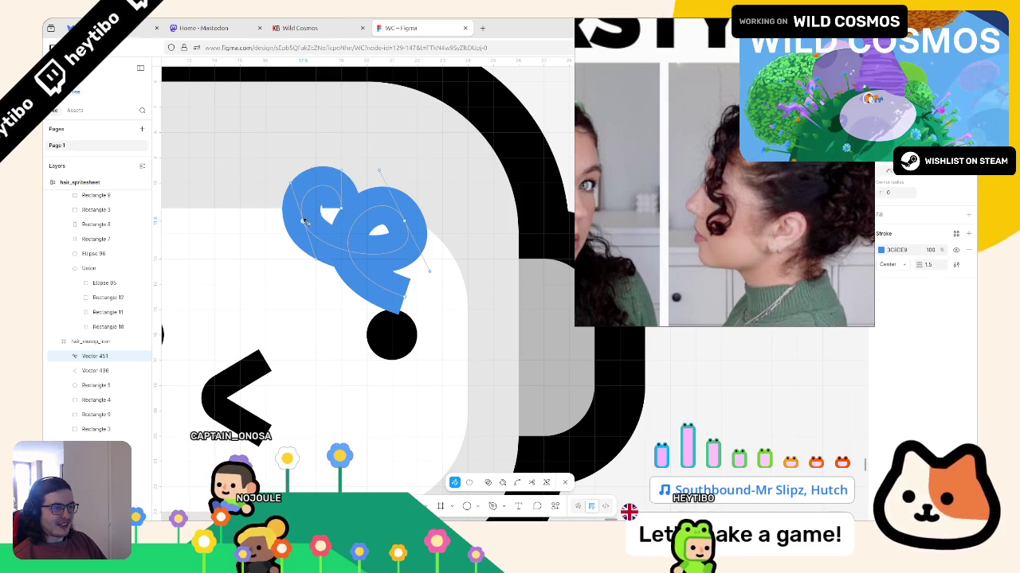
left_click(341, 209)
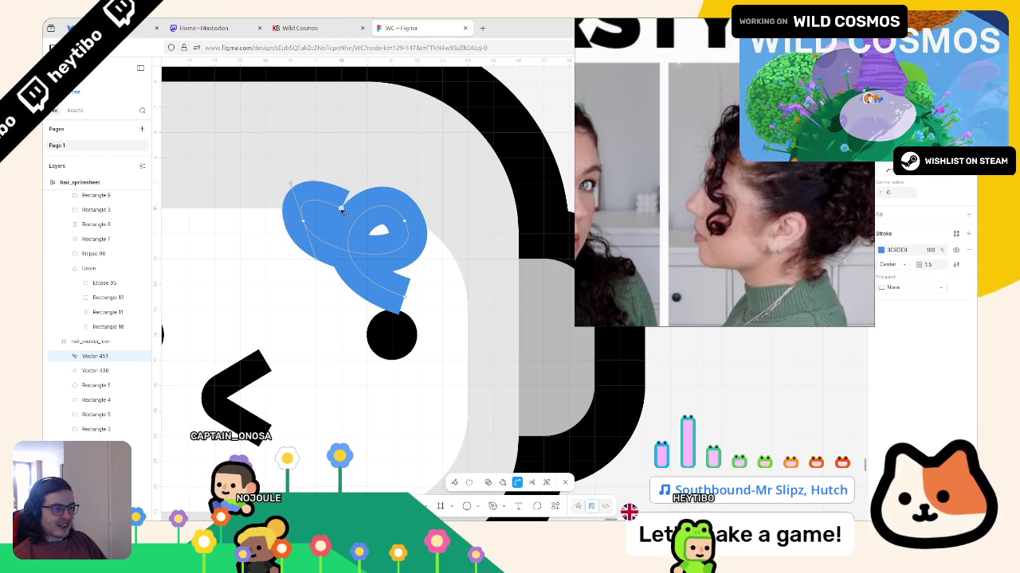
left_click_drag(341, 209, 344, 203)
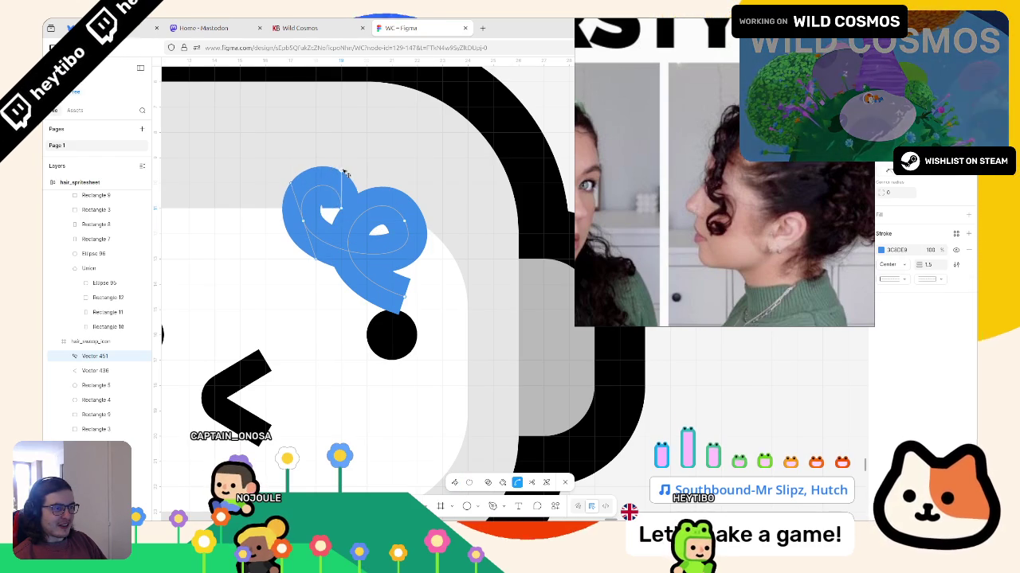
Step: Bend the curl's upper loop, tail end and inner loop curves
key("ctrl")
mouse_move(328, 201)
left_mouse_down("ctrl")
mouse_move(300, 226)
mouse_move(301, 241)
mouse_move(306, 229)
left_mouse_up("ctrl")
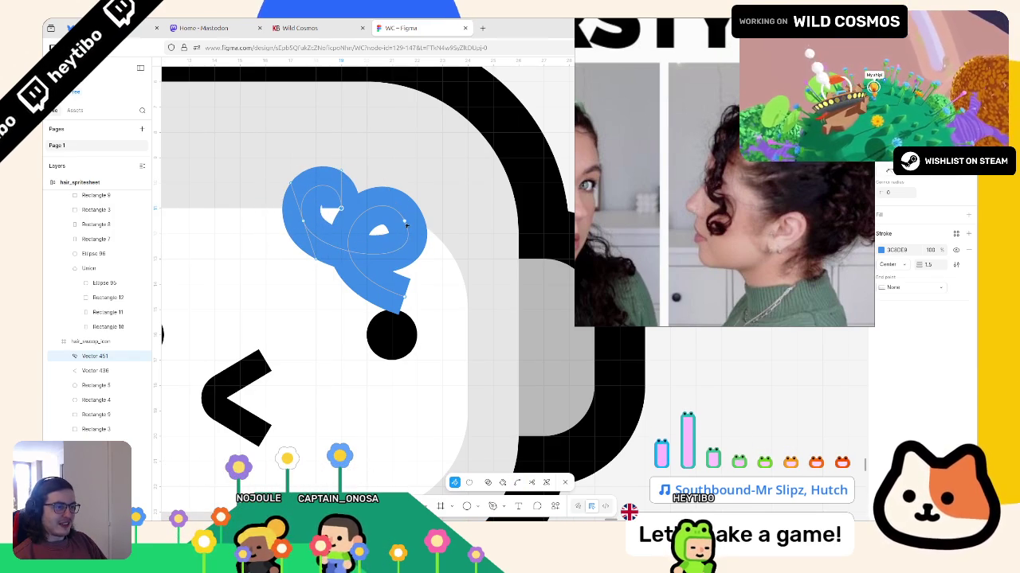
left_click_drag(407, 225, 406, 236)
left_click_drag(404, 300, 368, 309)
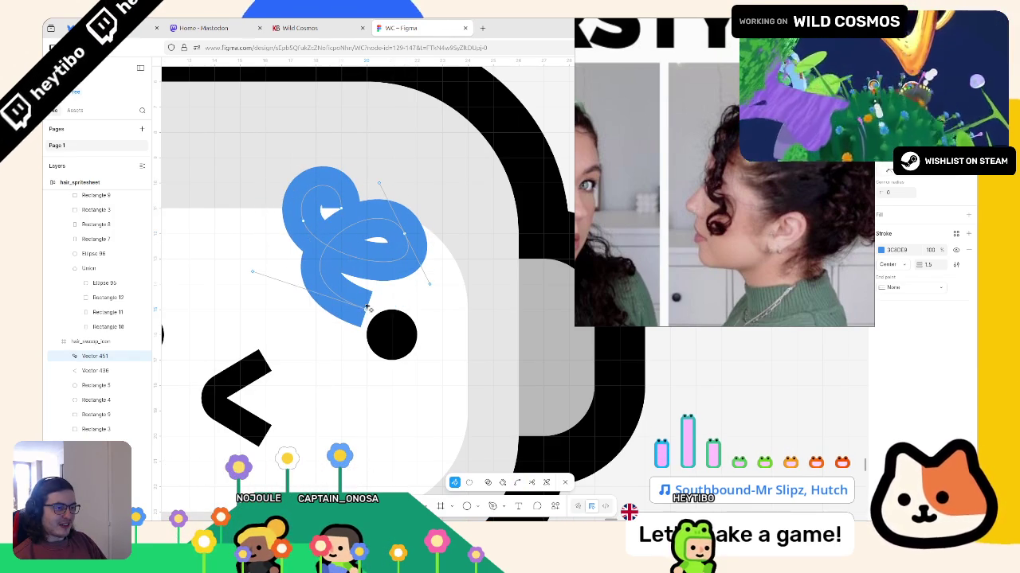
left_click_drag(321, 273, 319, 273)
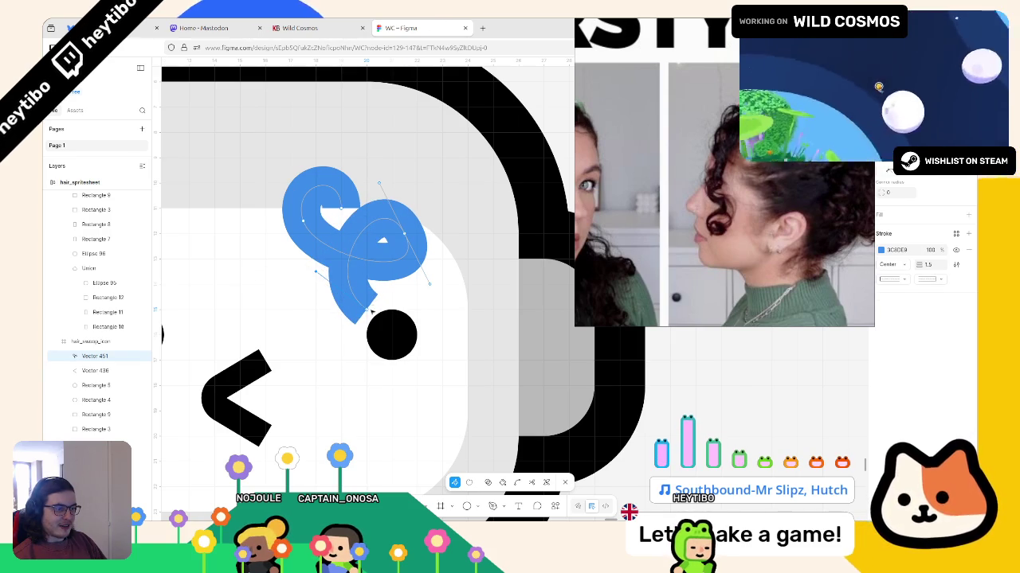
left_click_drag(315, 272, 302, 273)
key("ctrl+z")
key("ctrl+z")
key("ctrl+shift+z")
key("ctrl+shift+z")
Step: Lower and shrink the curl's right lobe to close the inner gap
left_click_drag(380, 186, 385, 204)
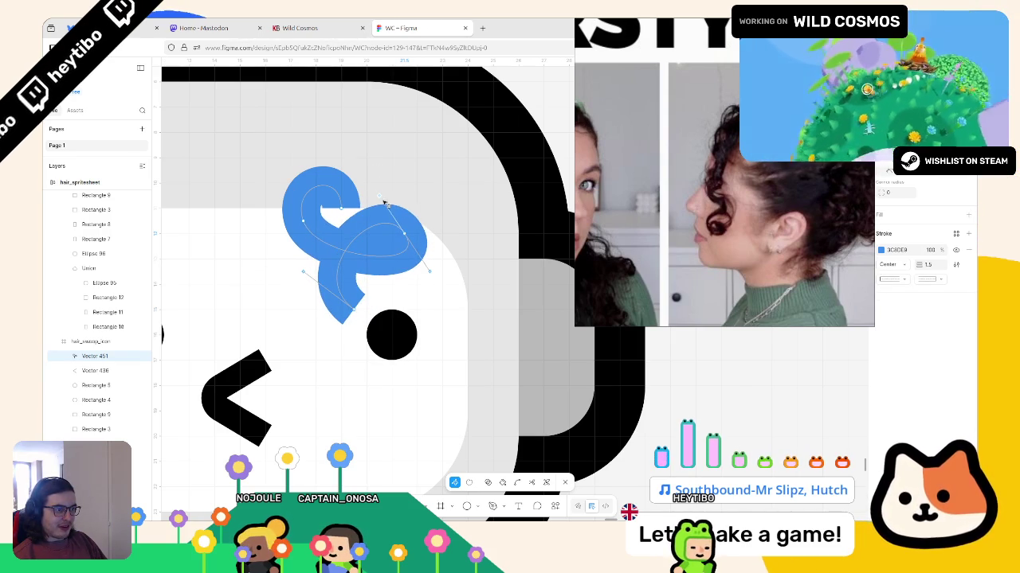
left_click_drag(411, 241, 391, 246)
left_click_drag(368, 210, 379, 196)
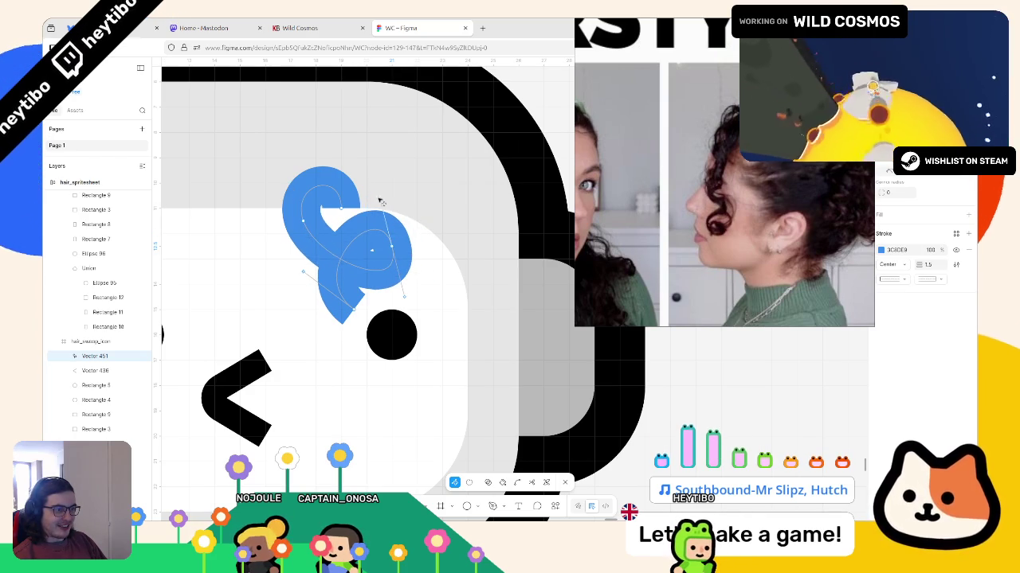
key("Escape")
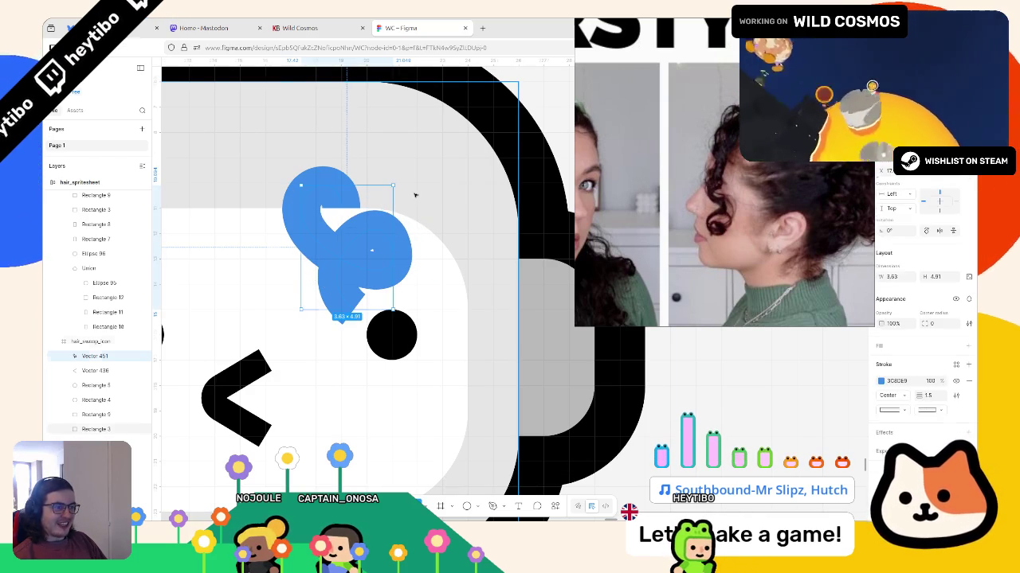
key("Escape")
Step: Tweak the curl's upper-right lobe, then reselect the swirl for more point edits
double_click(400, 231)
scroll(371, 255, "up", 5, "ctrl")
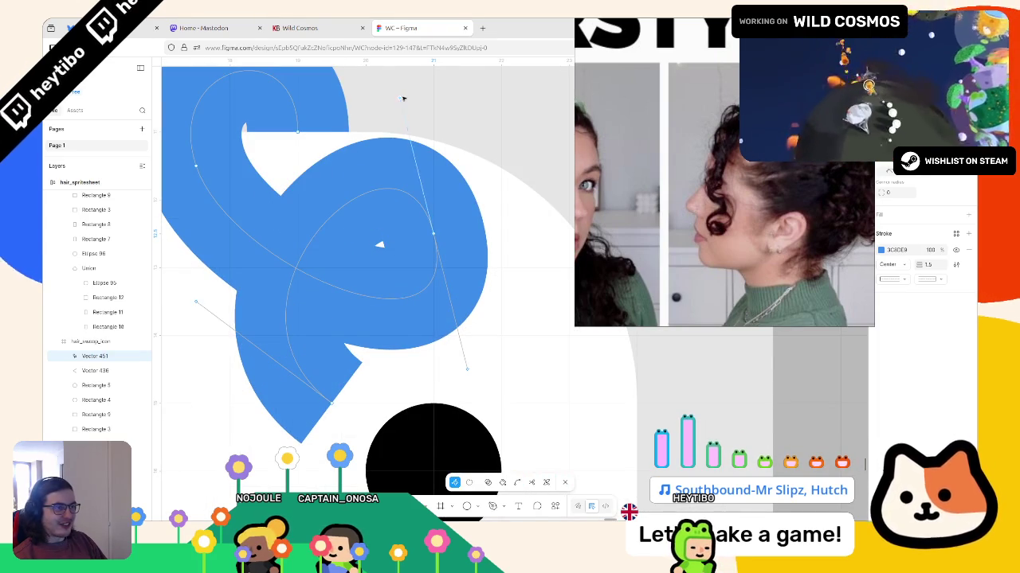
left_click_drag(402, 111, 404, 122)
scroll(422, 129, "down", 3, "ctrl")
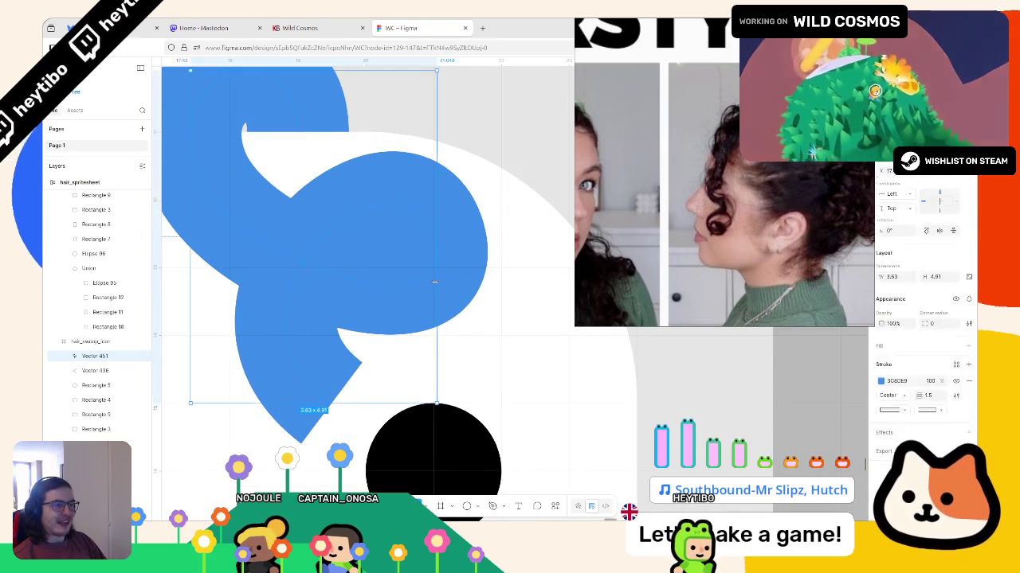
scroll(446, 239, "down", 5, "ctrl")
key("Escape")
key("Escape")
scroll(493, 355, "up", 3, "ctrl")
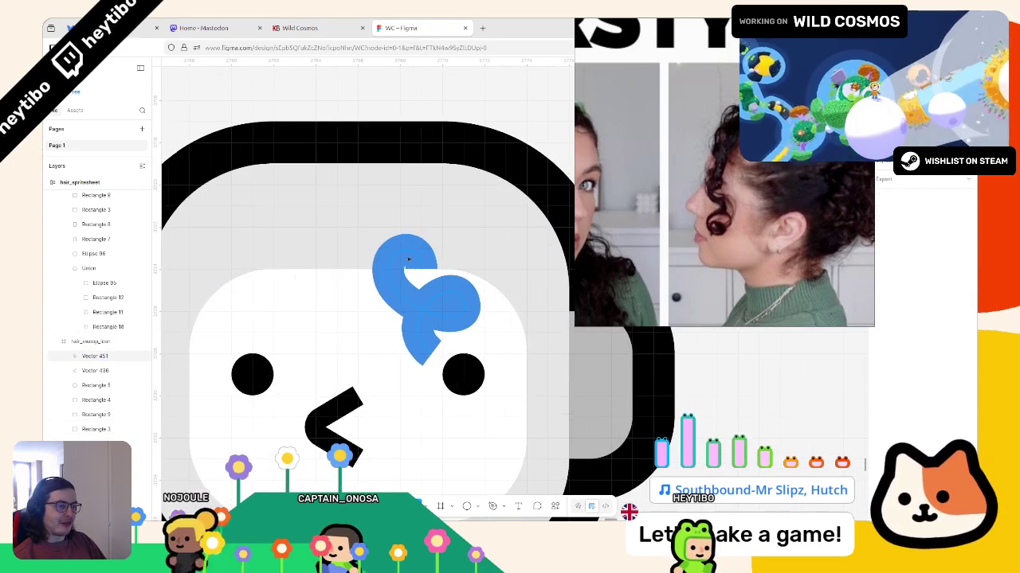
left_click(422, 295)
double_click(425, 273)
scroll(425, 273, "up", 5, "ctrl")
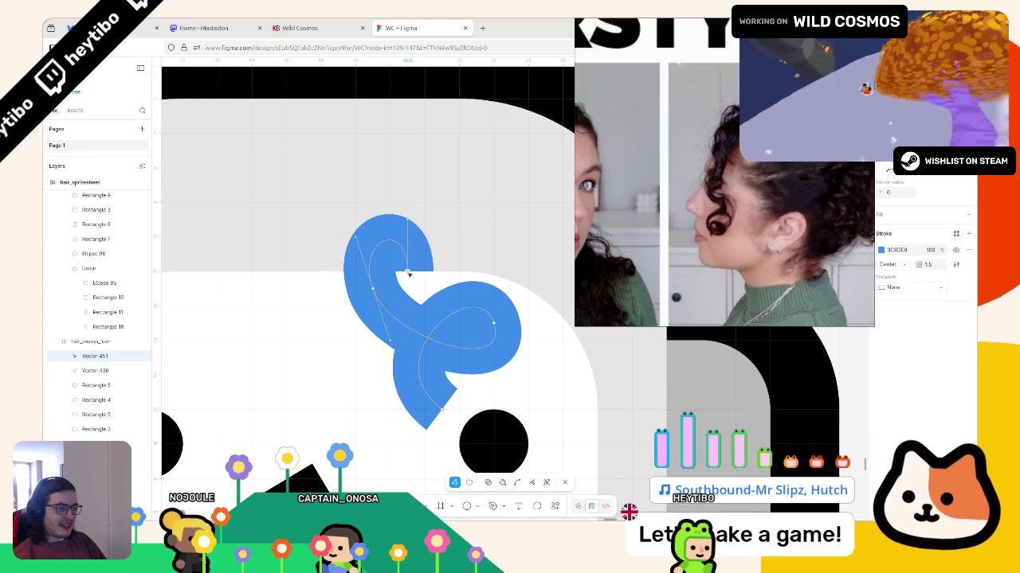
Step: Exit path editing and compare the swoop head with the other heads in hair_spritesheet
key("Escape")
scroll(478, 350, "down", 5, "ctrl")
key("Escape")
scroll(515, 382, "down", 2, "ctrl")
scroll(515, 382, "down", 3, "ctrl")
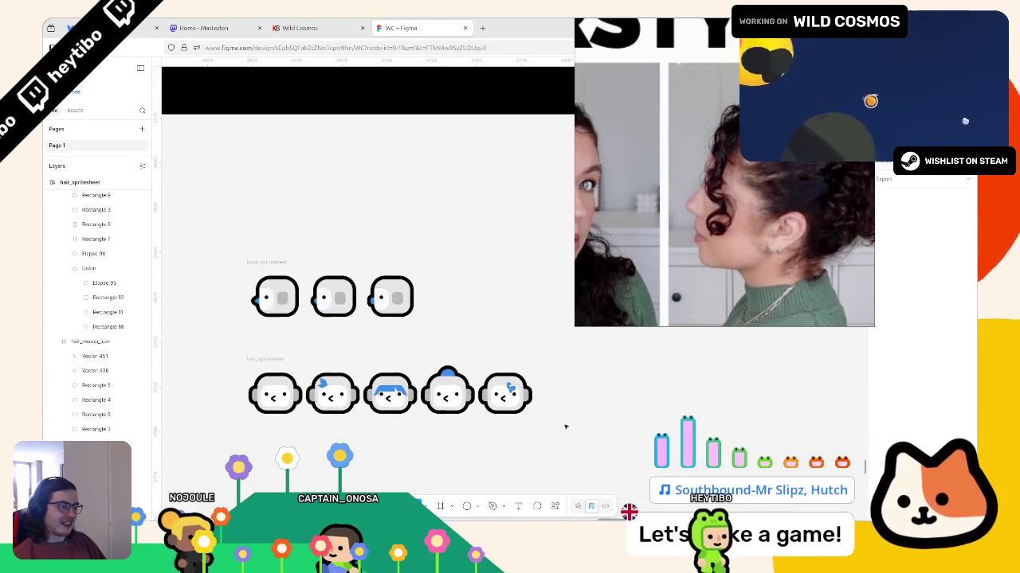
scroll(569, 426, "down", 2, "ctrl")
scroll(569, 428, "up", 5, "ctrl")
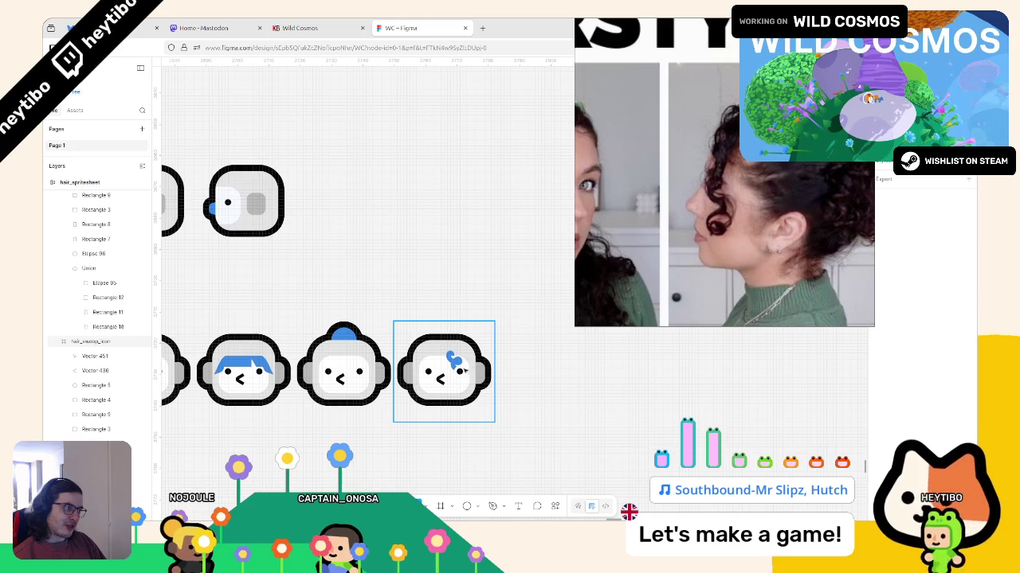
scroll(473, 360, "up", 3, "ctrl")
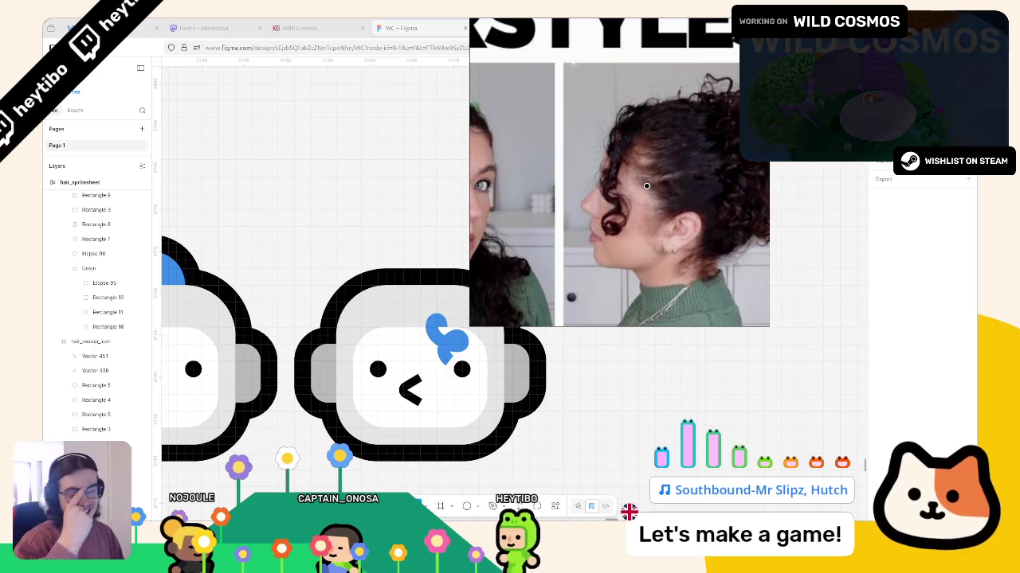
scroll(518, 288, "down", 5, "ctrl")
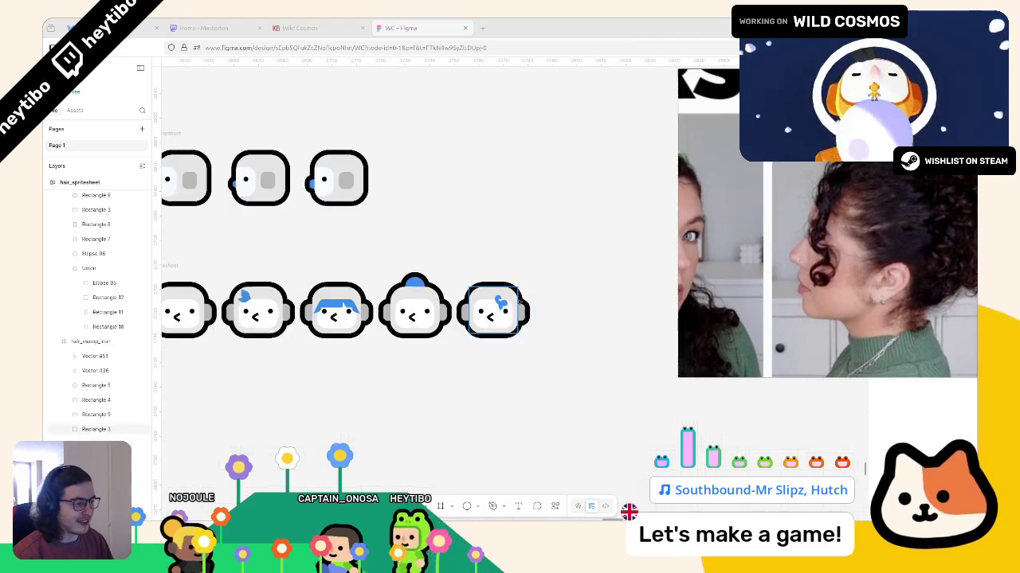
left_click(486, 301)
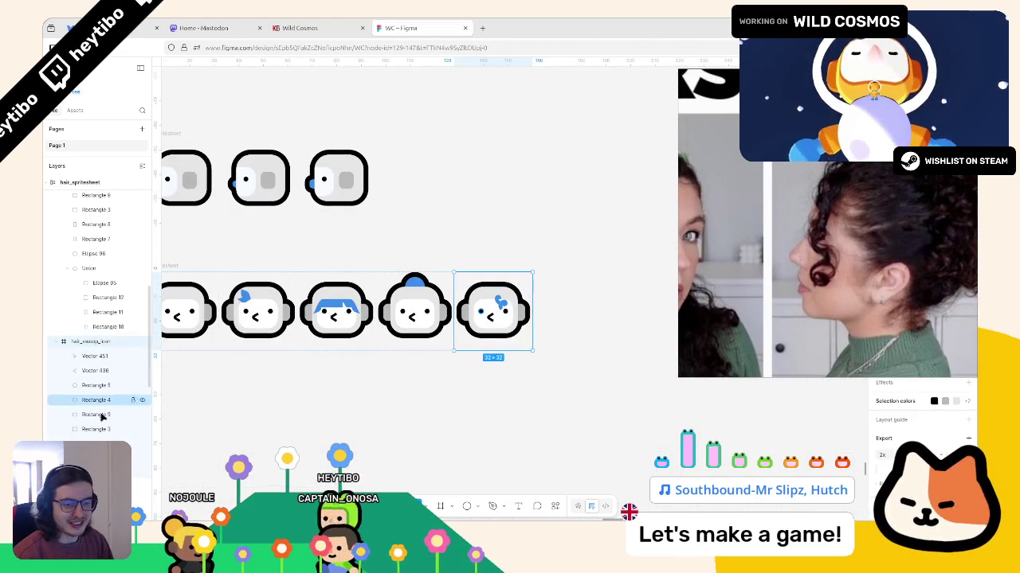
Step: Rename the fifth head's layer to hair_curly_swoop_icon
double_click(86, 341)
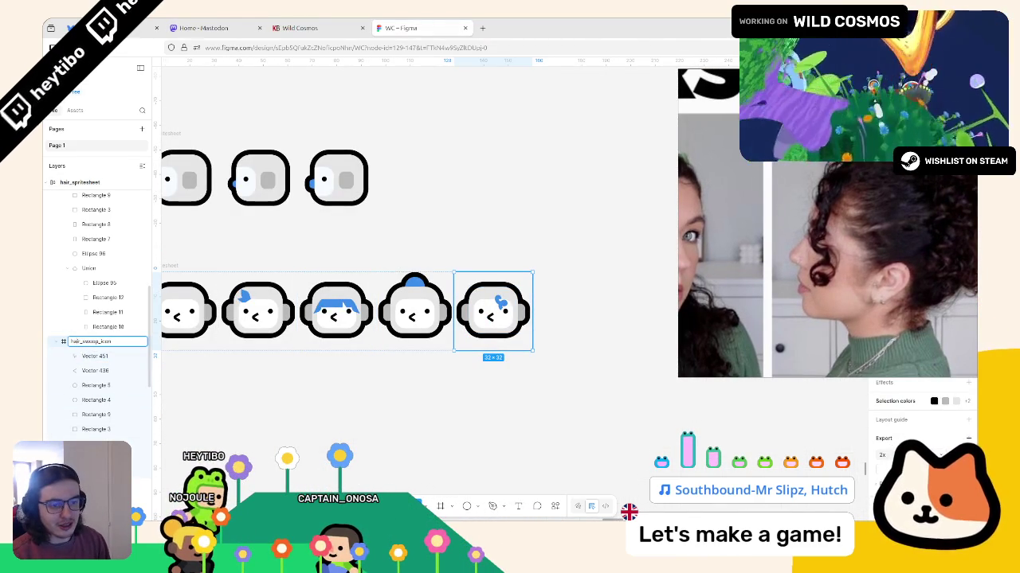
type("_curly")
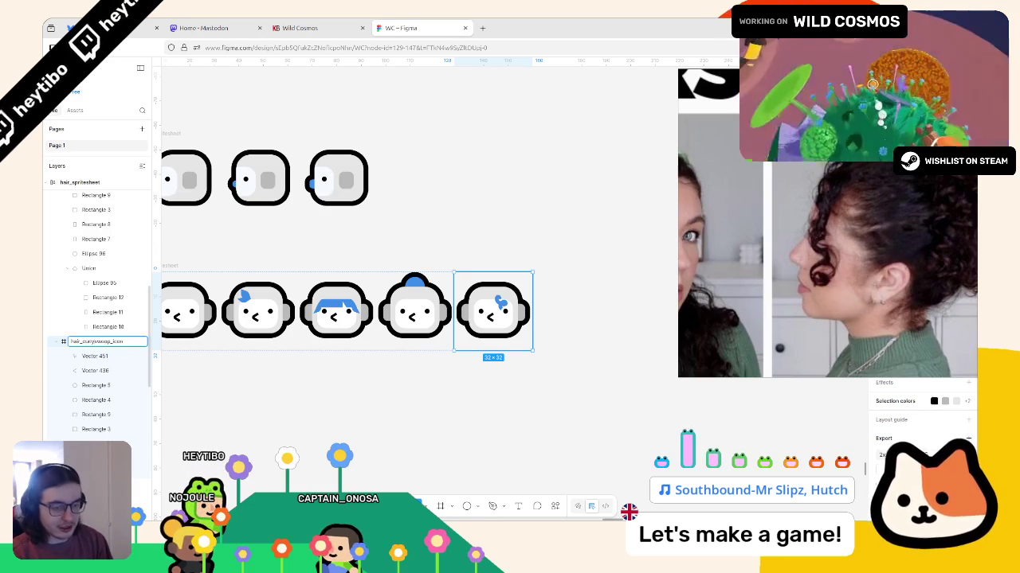
key("Return")
left_click(334, 249)
Step: Export the hair_spritesheet frame as hair_spritesheet.png, then switch to Godot
scroll(334, 249, "left", 2)
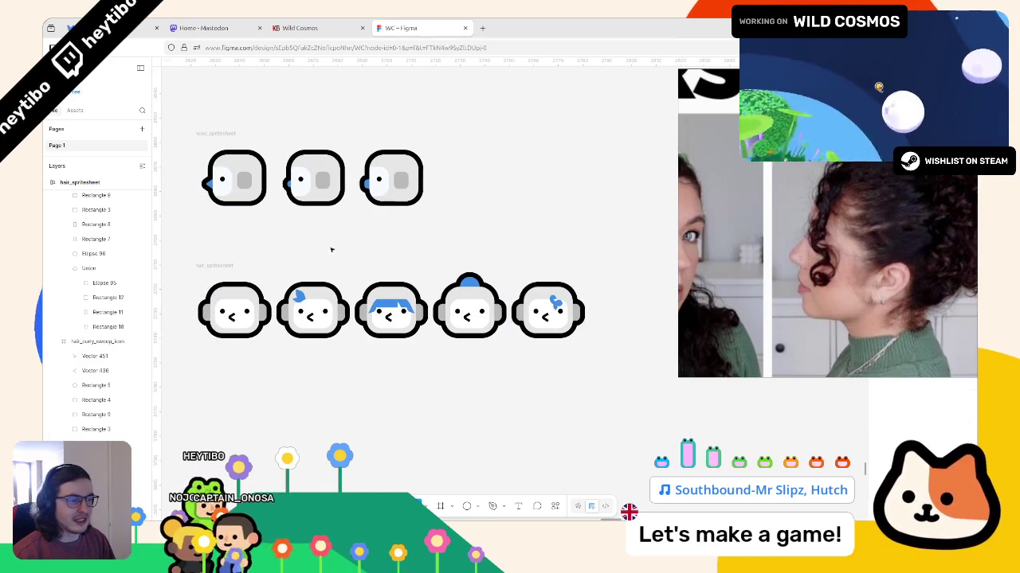
left_click(238, 312)
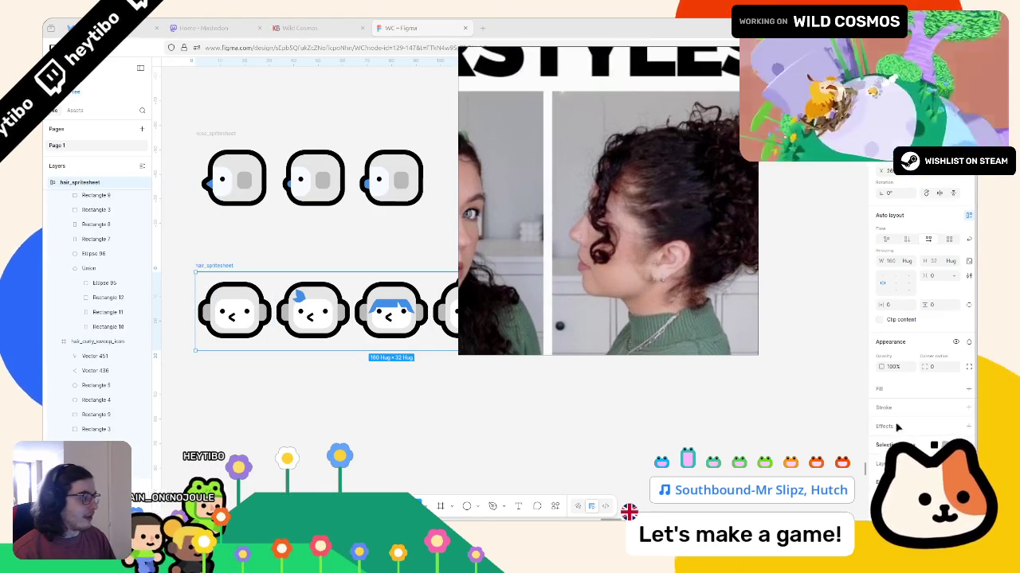
scroll(917, 392, "down", 1)
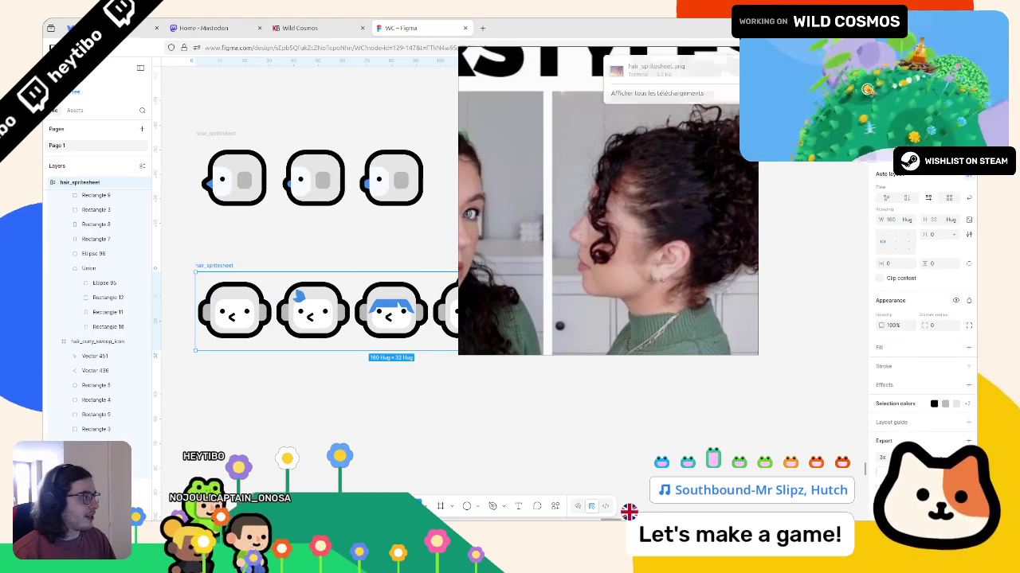
key("alt+Tab")
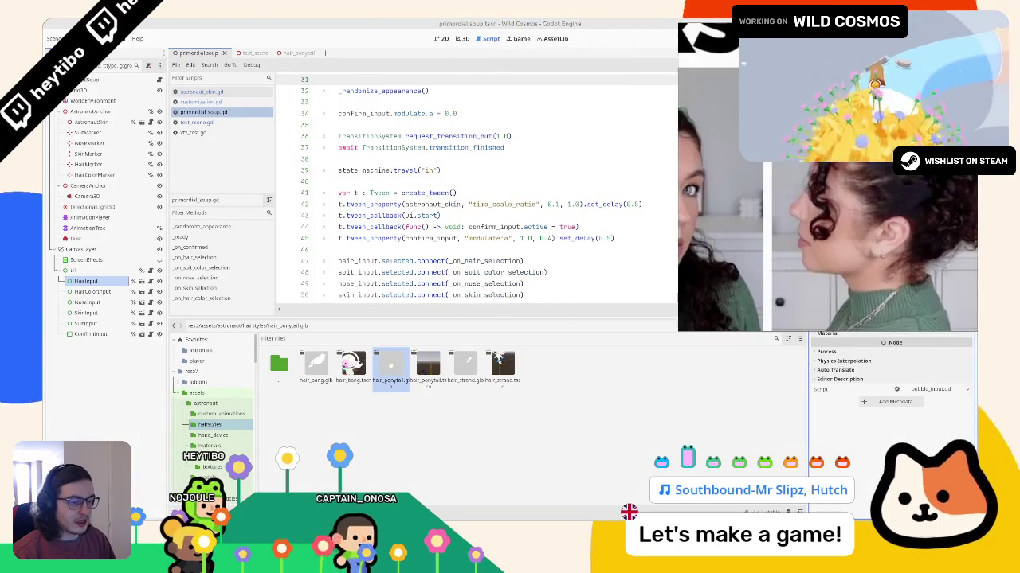
Step: Browse the FileSystem dock to the primordial_soup/bubble_input/icons folder
scroll(211, 414, "down", 2)
scroll(211, 414, "down", 2)
scroll(211, 414, "down", 3)
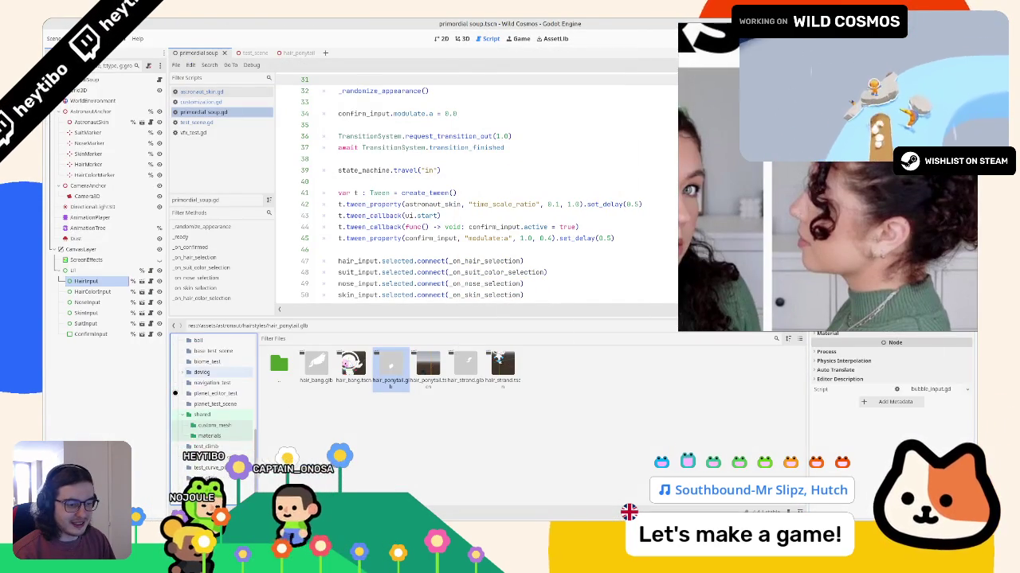
scroll(211, 398, "up", 2)
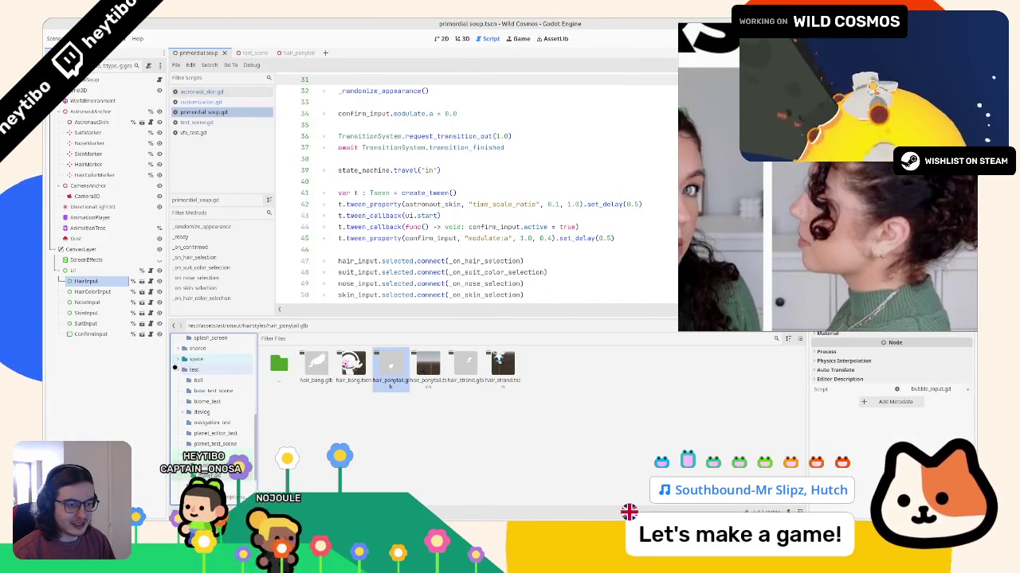
scroll(211, 399, "up", 3)
left_click(213, 412)
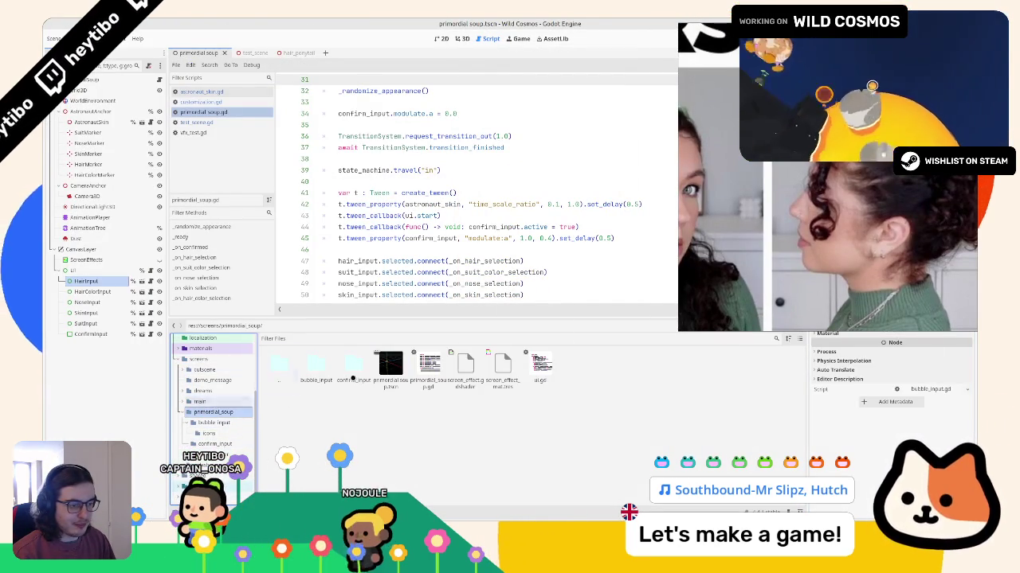
double_click(317, 366)
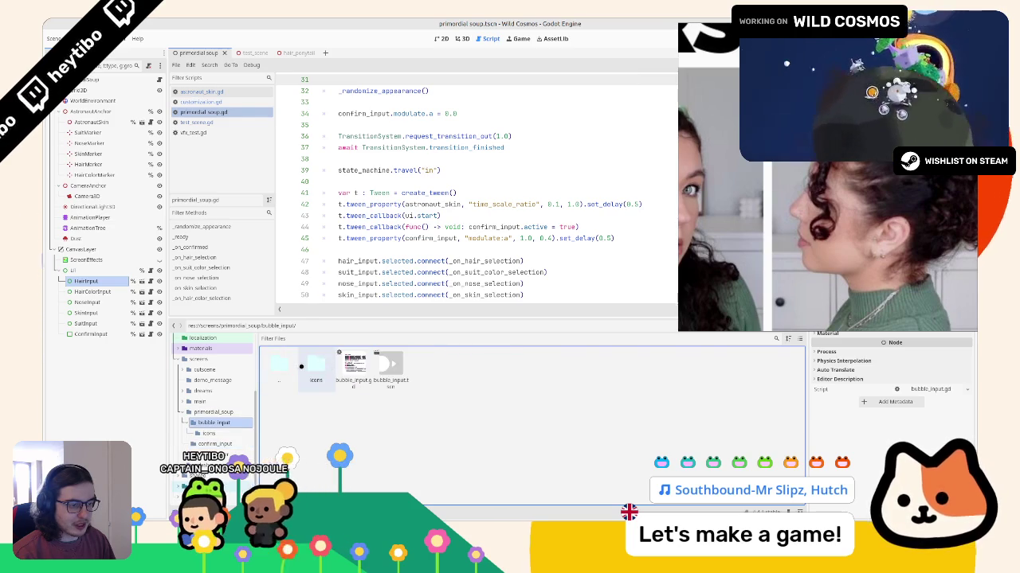
double_click(316, 366)
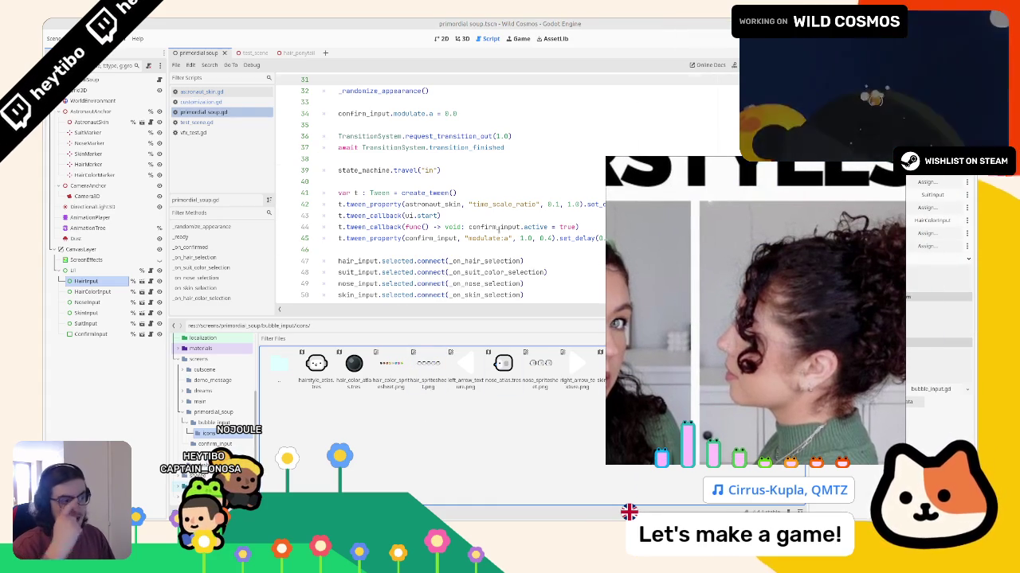
scroll(499, 230, "up", 10)
Step: Add CURLY_SWOOP to the HAIR_STYLES enum in customization.gd and save
scroll(359, 176, "down", 5)
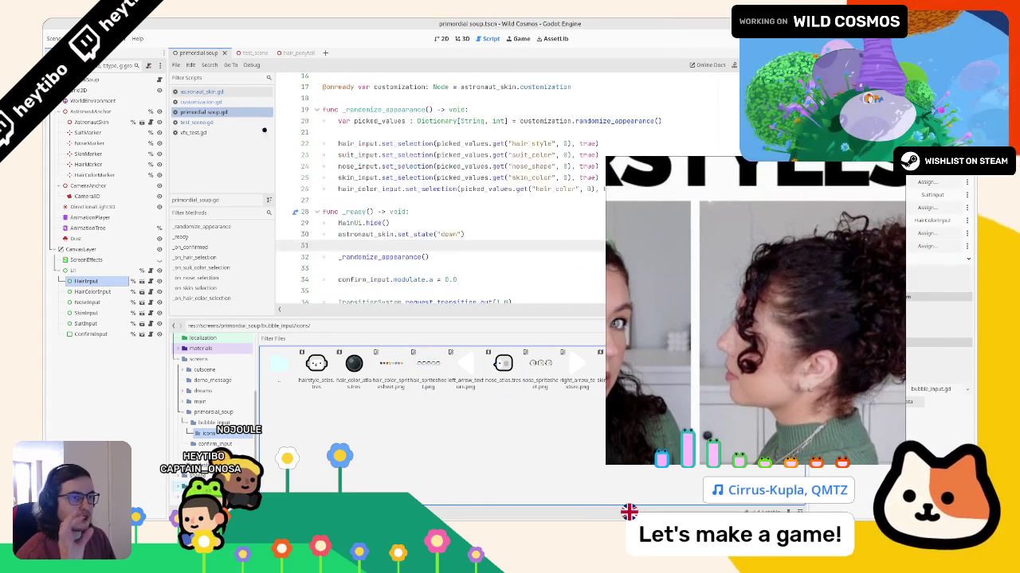
left_click(195, 123)
left_click(201, 102)
left_click(200, 92)
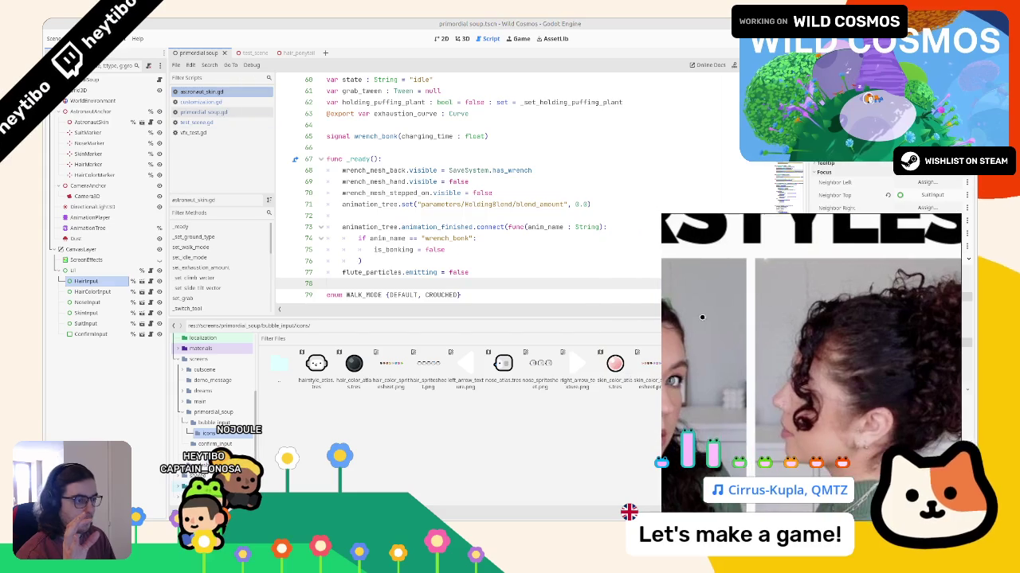
left_click(201, 102)
left_click(191, 111)
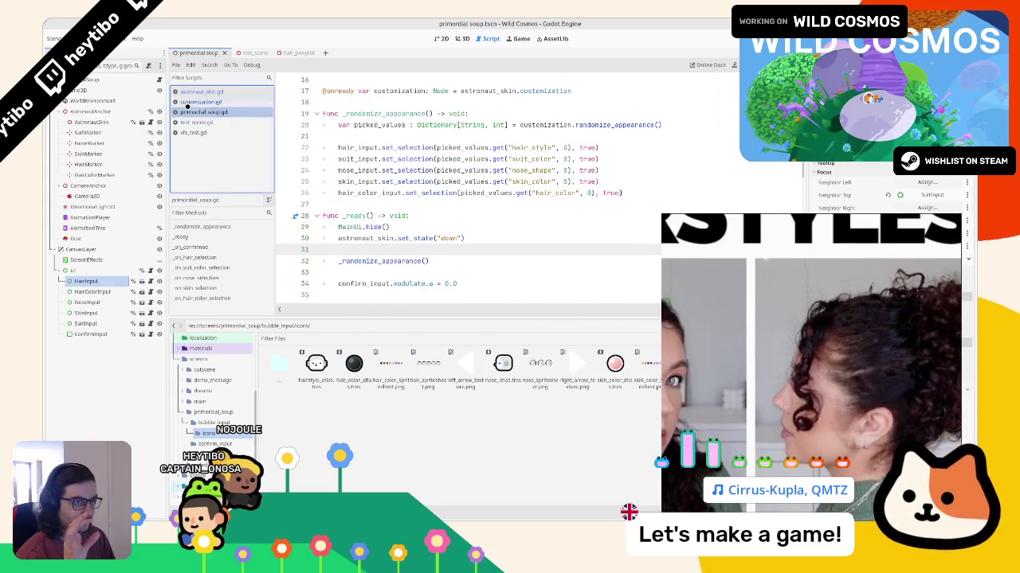
left_click(201, 92)
left_click(201, 102)
left_click(510, 193)
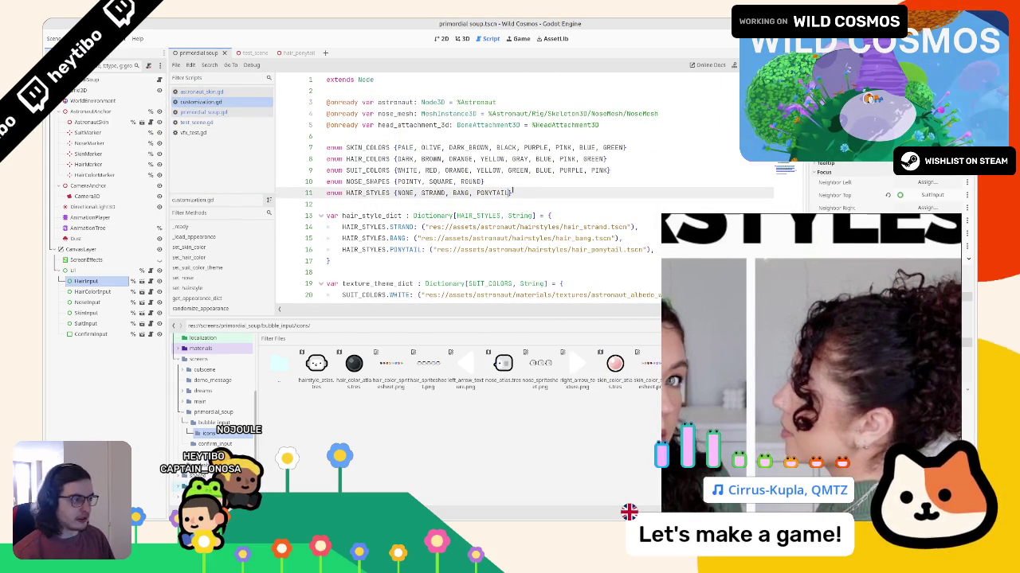
type(", CURLY_SWOOP")
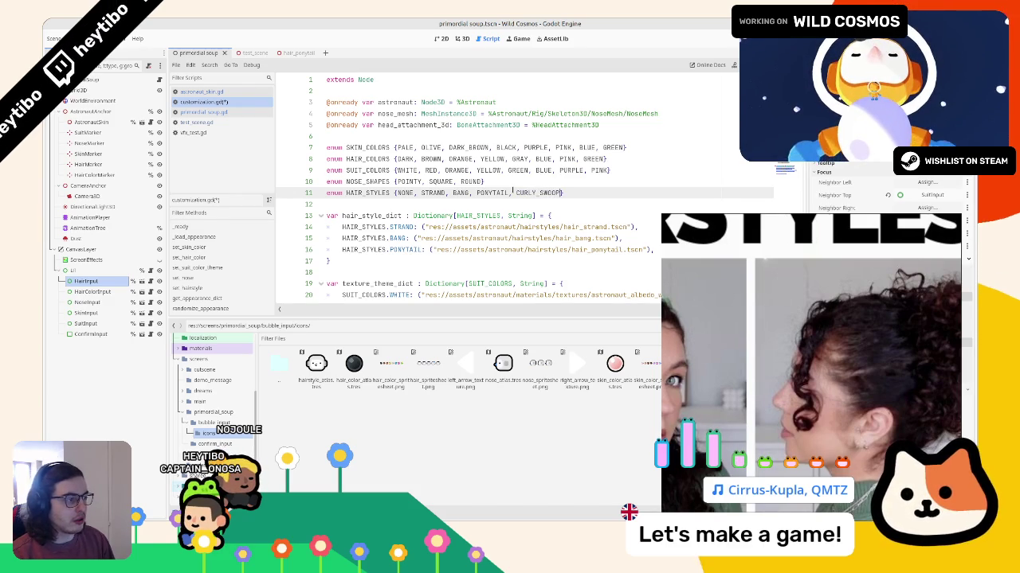
key("ctrl+s")
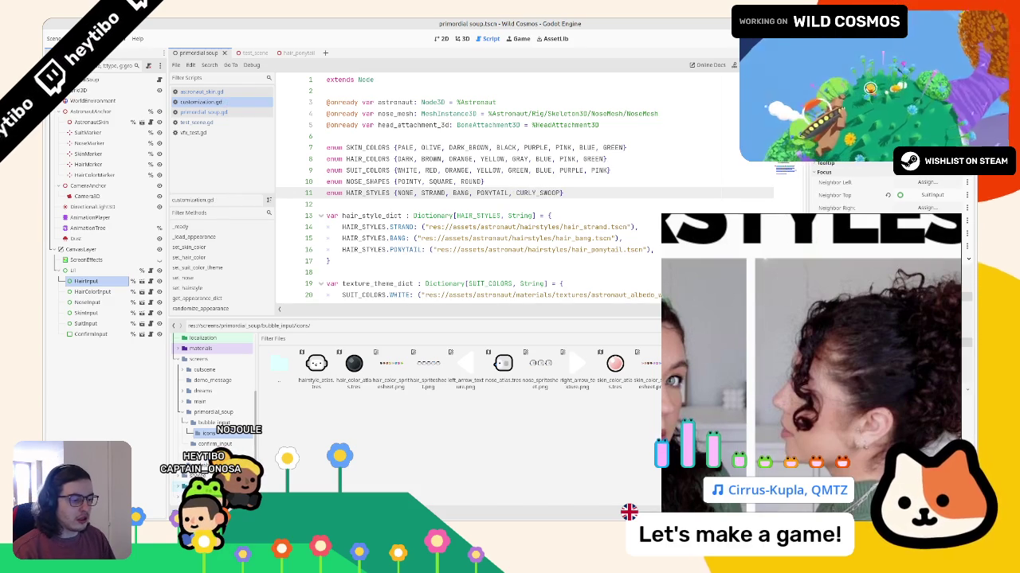
Step: Add a CURLY_SWOOP dictionary entry reusing hair_ponytail.tscn, then run the game
key("alt+Tab")
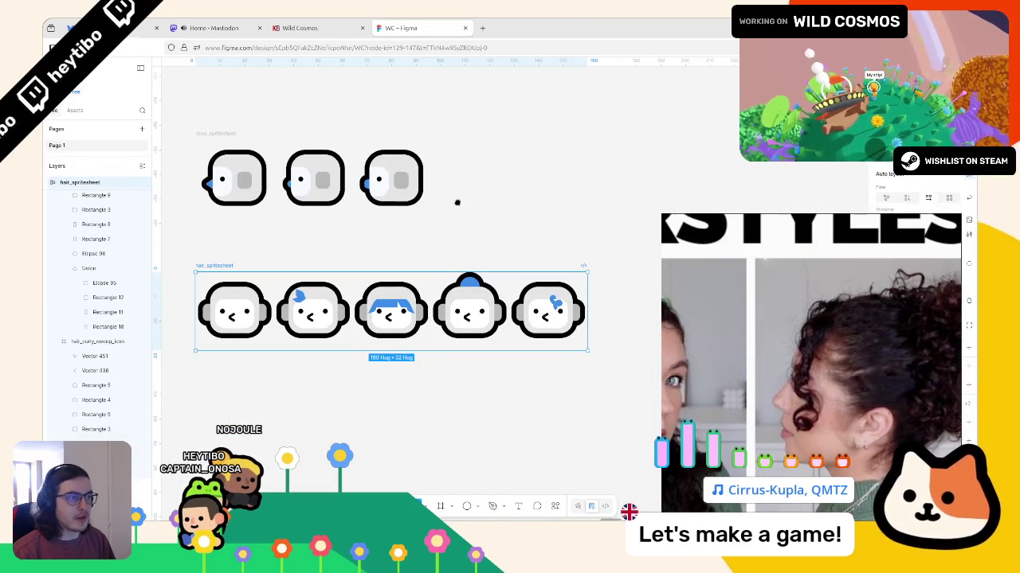
key("alt+Tab")
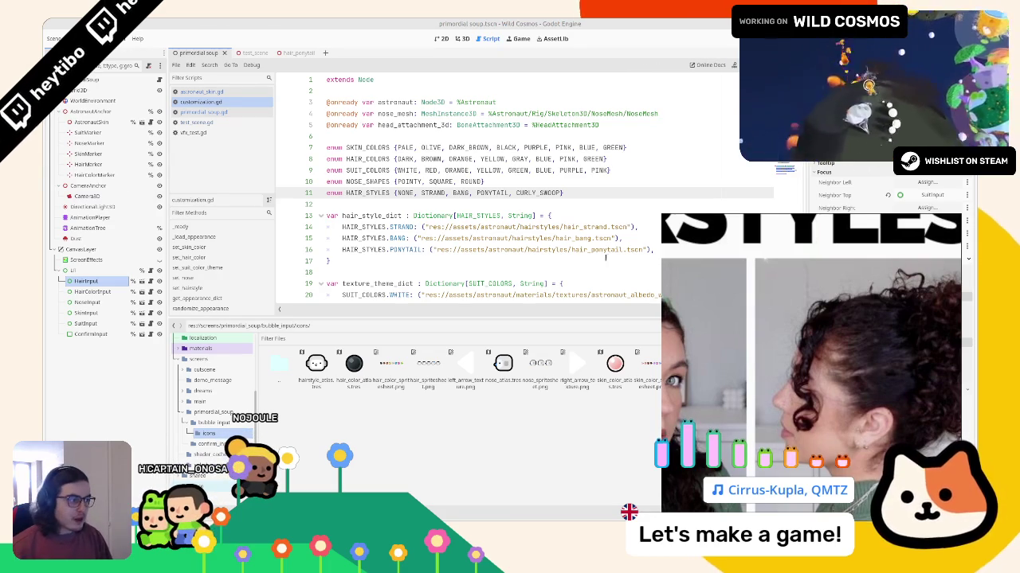
left_click(586, 250)
left_click(517, 193)
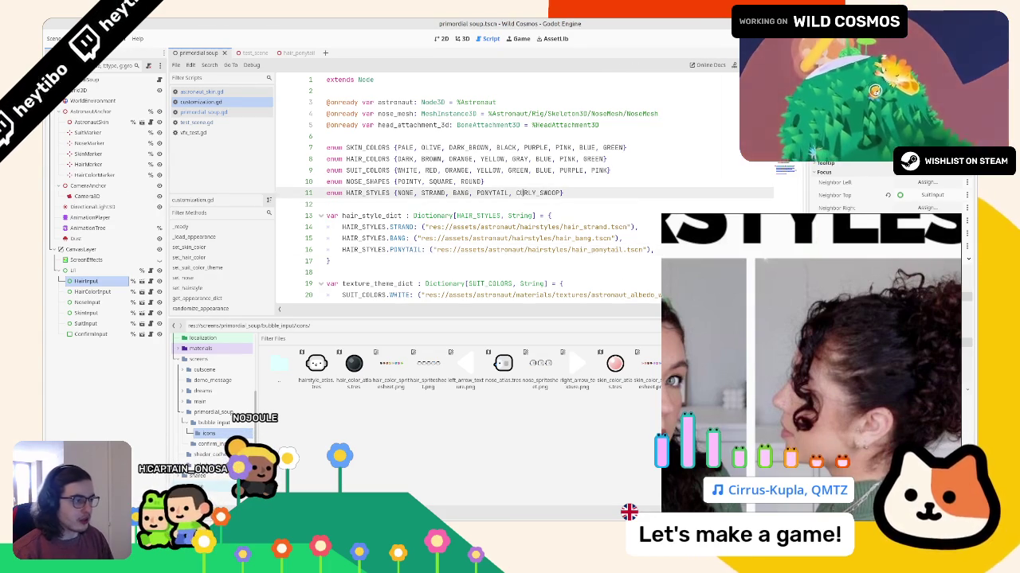
left_click(654, 249)
key("ctrl+d")
double_click(538, 192)
key("ctrl+c")
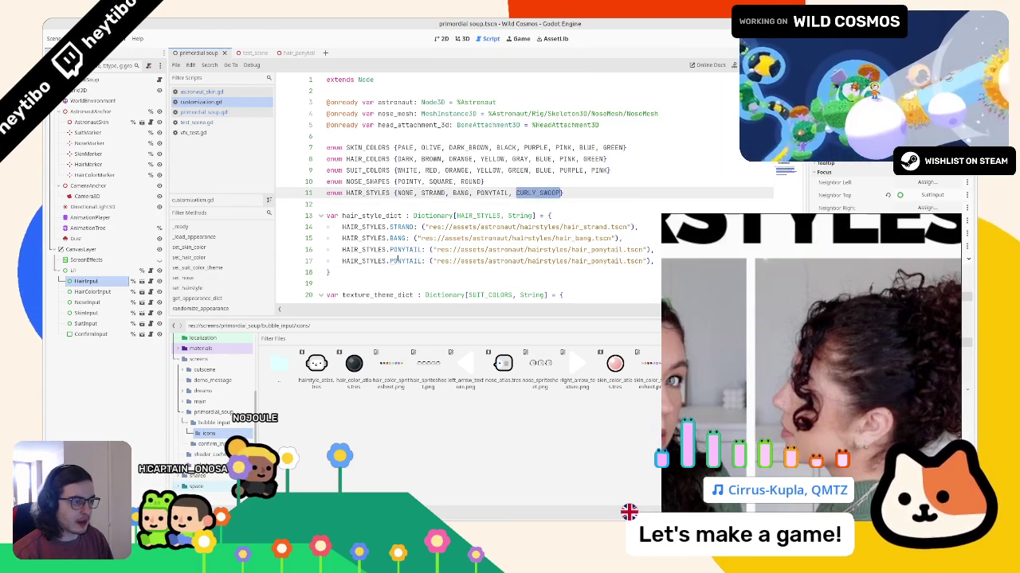
double_click(408, 260)
key("ctrl+v")
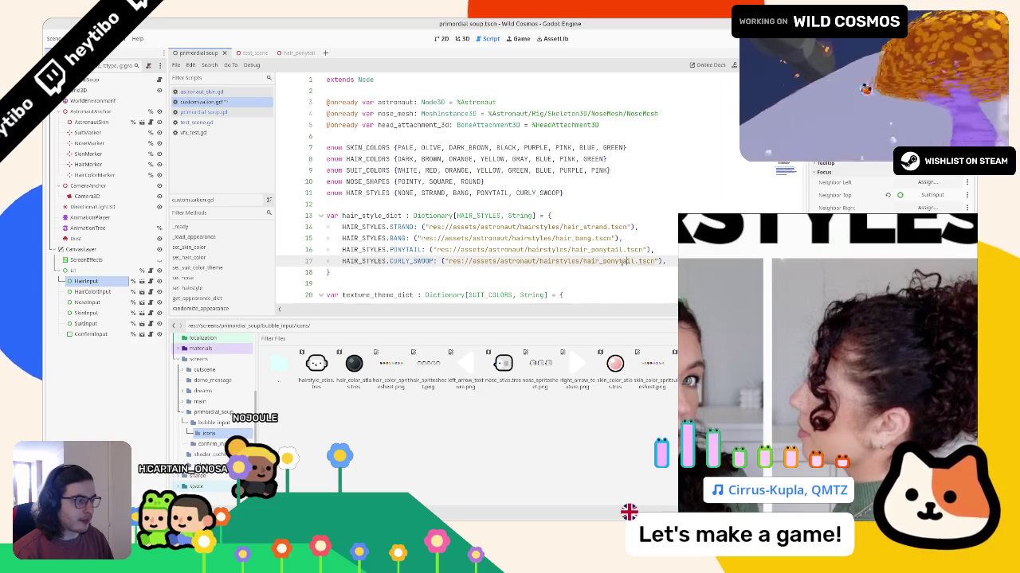
key("F5")
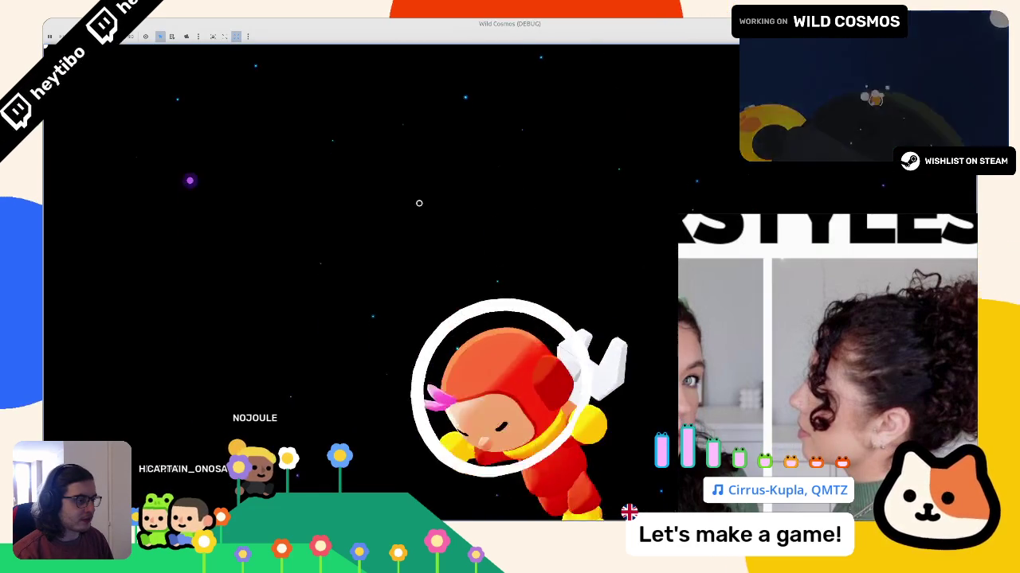
Step: Switch the astronaut to the next hairstyle and a blue suit, then confirm the look
key("Down")
key("Up")
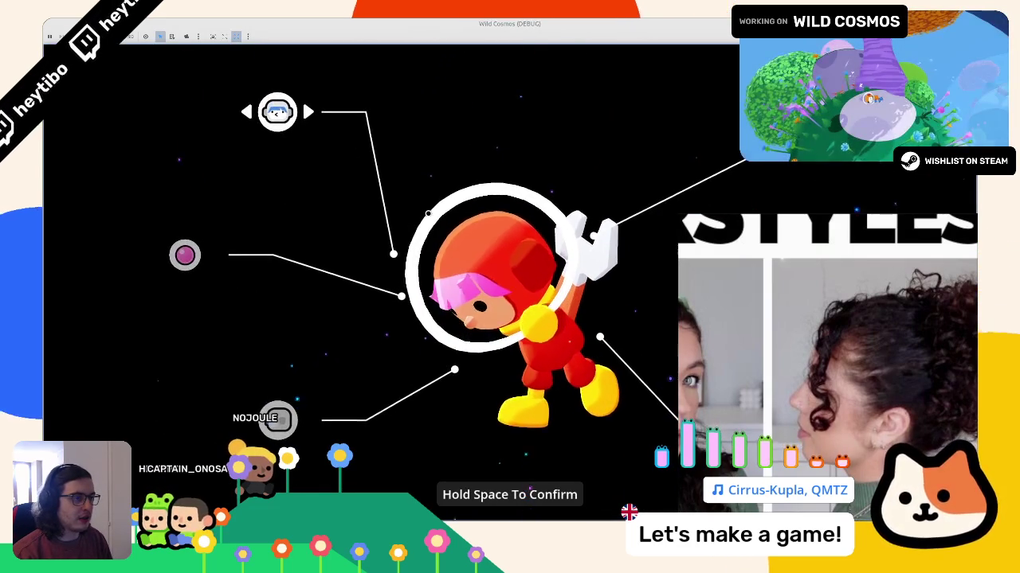
key("Right")
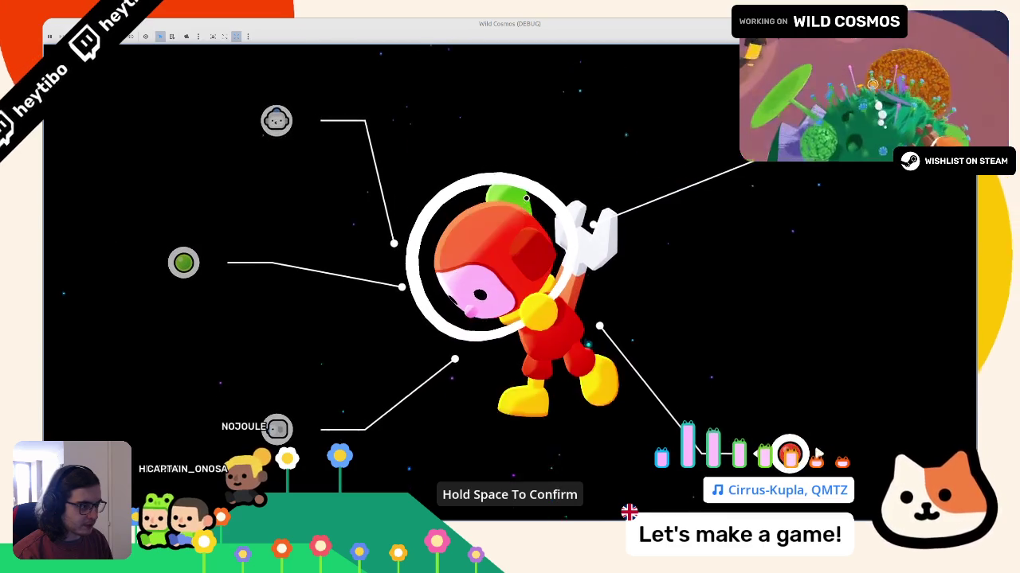
key("Right")
key("Right")
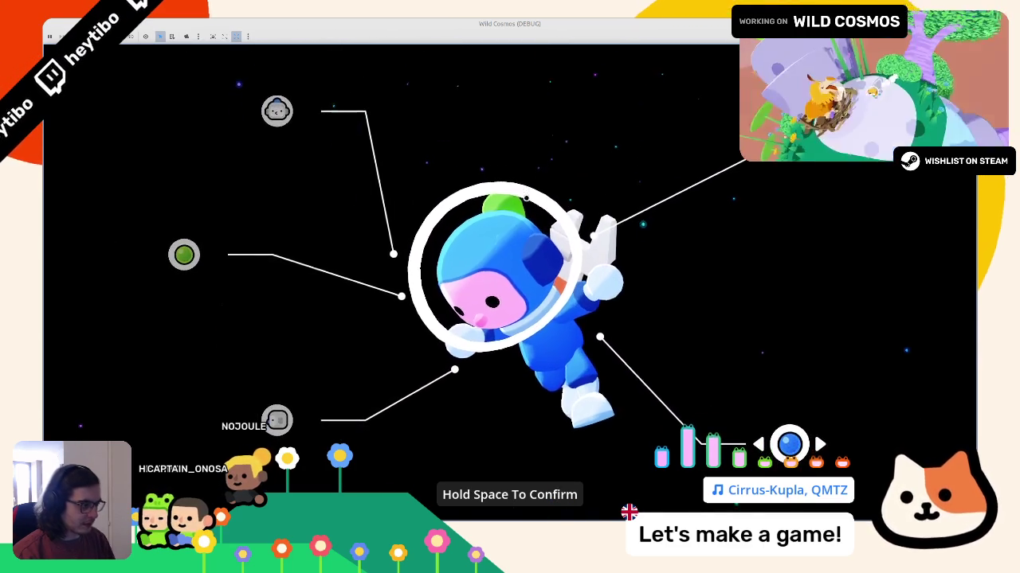
key("space")
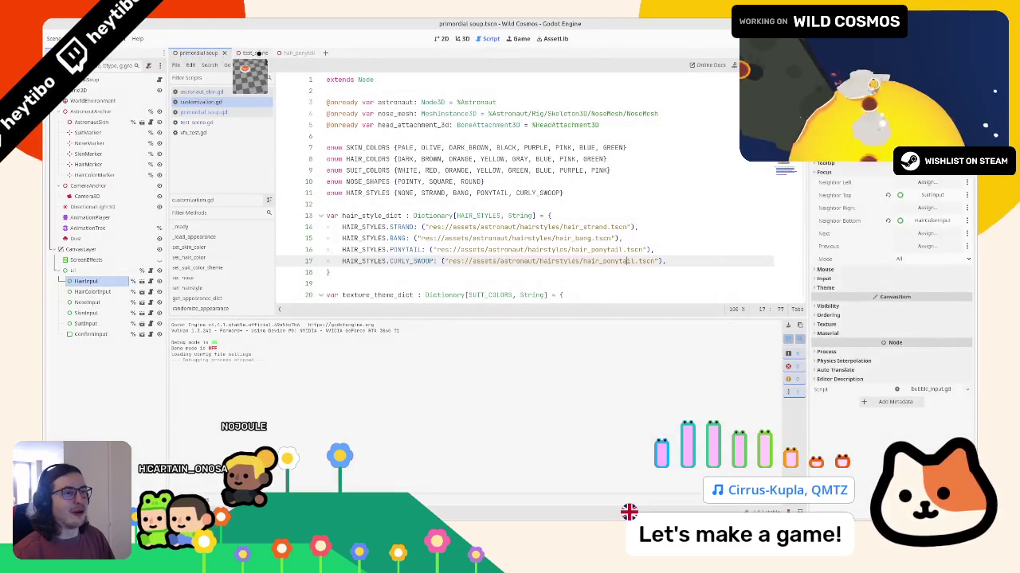
left_click(254, 52)
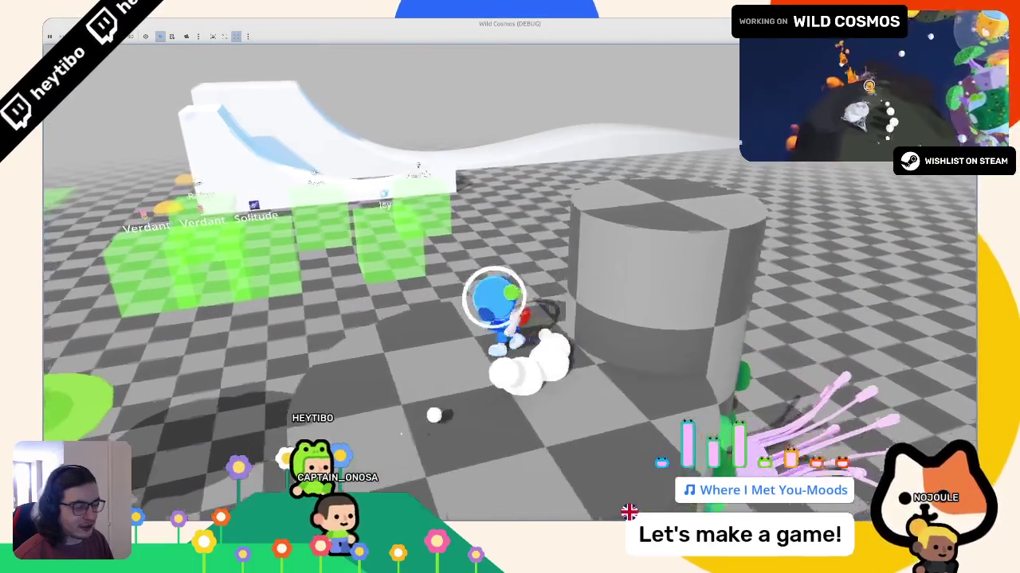
Step: Quit the running test scene with F8 to return to the test_scene.gd script
key("F8")
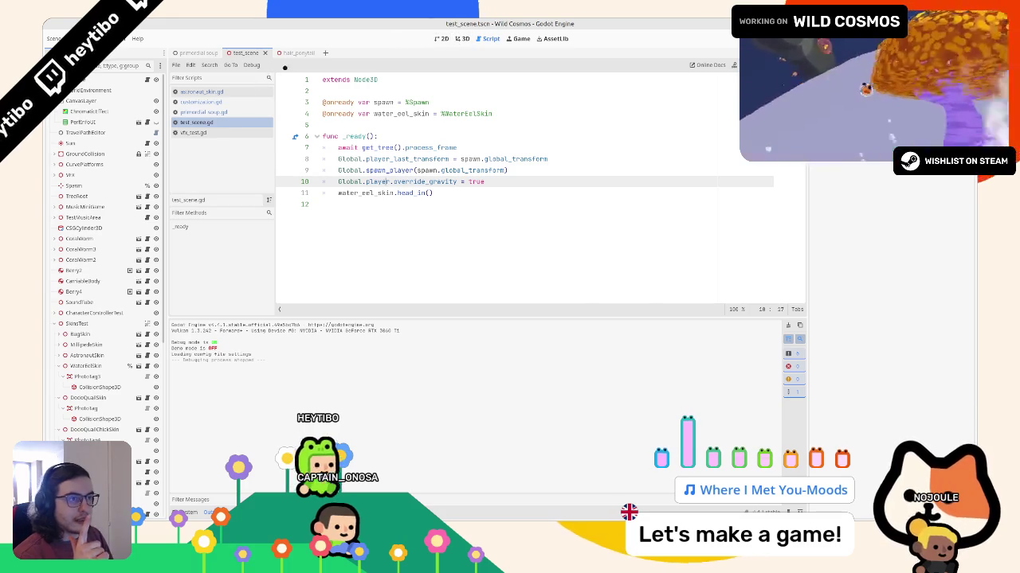
Step: In customization.gd, delete the CURLY_SWOOP dictionary line and then undo the deletion
left_click(293, 53)
left_click(201, 102)
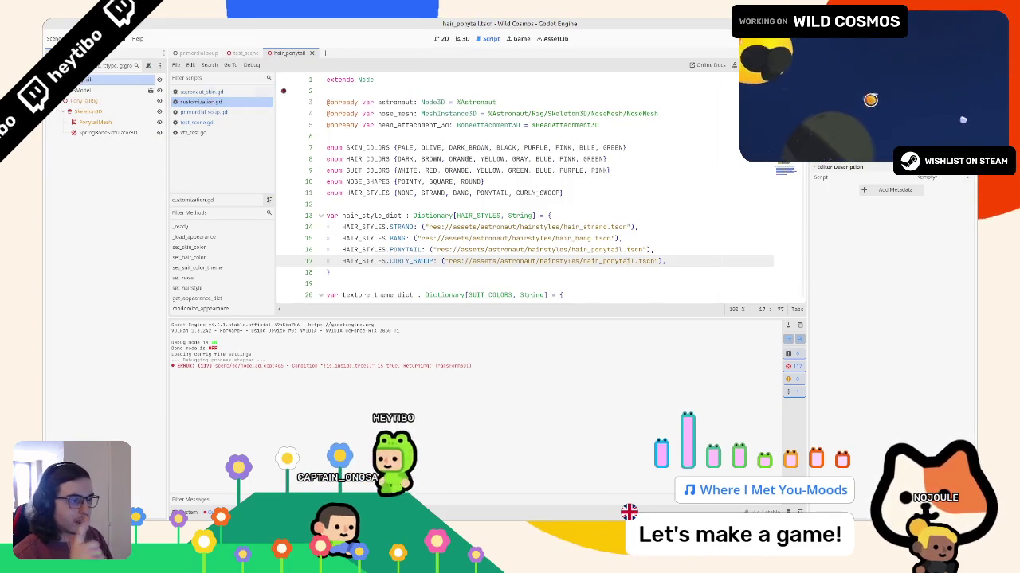
triple_click(569, 261)
key("BackSpace")
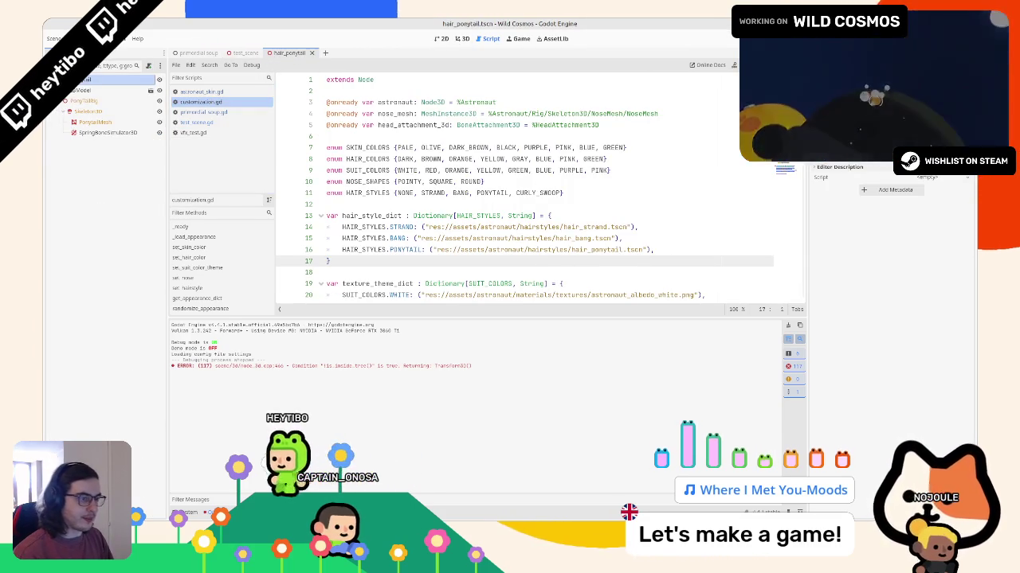
key("ctrl+z")
left_click(344, 261)
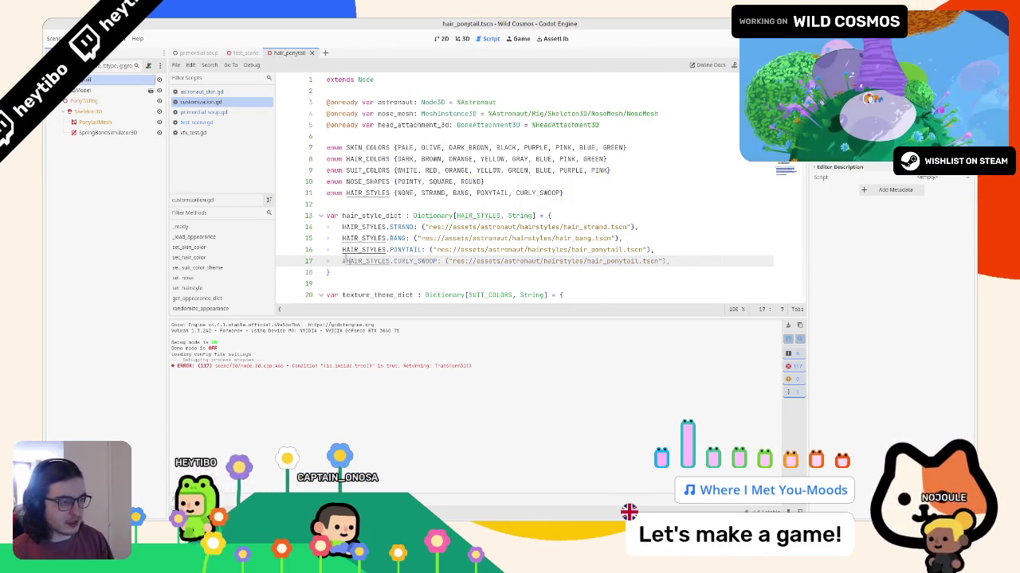
Step: Run the primordial soup scene with F6 and bring up the resulting crash in the debugger
left_click(198, 52)
left_click(217, 112)
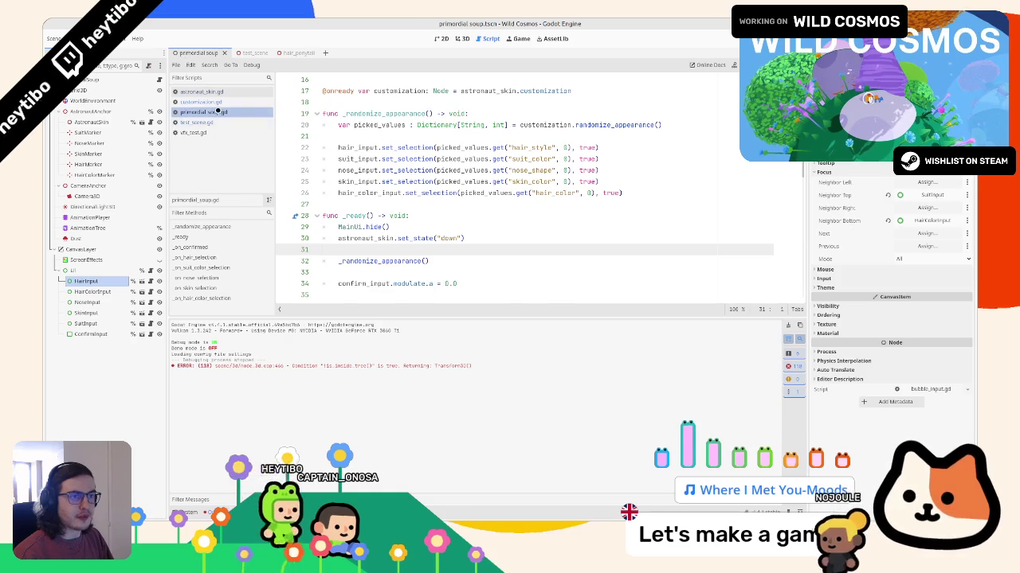
left_click(201, 101)
key("F6")
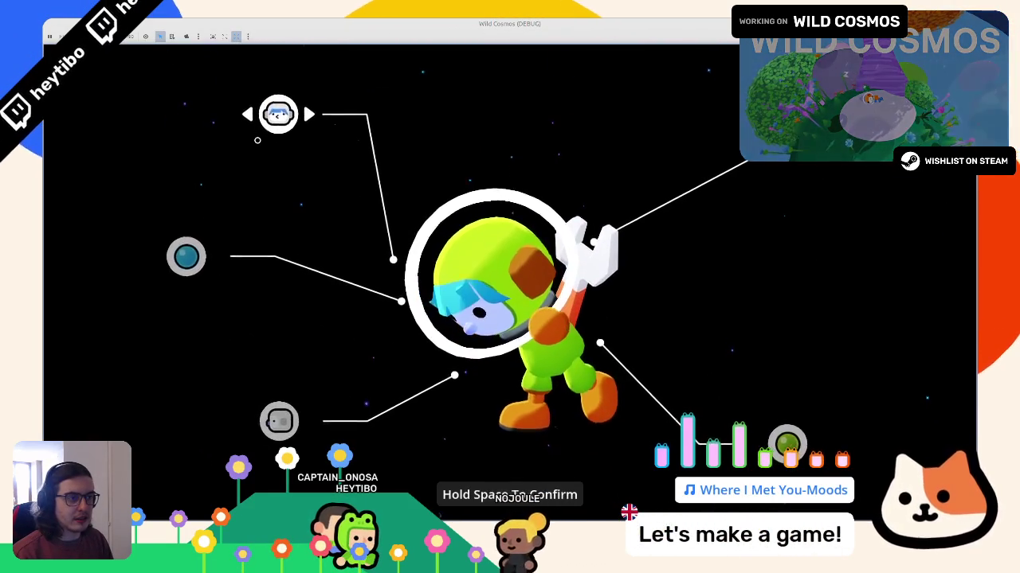
left_click(257, 141)
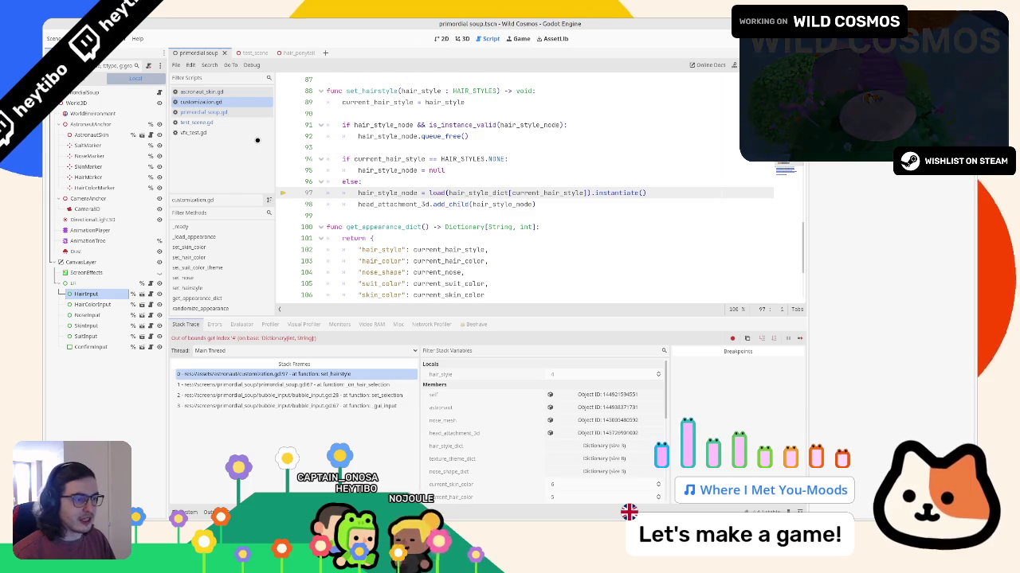
Step: Trace the index 4 crash to hair_style_dict[current_hair_style] on line 97, then rerun the game
double_click(419, 91)
left_click(392, 102)
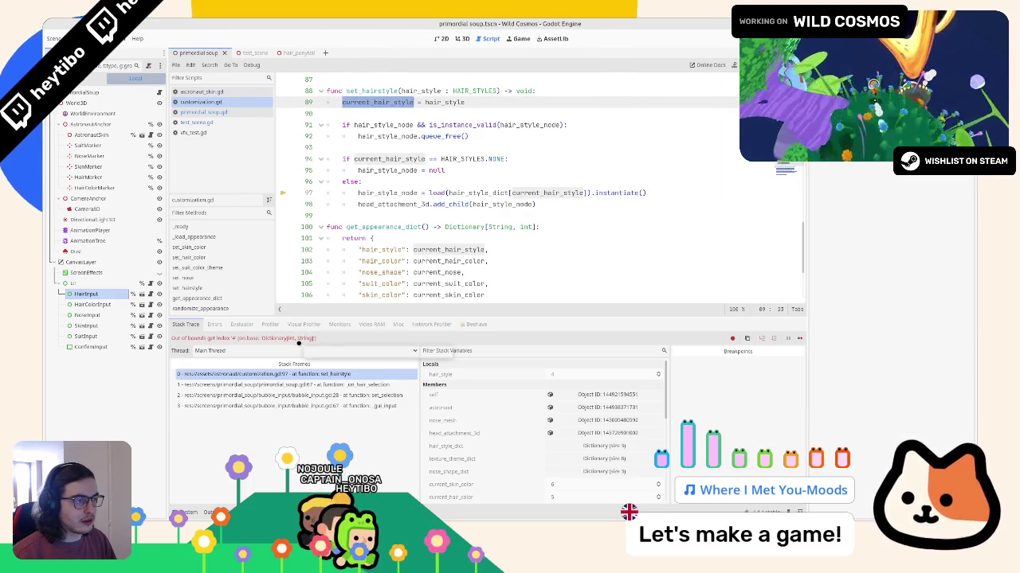
double_click(463, 193)
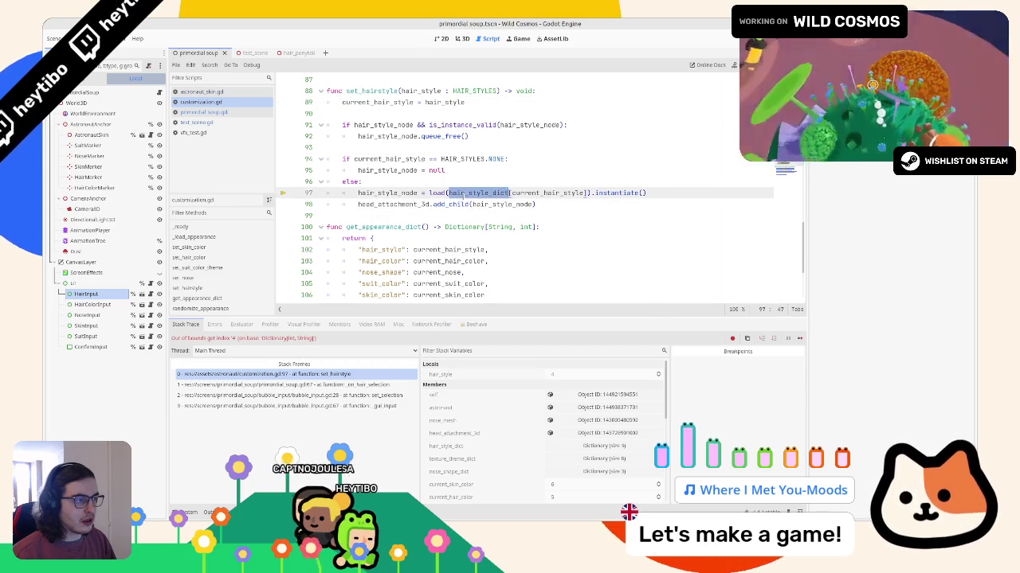
left_click_drag(463, 193, 566, 194)
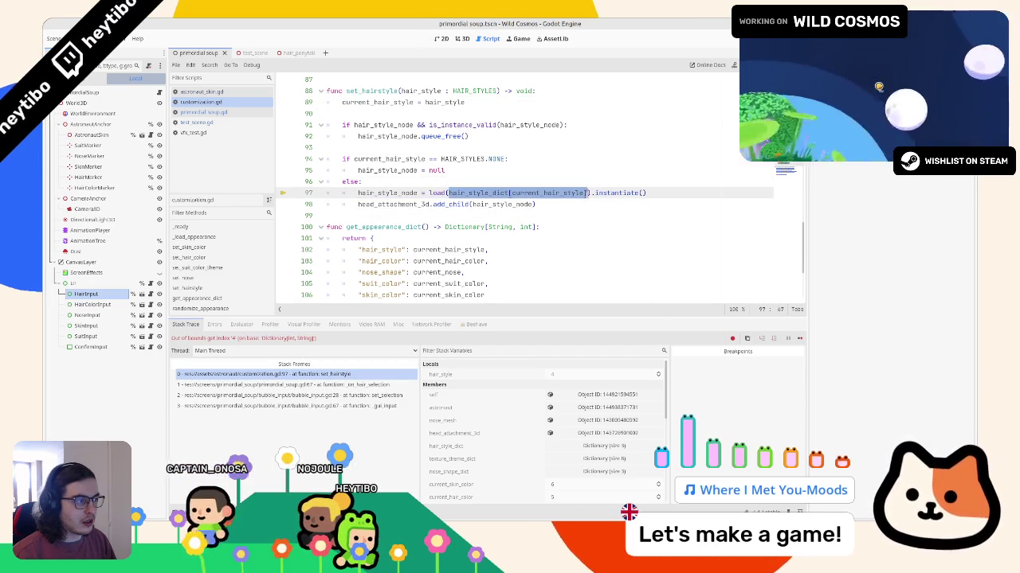
left_click(376, 113)
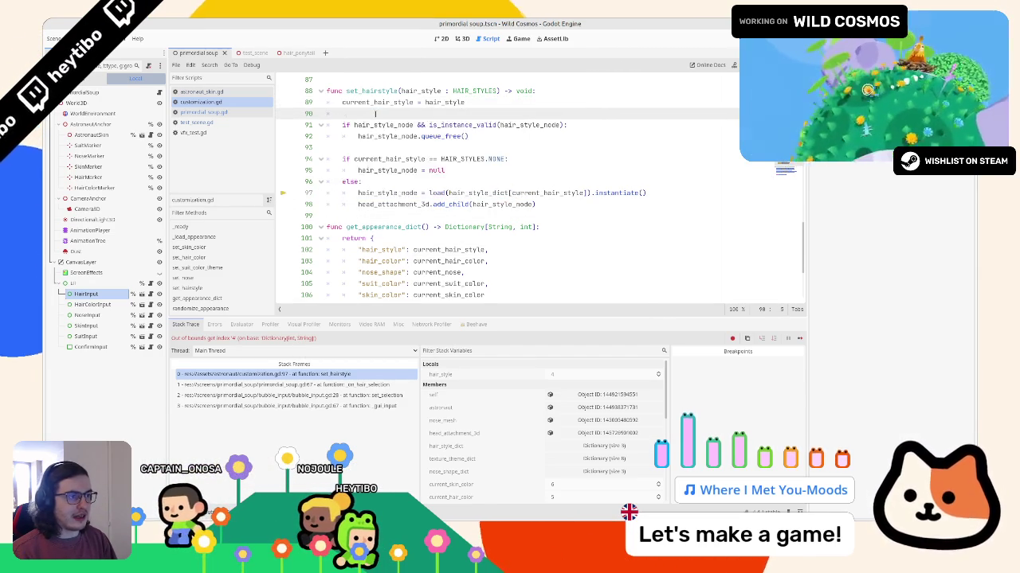
type("print(current_hair_style)")
key("F5")
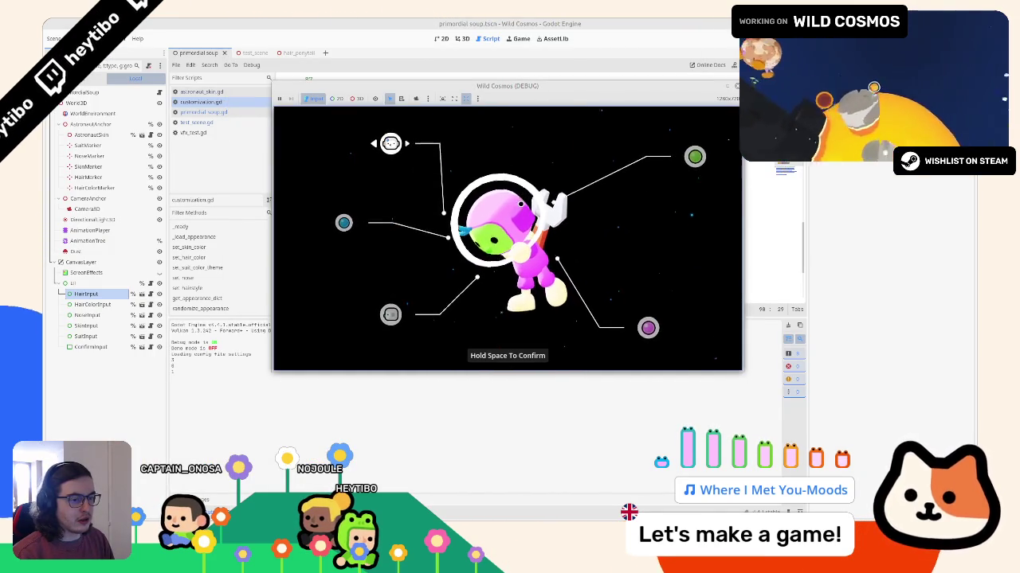
Step: Cycle hairstyles in the game until it crashes and check the printed indices in Output
key("Right")
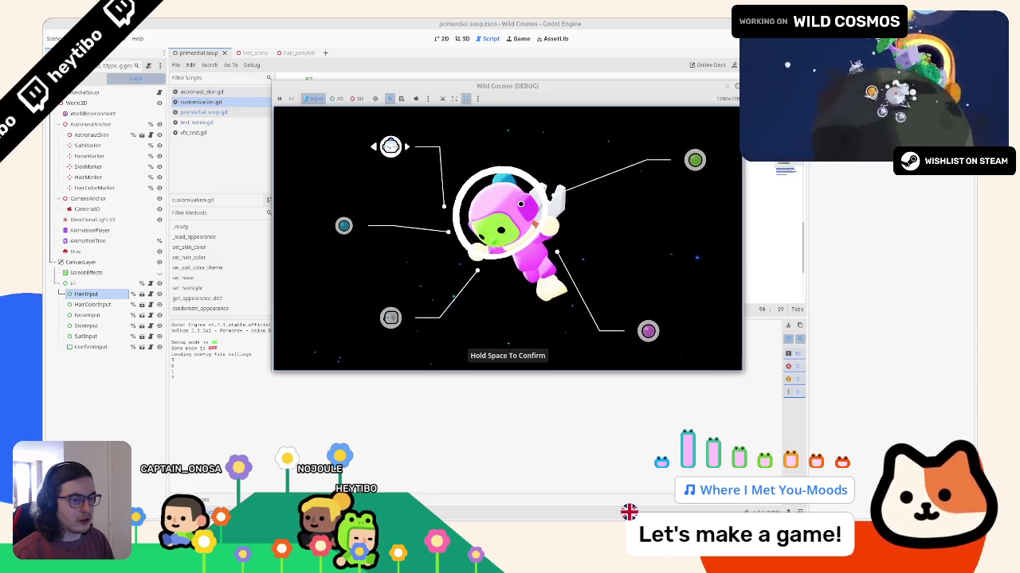
key("Right")
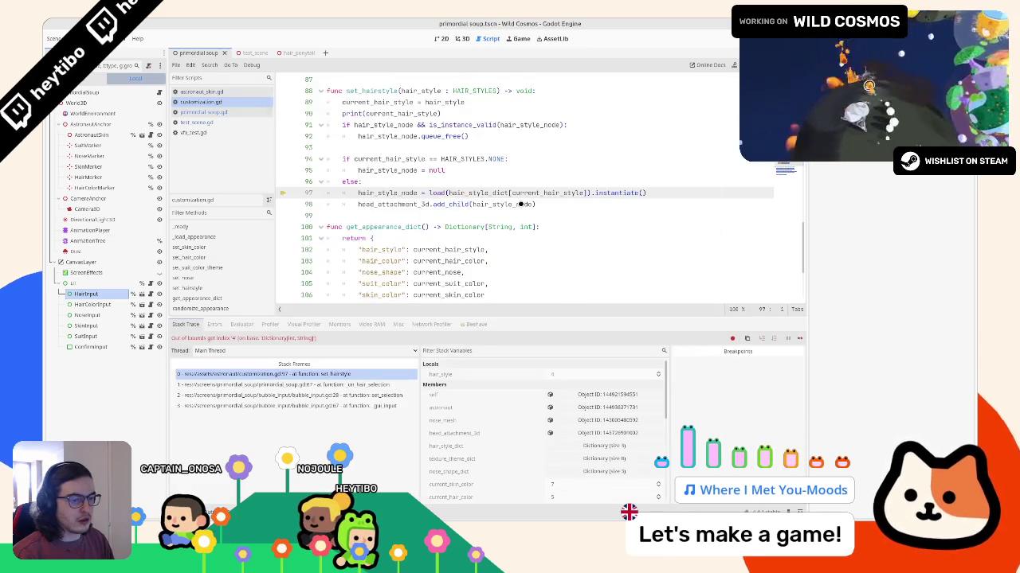
key("F5")
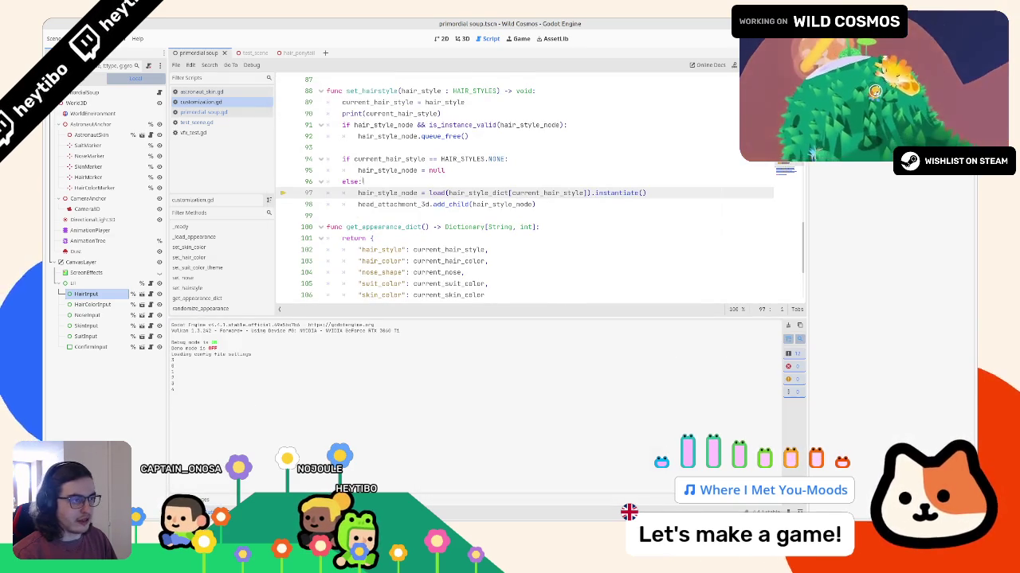
Step: Delete the debug print line and add a % to the line 89 hairstyle assignment
left_click(383, 170)
key("Up")
key("Up")
key("Up")
key("shift+End")
key("BackSpace")
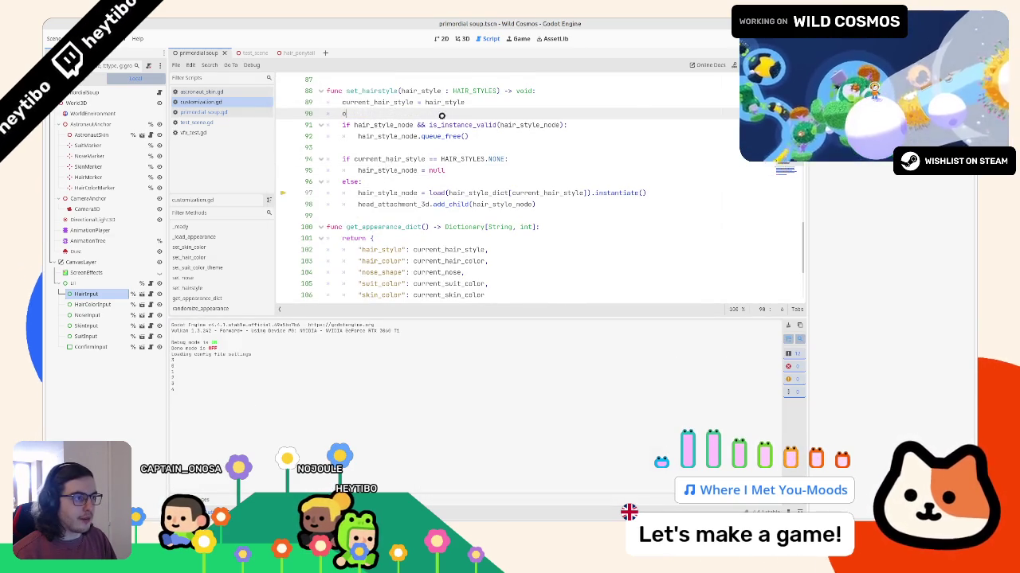
left_click(490, 103)
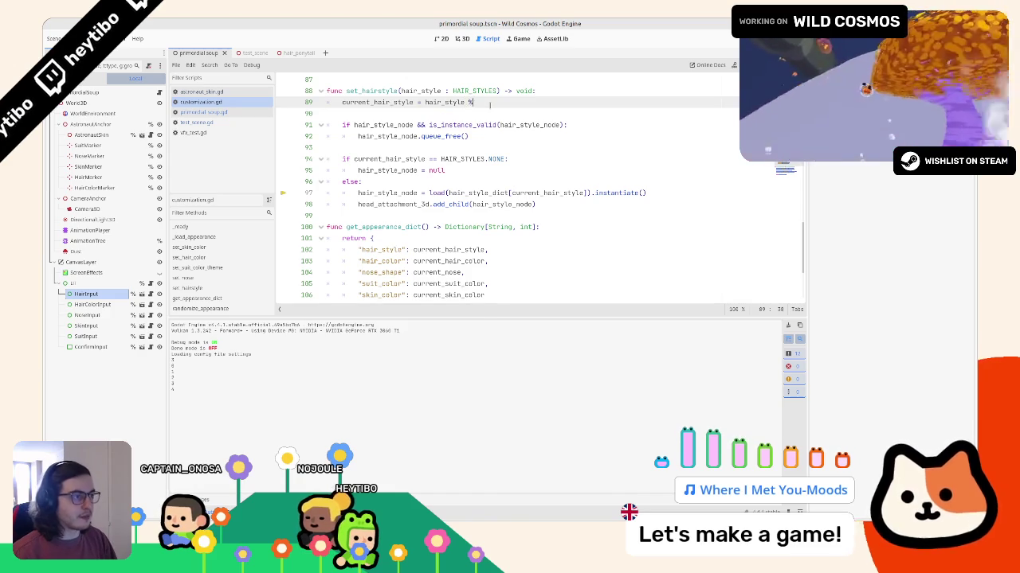
double_click(497, 194)
left_click(510, 102)
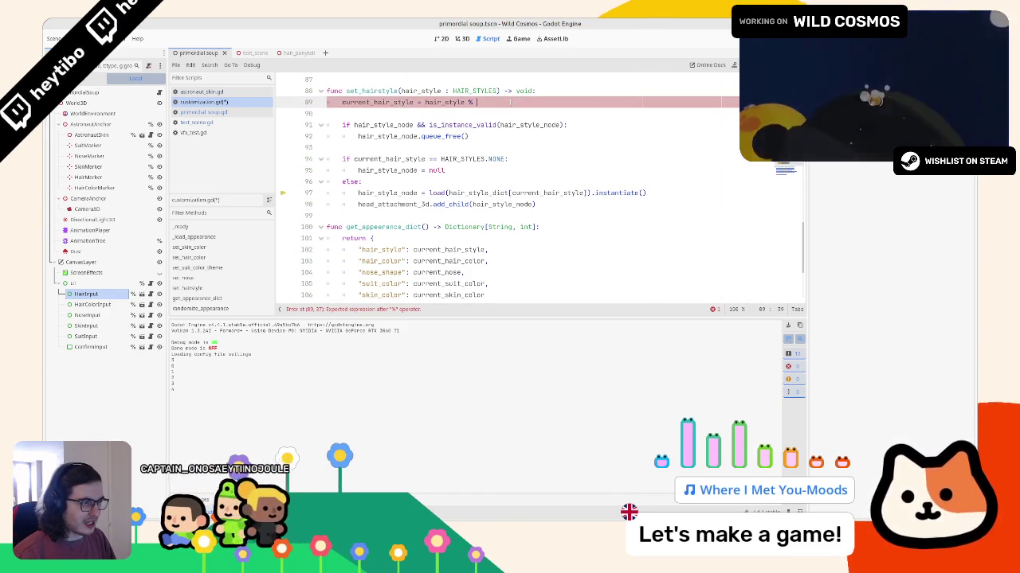
Step: Paste HAIR_STYLES after the % on line 89 to wrap the index, then run the game
double_click(478, 193)
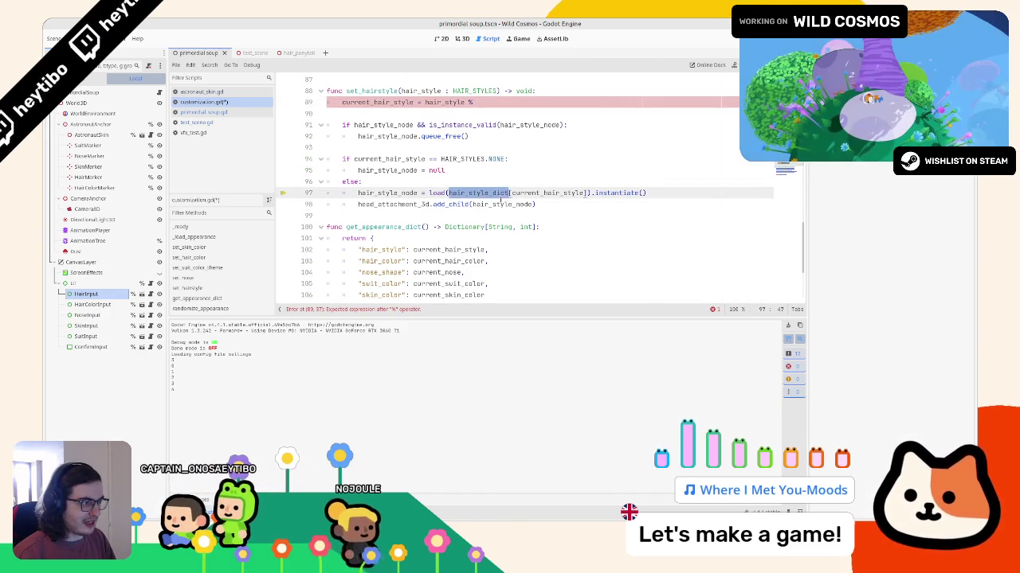
double_click(478, 91)
key("ctrl+c")
left_click(492, 102)
key("ctrl+v")
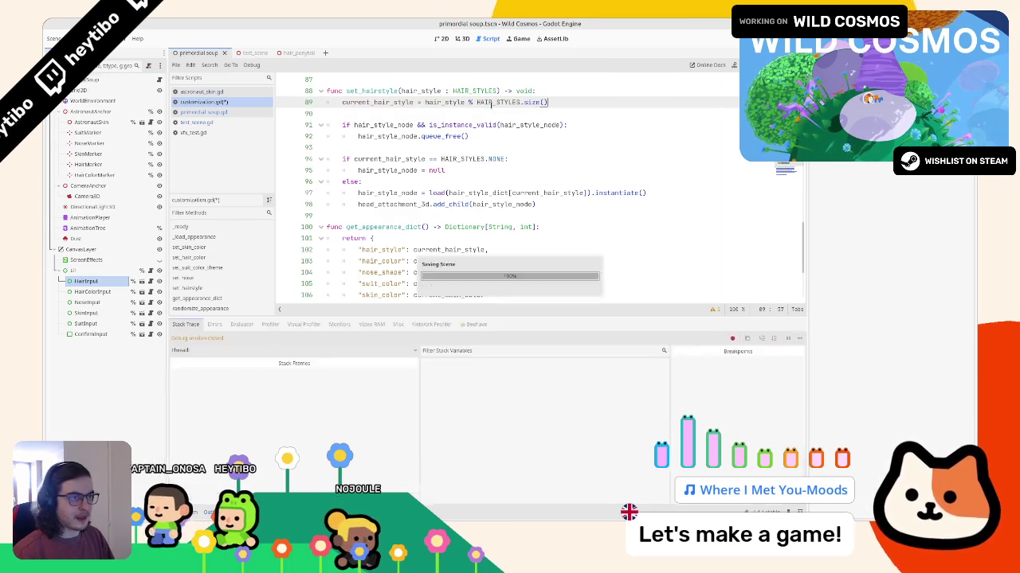
key("F5")
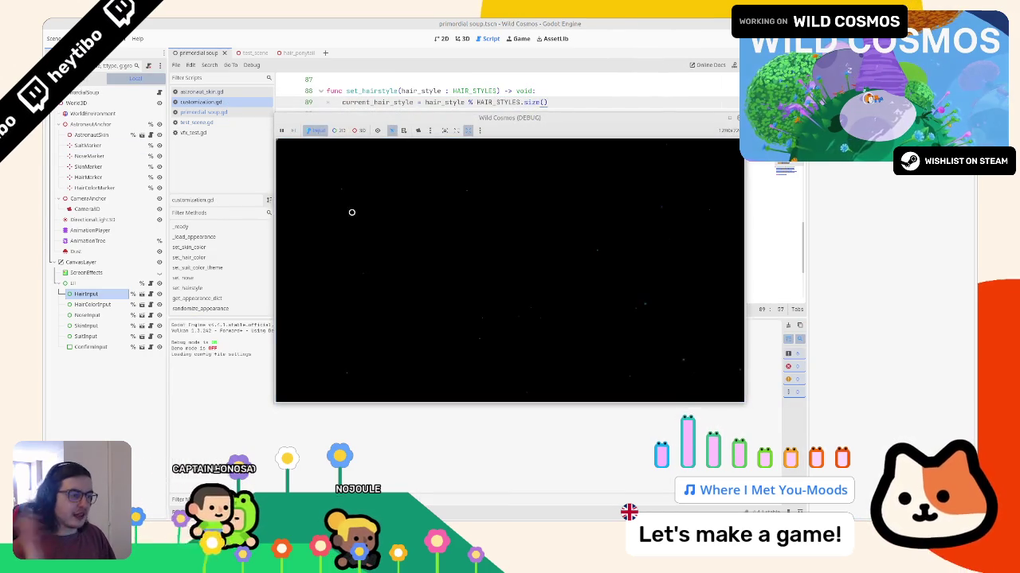
Step: Test the hairstyle choices in-game, start a print line on line 90, and rerun
left_click(394, 224)
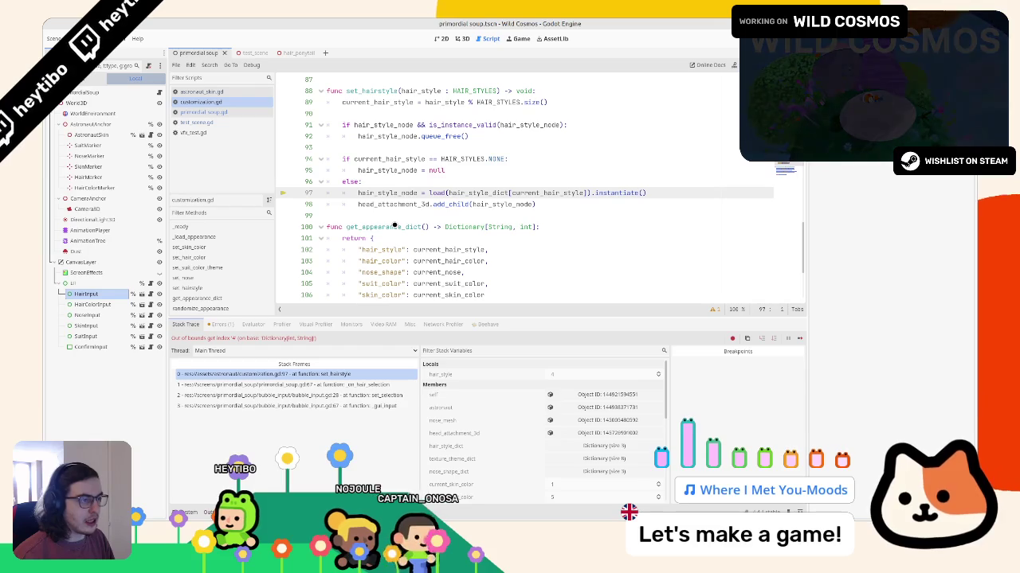
left_click(390, 102)
double_click(387, 101)
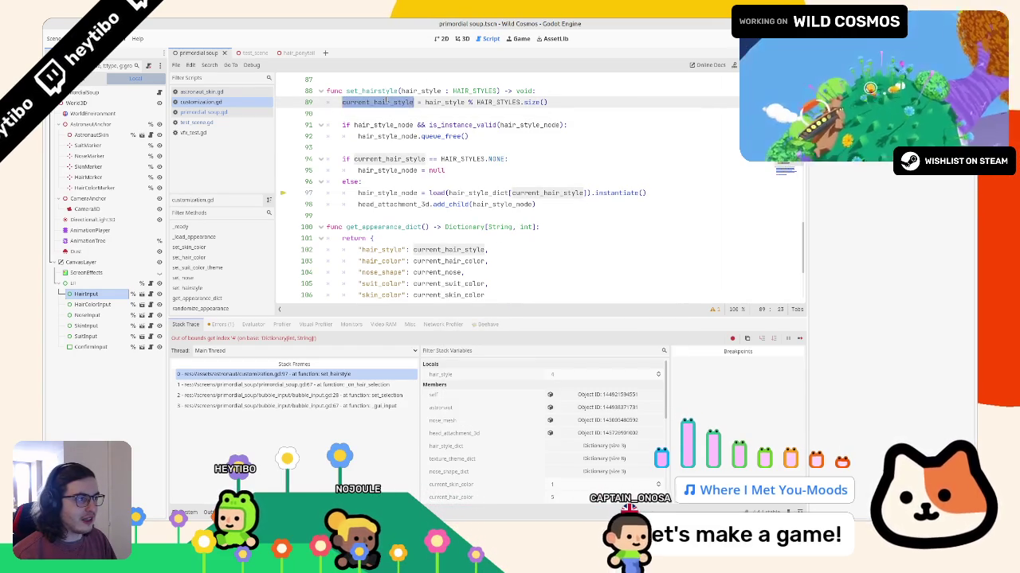
left_click(389, 109)
type("print(current_hair_style")
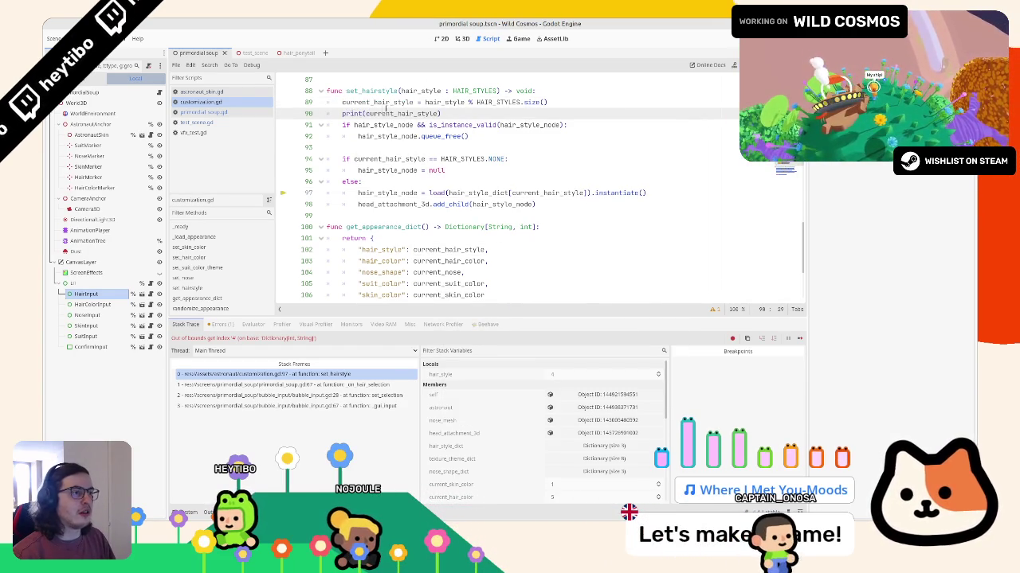
key("F5")
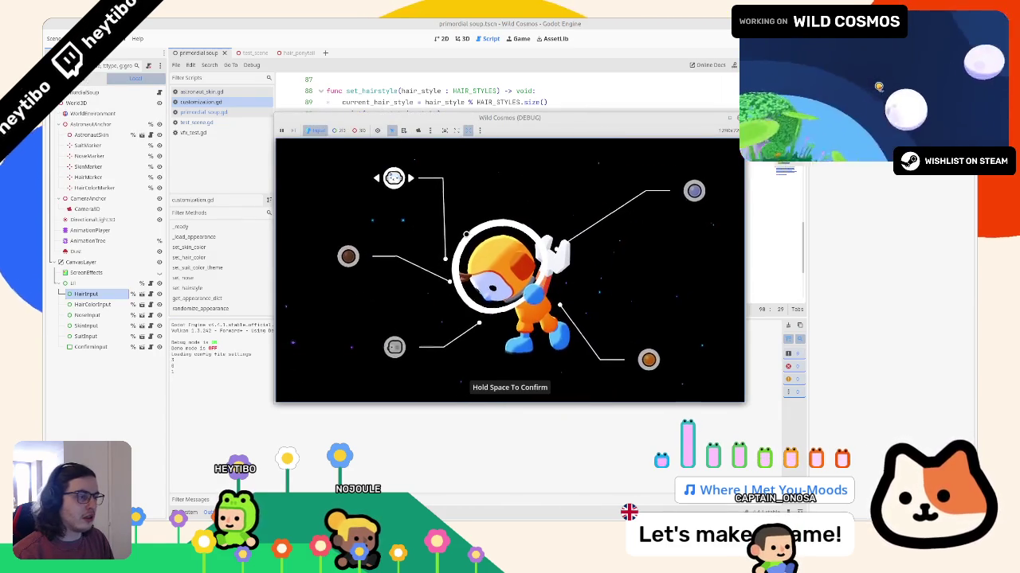
Step: Cycle the hairstyle until it breaks, check Output, and undo the added print line
left_click(466, 234)
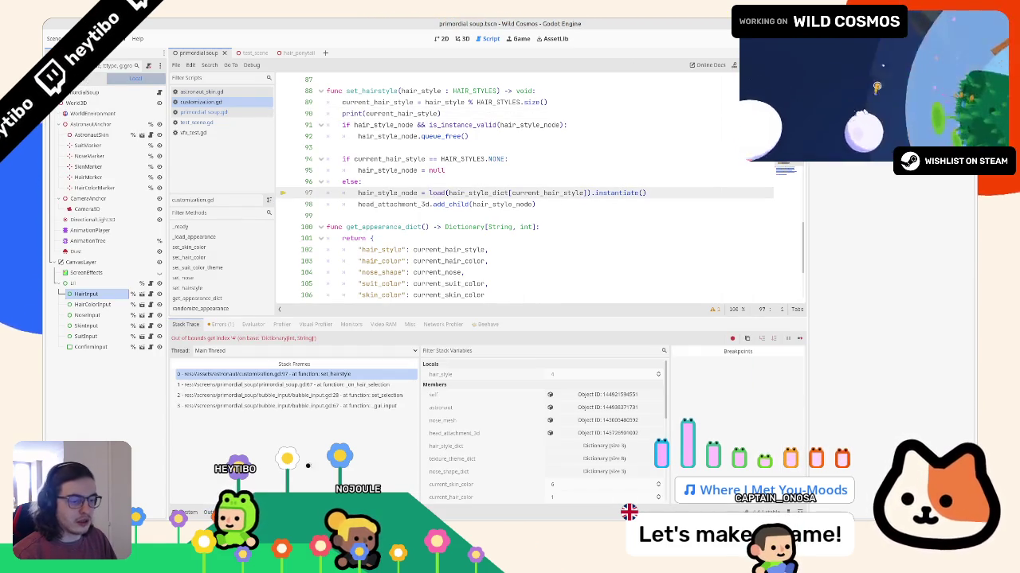
left_click(199, 512)
left_click(526, 112)
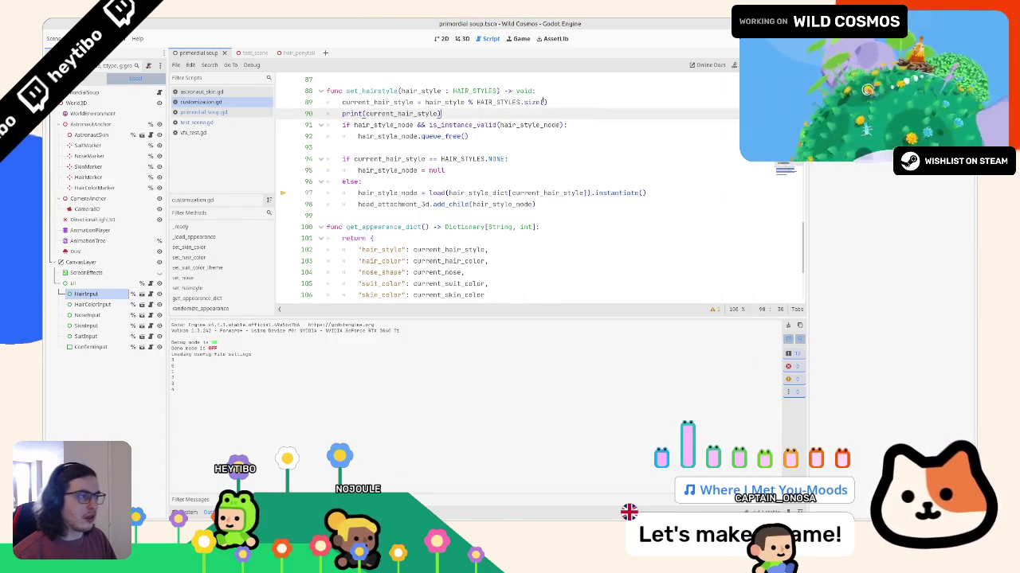
key("ctrl+z")
Step: Change line 89 to wrap by (HAIR_STYLES.size() - 1), test it in-game, and close the game
left_click(520, 102)
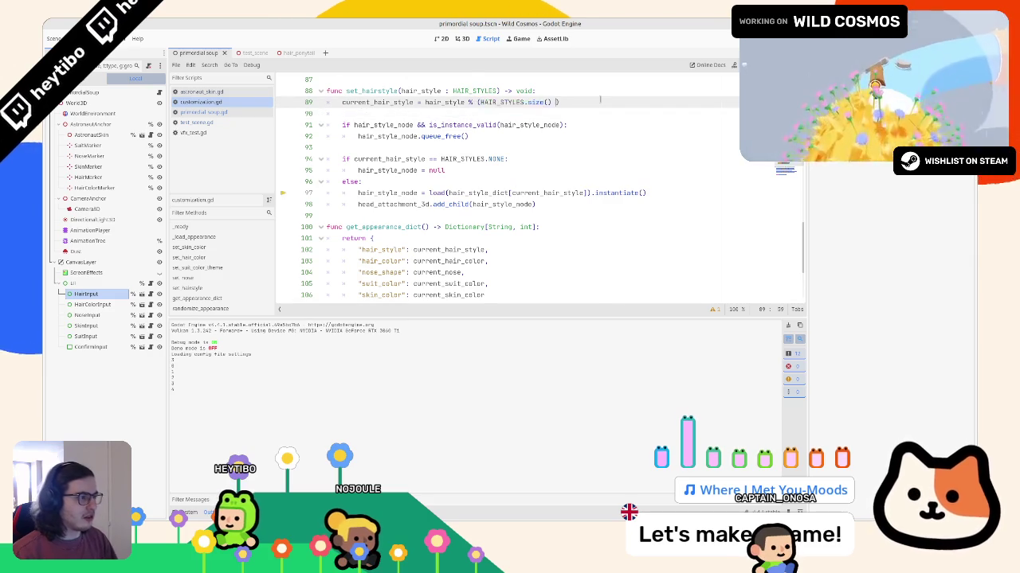
type("- 1")
key("F5")
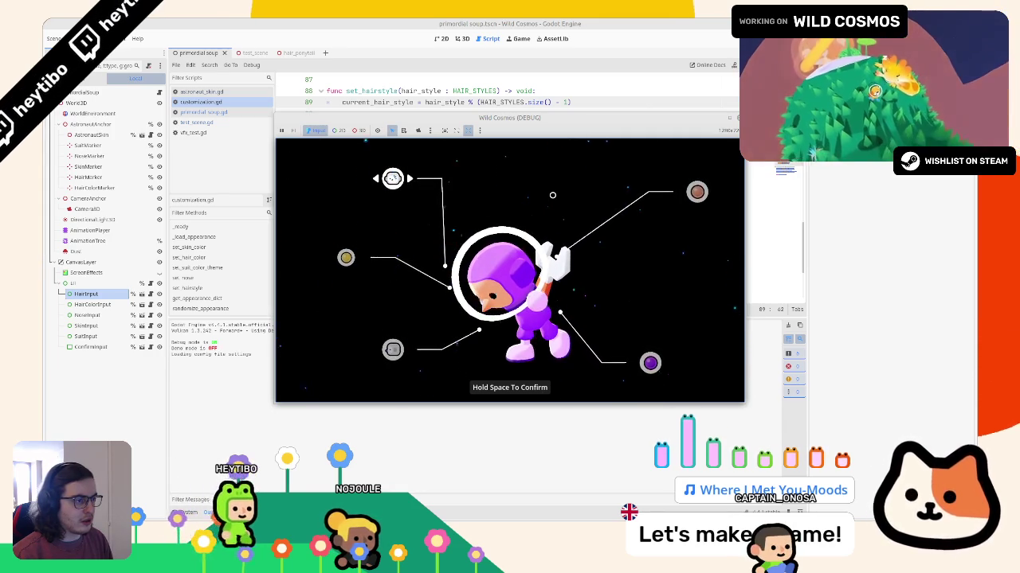
left_click(507, 22)
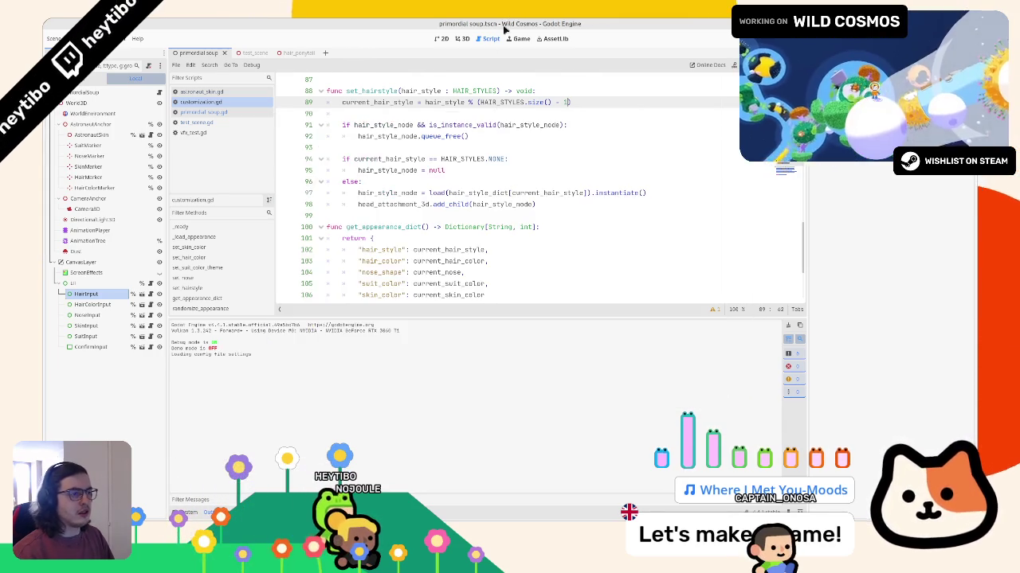
Step: Add print(current_hair_style) on line 90, run and cycle hairstyles, then stop with F8
left_click(396, 116)
type("print(current_hair_style)")
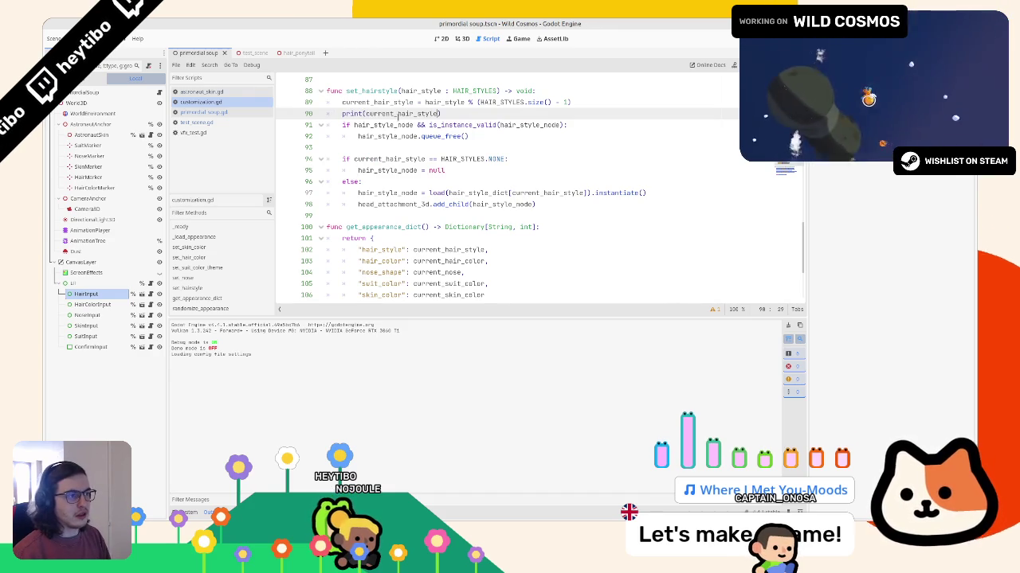
key("F5")
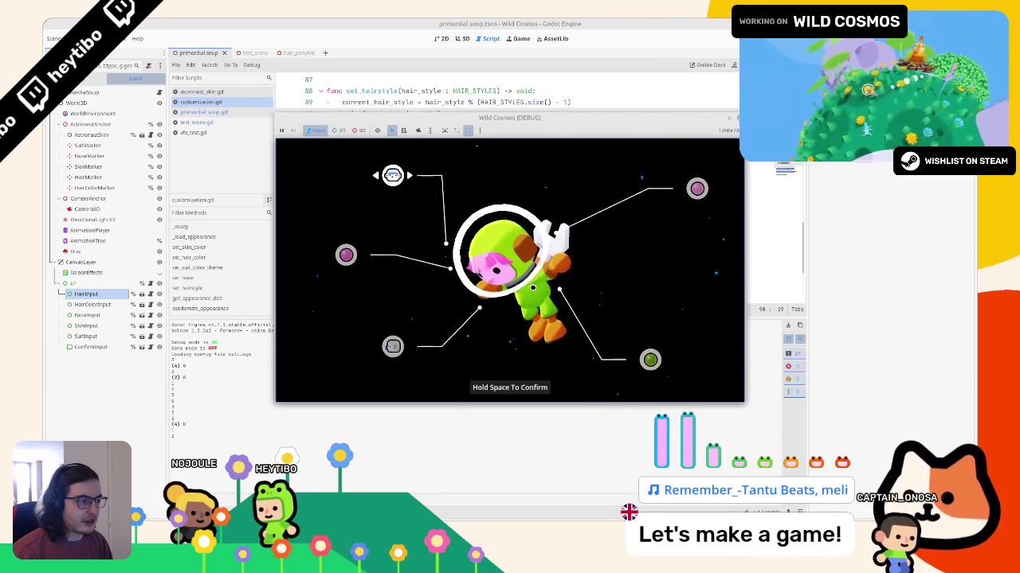
key("F8")
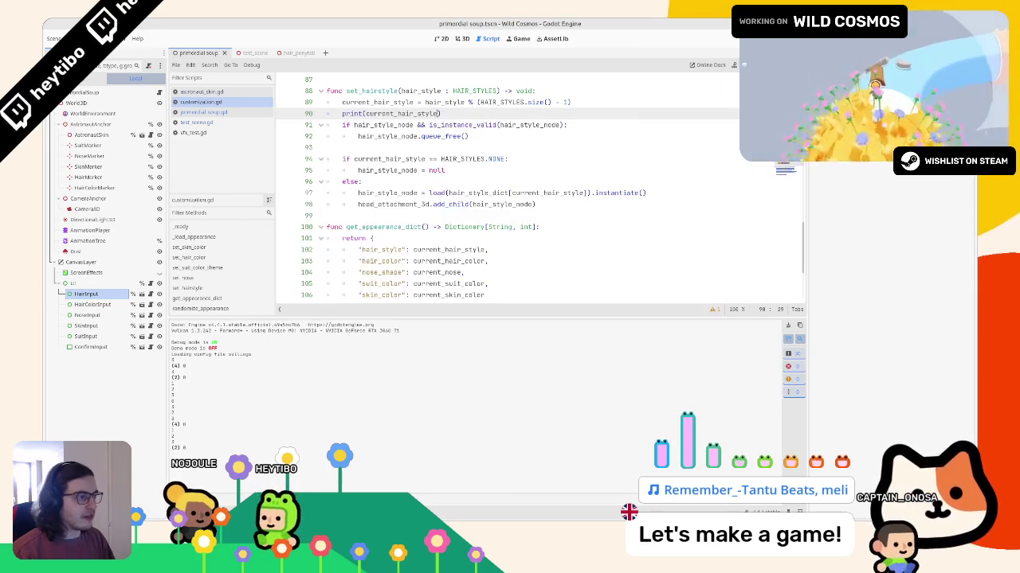
Step: Delete the print(current_hair_style) debug line from set_hairstyle
double_click(383, 114)
triple_click(383, 114)
key("BackSpace")
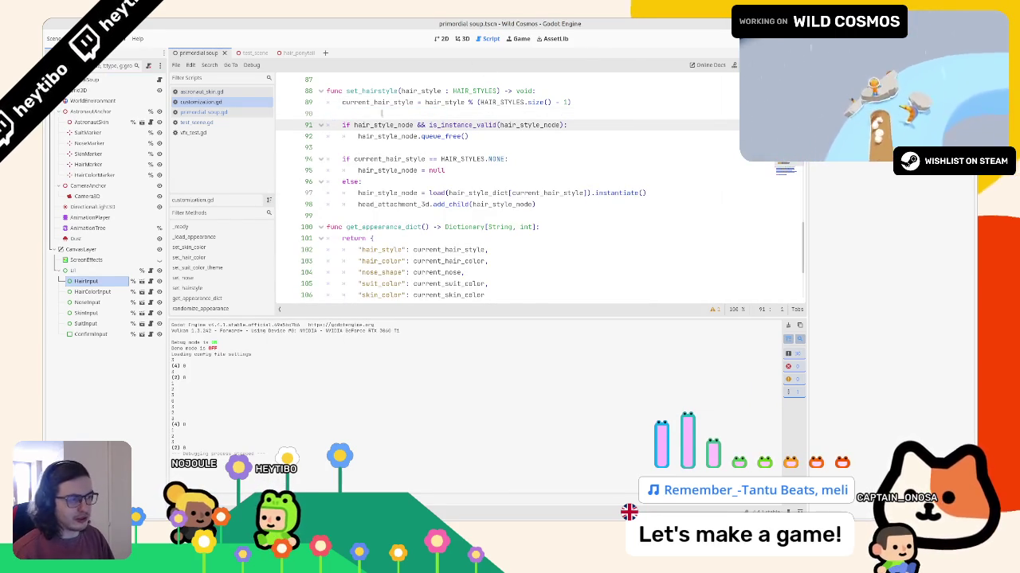
scroll(388, 113, "up", 5)
scroll(340, 206, "down", 9)
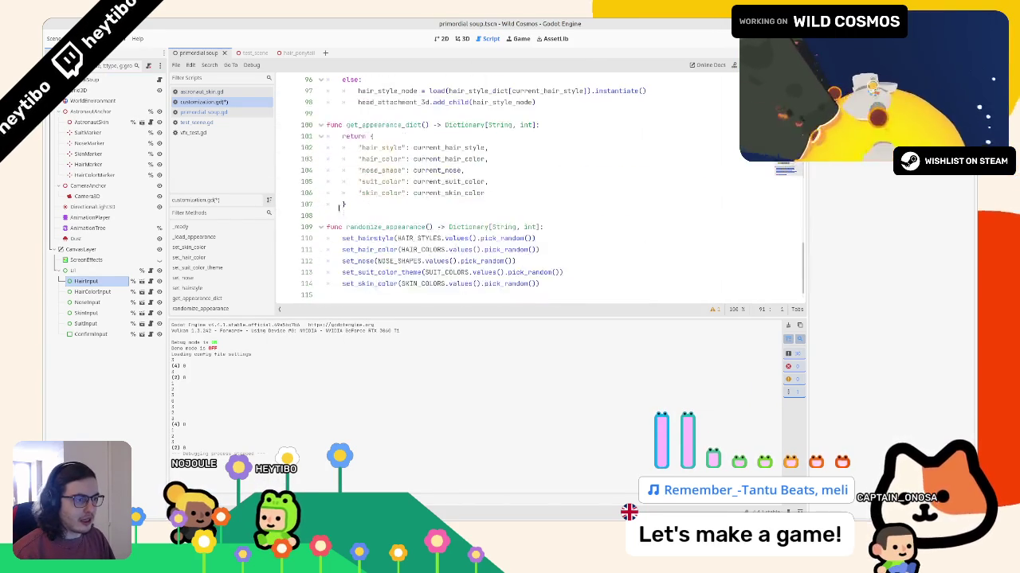
scroll(478, 181, "up", 2)
scroll(478, 181, "up", 1)
scroll(478, 182, "up", 2)
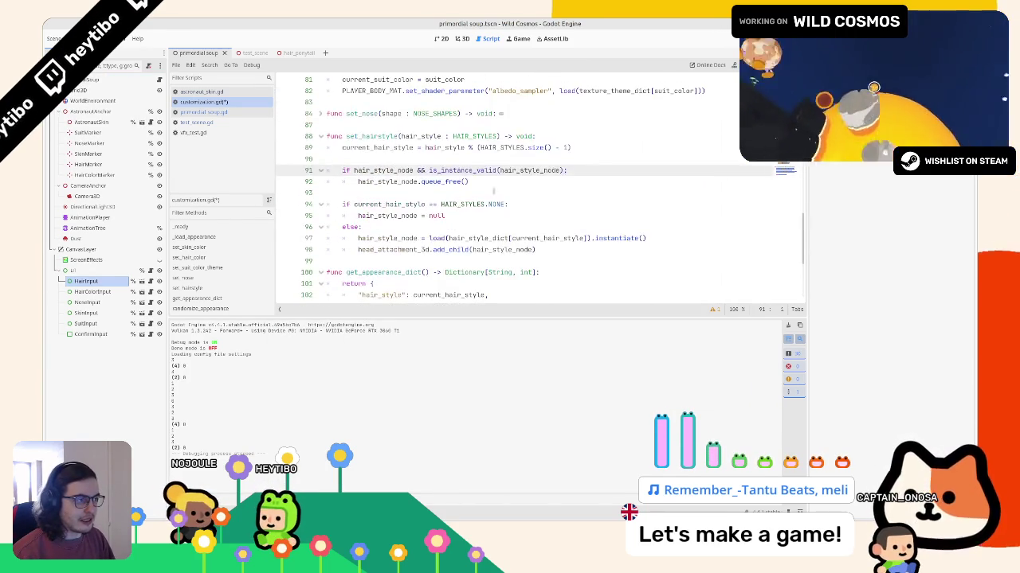
Step: Unfold set_nose and review the hairstyle wrap expression on line 89
left_click_drag(572, 147, 317, 114)
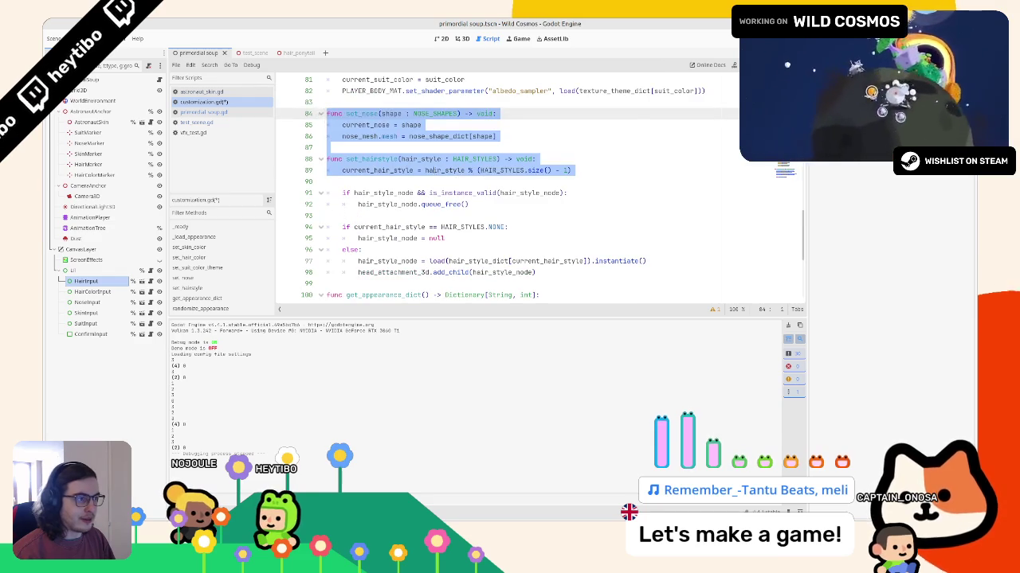
left_click(459, 208)
double_click(440, 192)
left_click(456, 170)
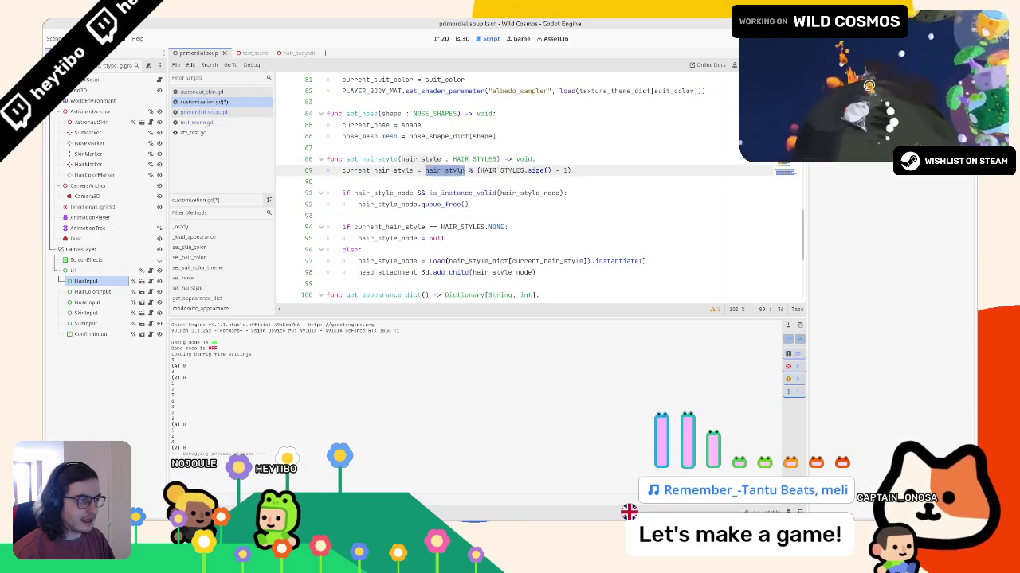
left_click_drag(578, 169, 417, 171)
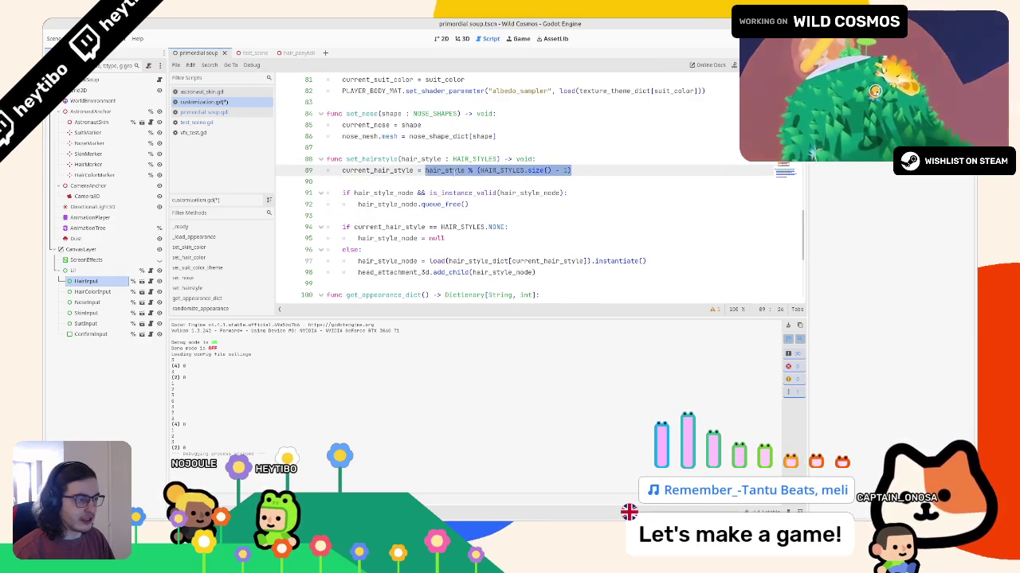
scroll(382, 193, "up", 3)
scroll(382, 193, "down", 1)
Step: Start appending % (NOSE_SHAPES.size() - 1) to line 85 using the size() autocomplete
double_click(409, 192)
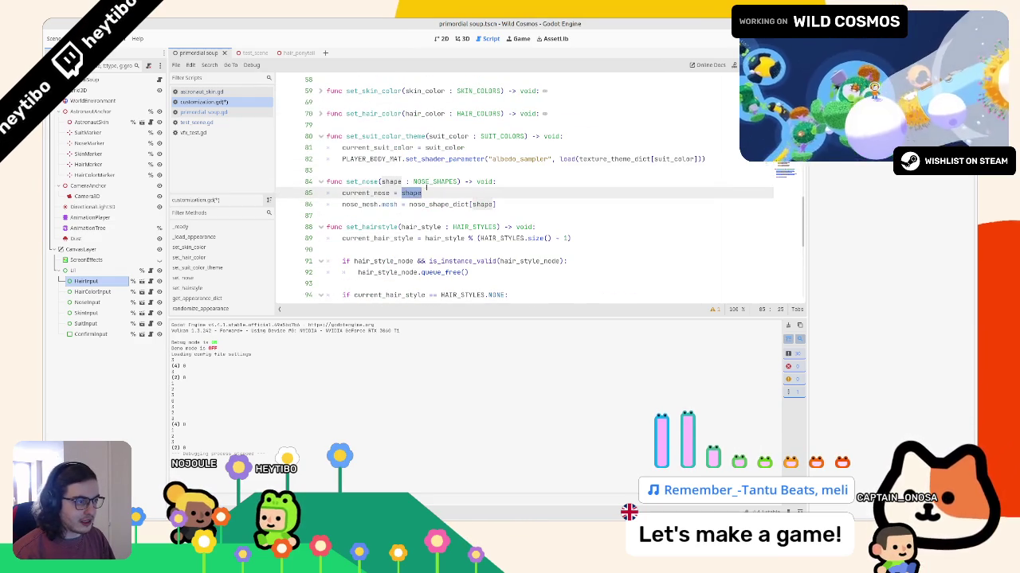
double_click(435, 181)
left_click(439, 193)
type("% (NOSE_SHAPES.")
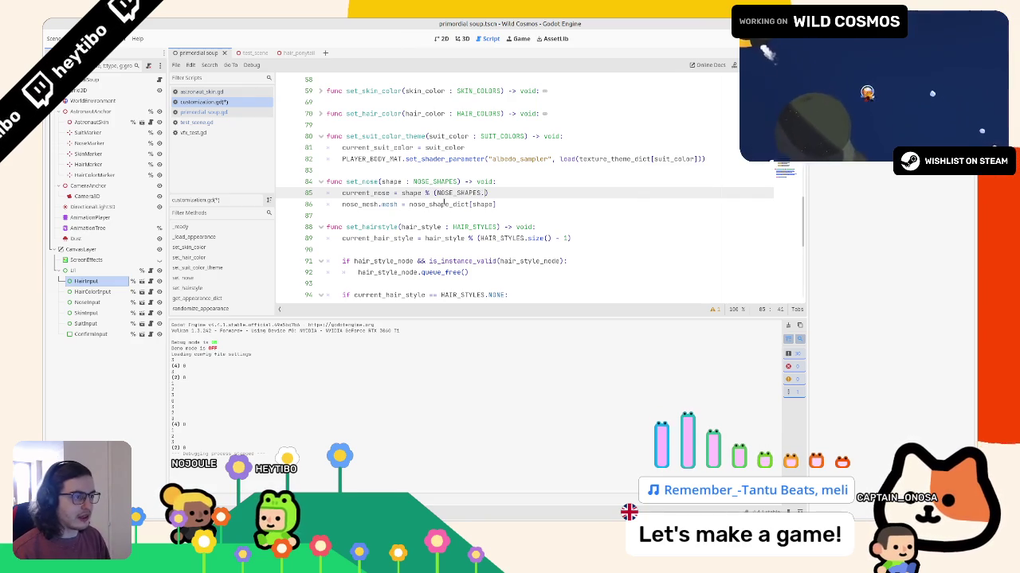
type("size")
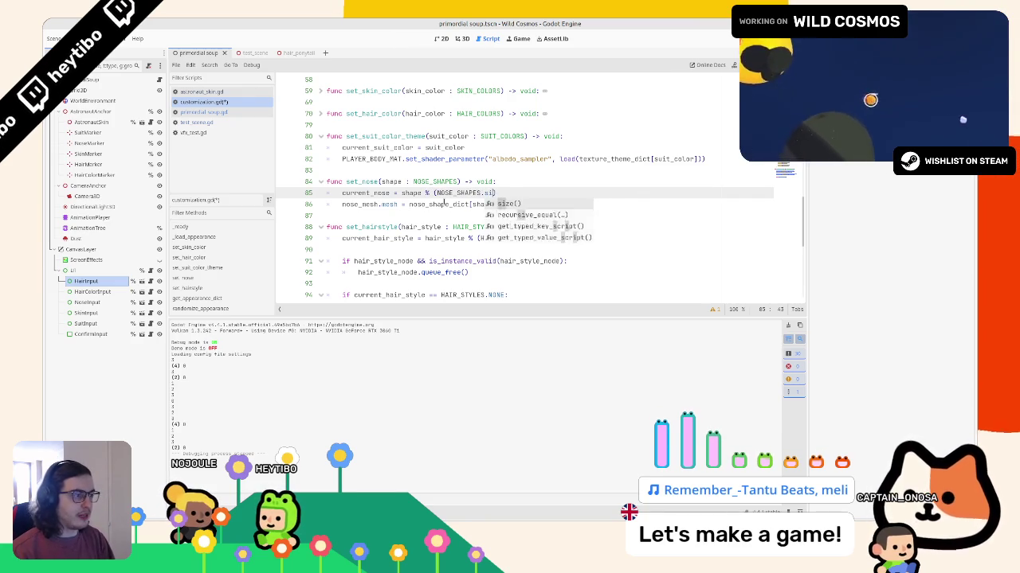
key("Return")
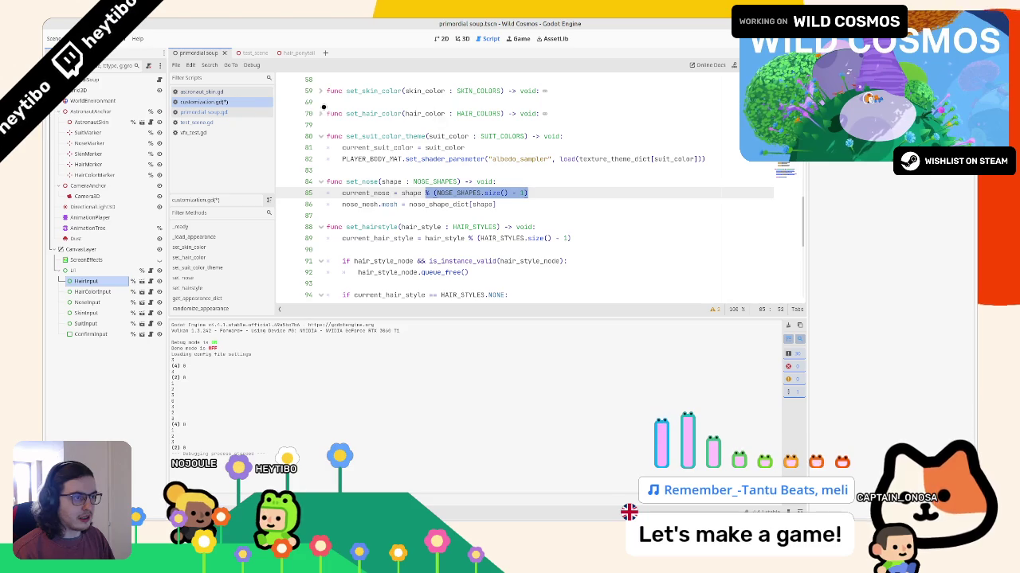
Step: Expand set_hair_color and set_skin_color, replacing HAIR_COLORS with SKIN_COLORS on line 60
left_click(321, 113)
left_click(538, 124)
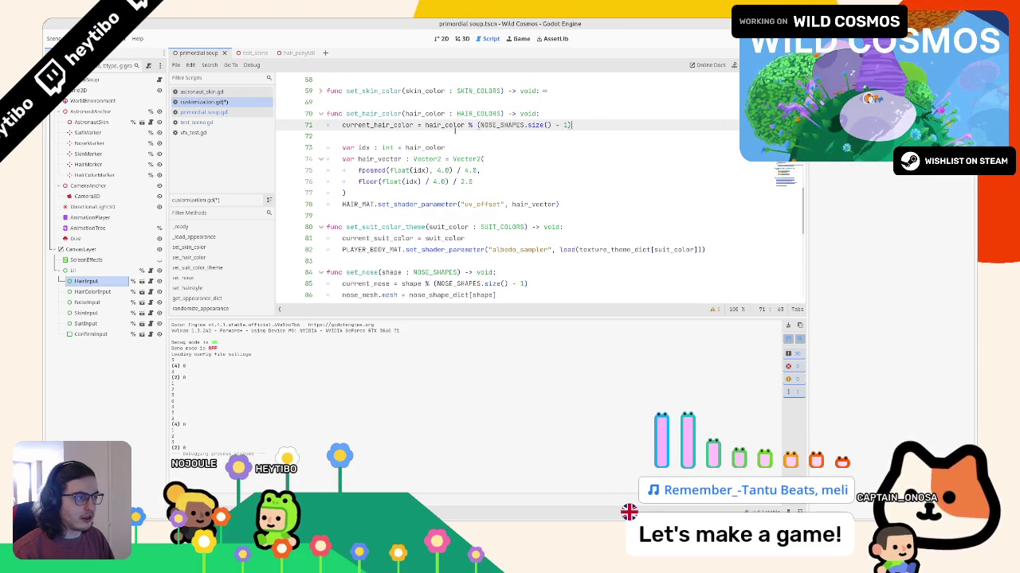
left_click(511, 125)
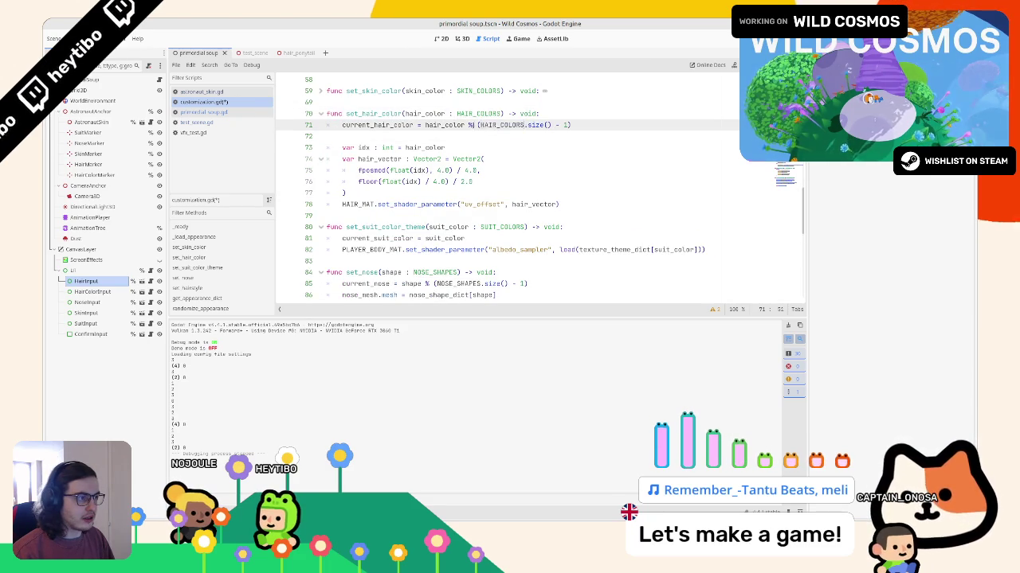
left_click(545, 91)
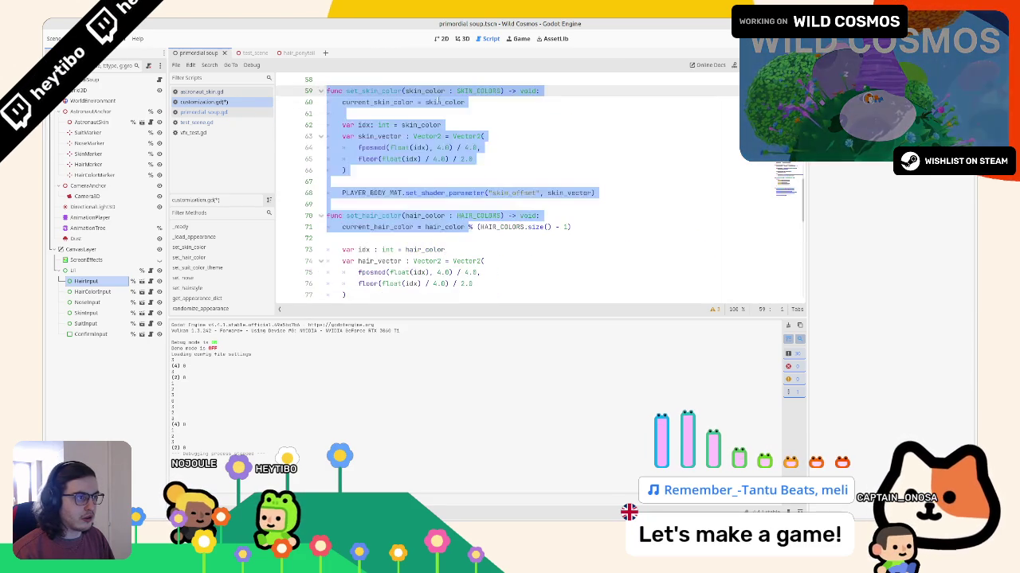
left_click(513, 102)
double_click(478, 90)
key("ctrl+c")
double_click(500, 102)
key("ctrl+v")
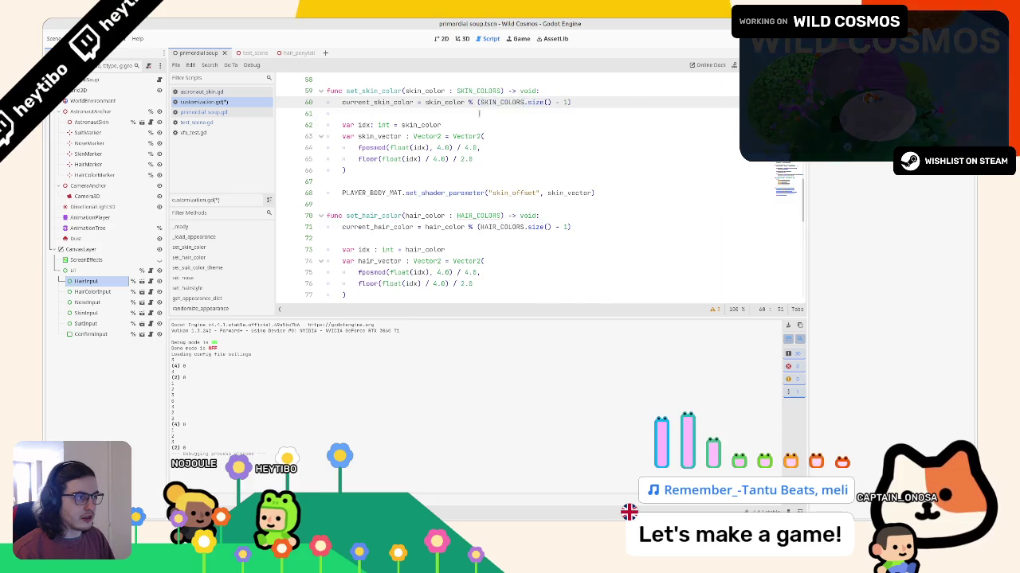
Step: Scroll to set_suit_color_theme and put the edit point right after suit_color on line 81
scroll(440, 147, "up", 3)
scroll(332, 186, "up", 1)
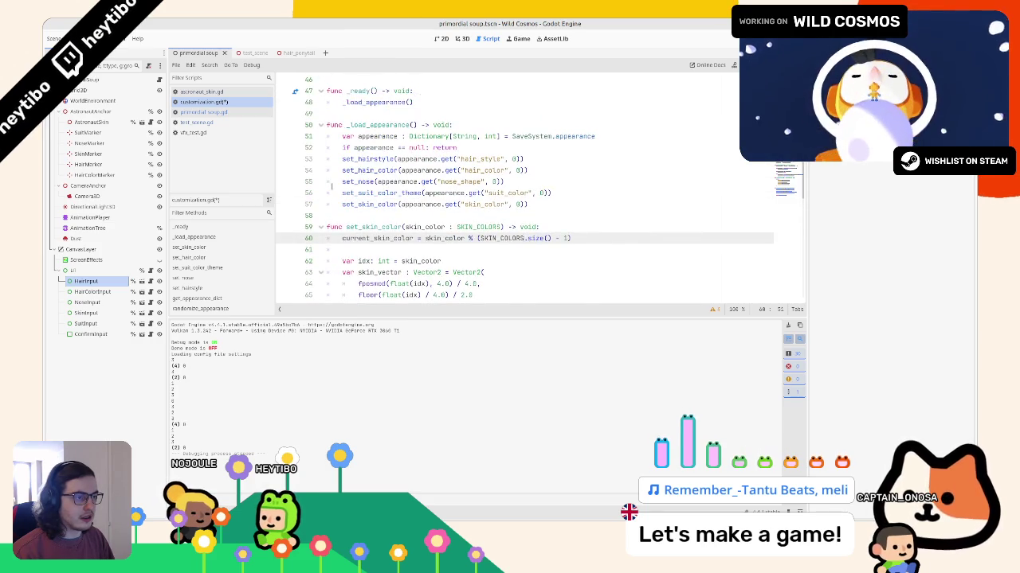
scroll(382, 179, "down", 2)
scroll(406, 175, "down", 1)
scroll(434, 169, "down", 3)
scroll(446, 170, "down", 2)
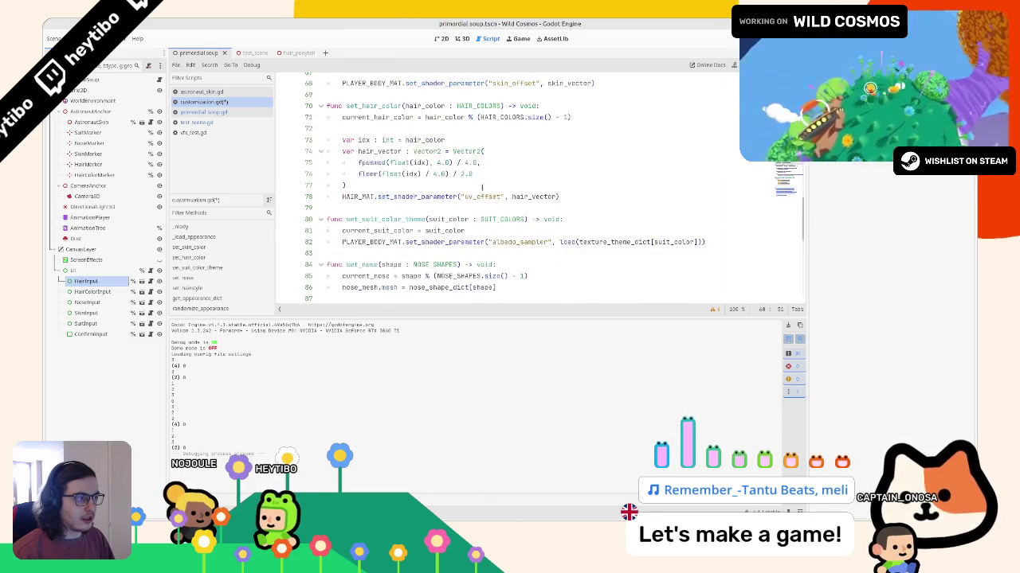
scroll(470, 173, "up", 3)
scroll(470, 191, "down", 2)
scroll(478, 203, "down", 2)
scroll(488, 214, "down", 1)
double_click(444, 196)
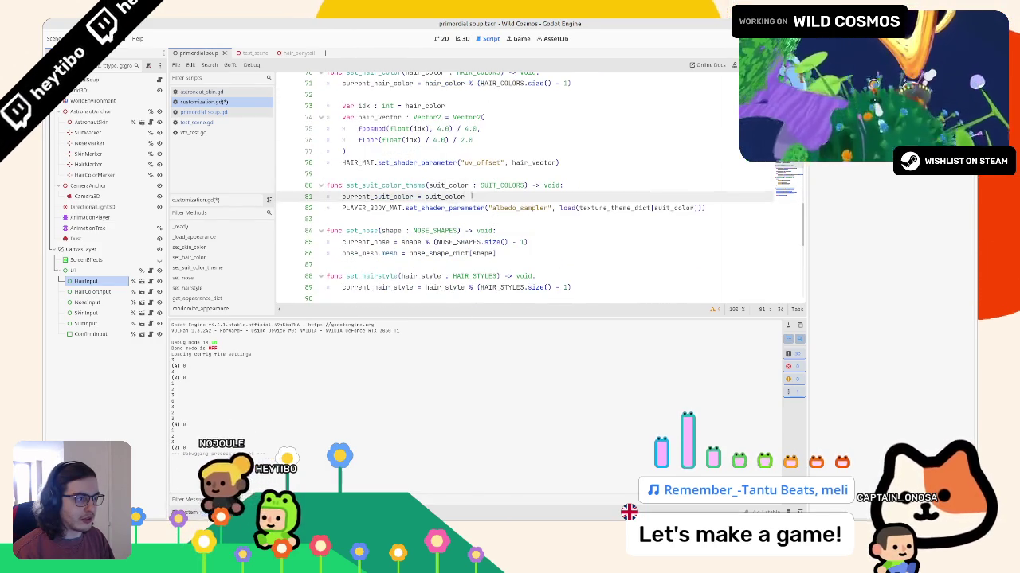
scroll(400, 188, "down", 1)
key("Right")
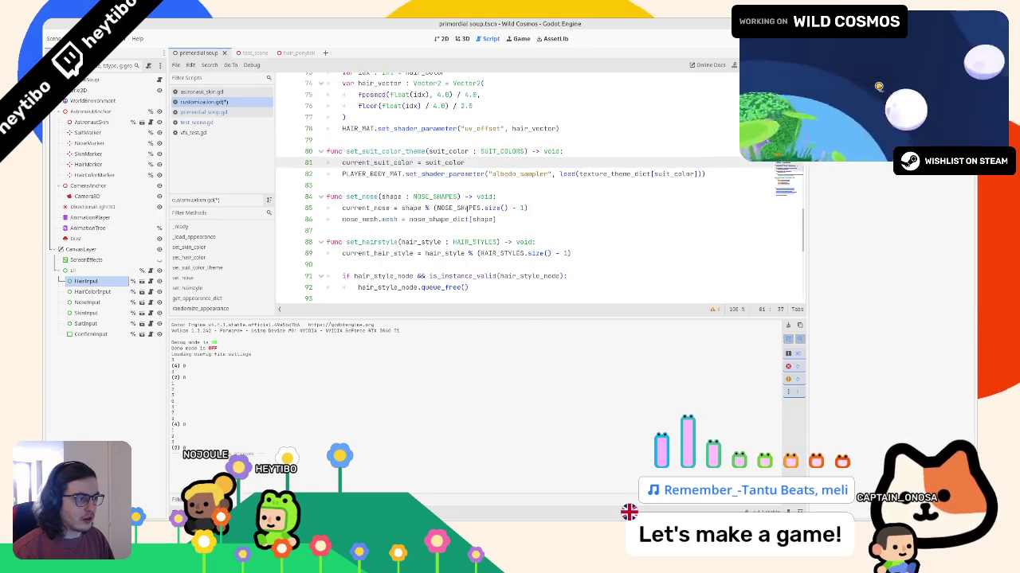
Step: Copy the % (NOSE_SHAPES.size() - 1) wrap onto line 81 and select NOSE_SHAPES for SUIT_COLORS
left_click_drag(527, 208, 422, 208)
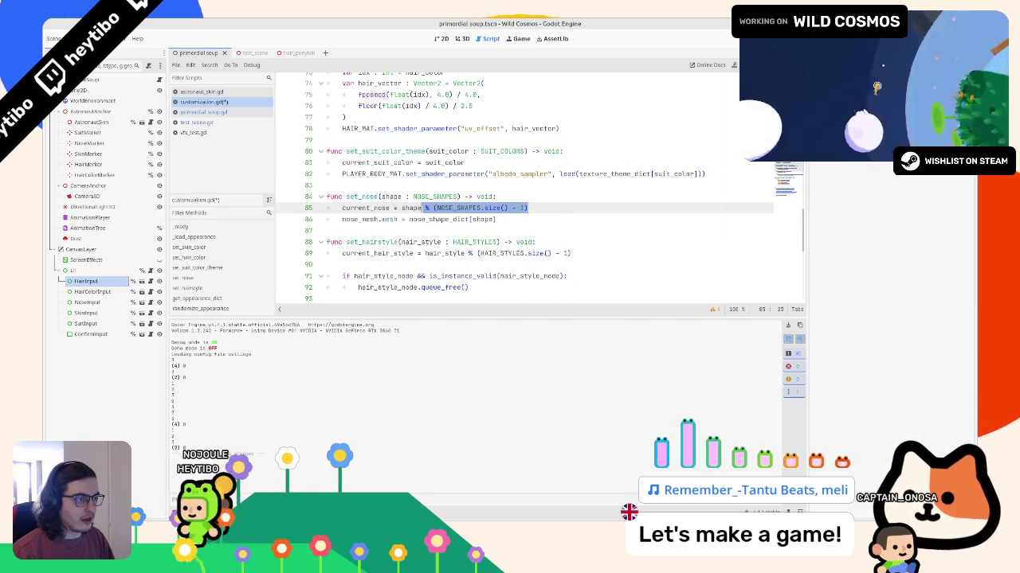
left_click(470, 162)
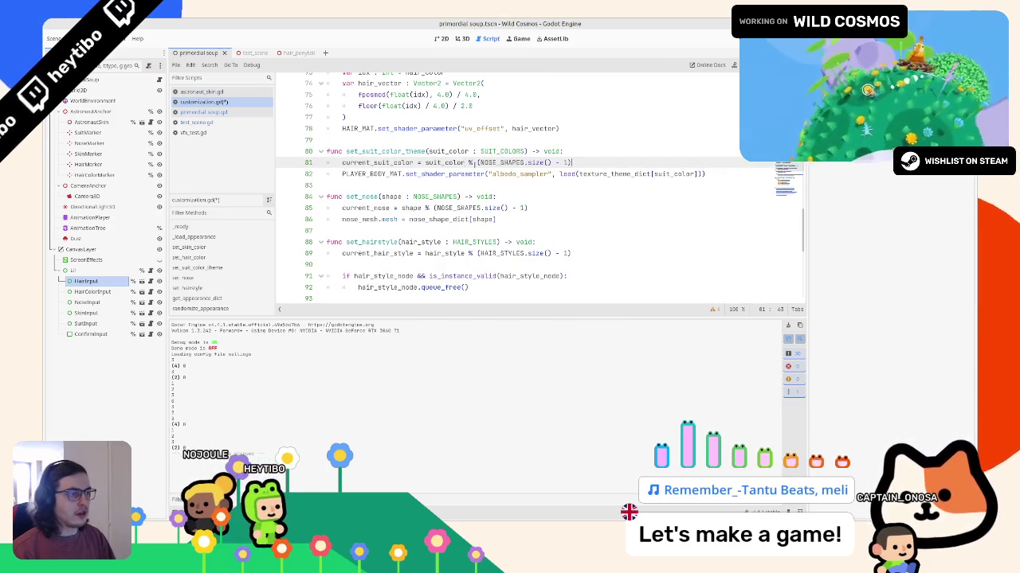
left_click(498, 152)
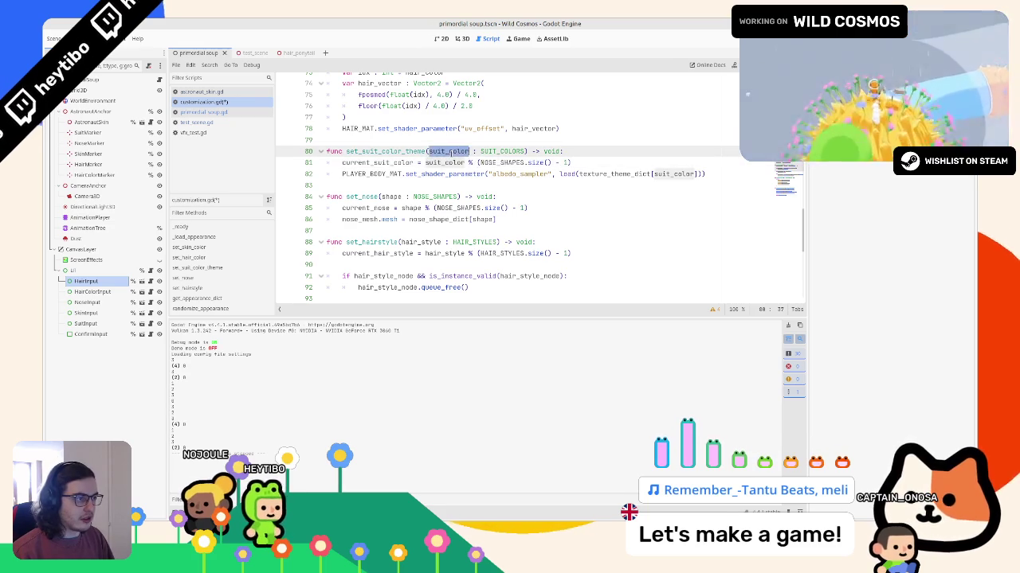
double_click(497, 162)
type("SUIT_COLOR")
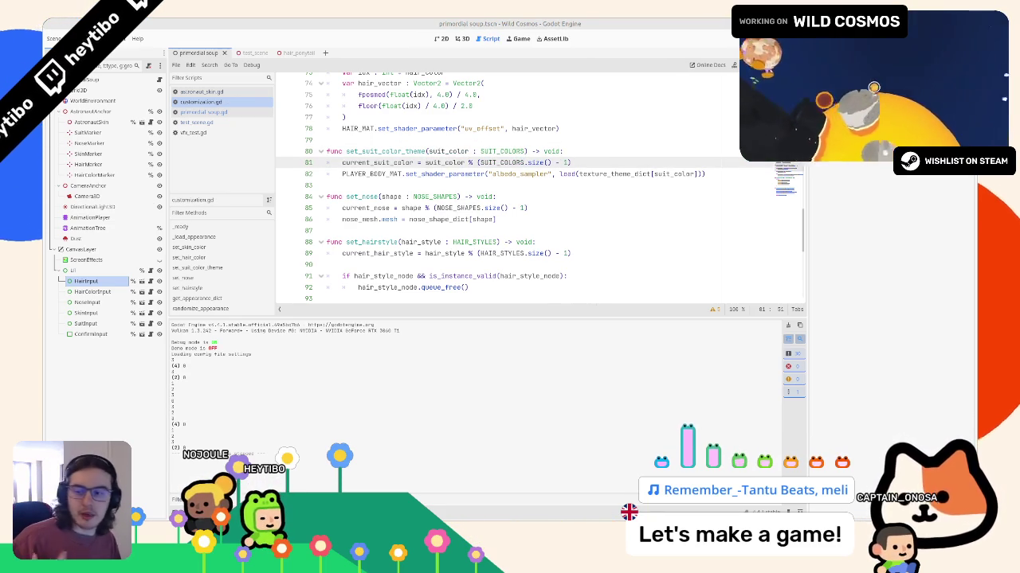
key("Up")
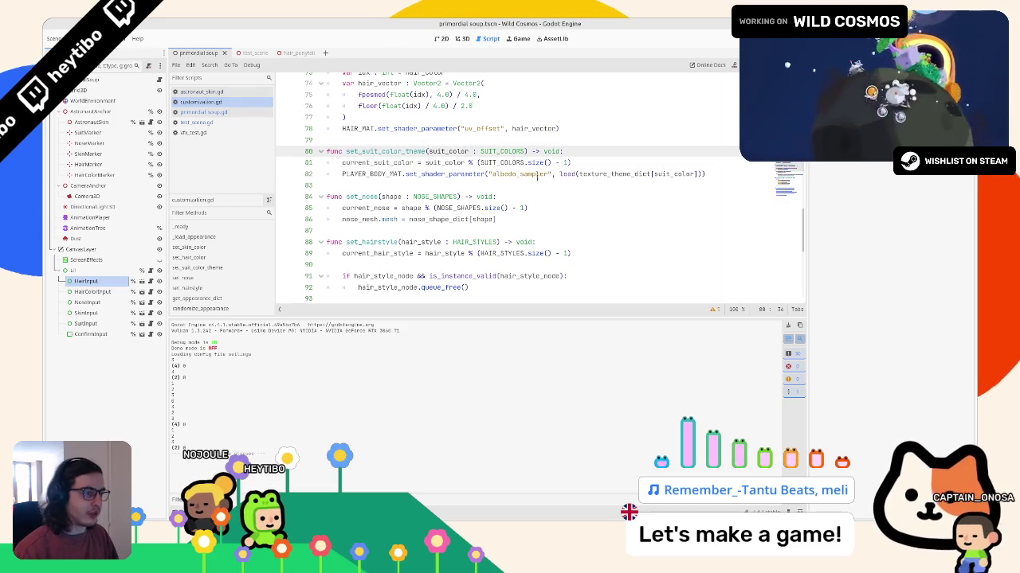
Step: Review the setters in customization.gd, selecting hair_style on line 89
scroll(513, 178, "down", 1)
scroll(522, 219, "down", 2)
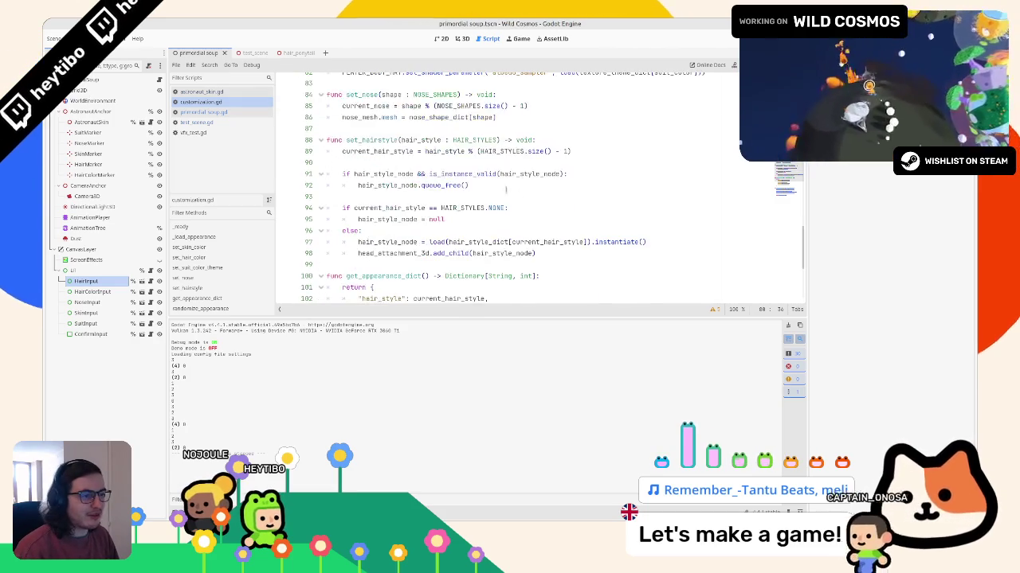
left_click(435, 151)
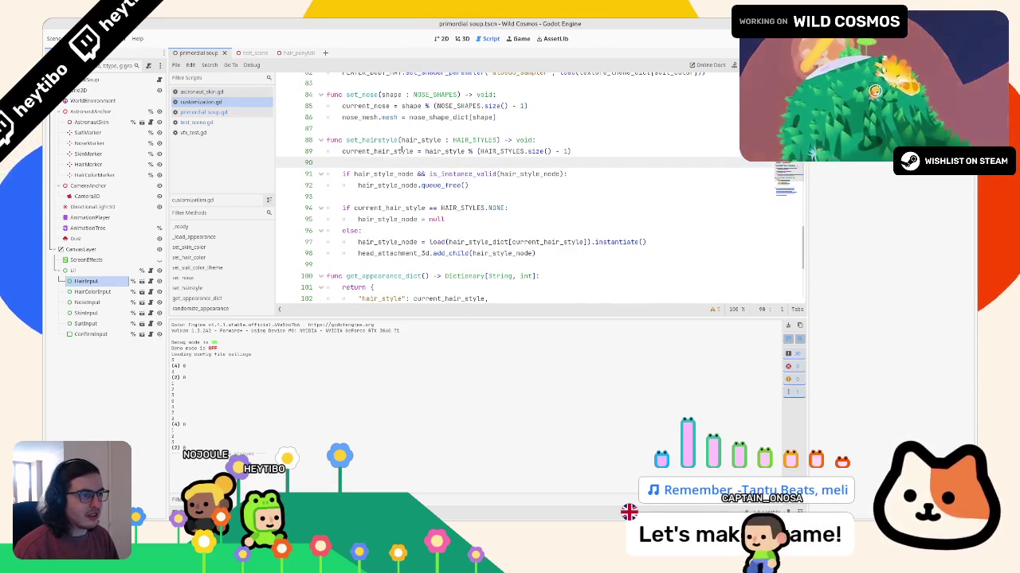
double_click(435, 152)
scroll(435, 155, "up", 1)
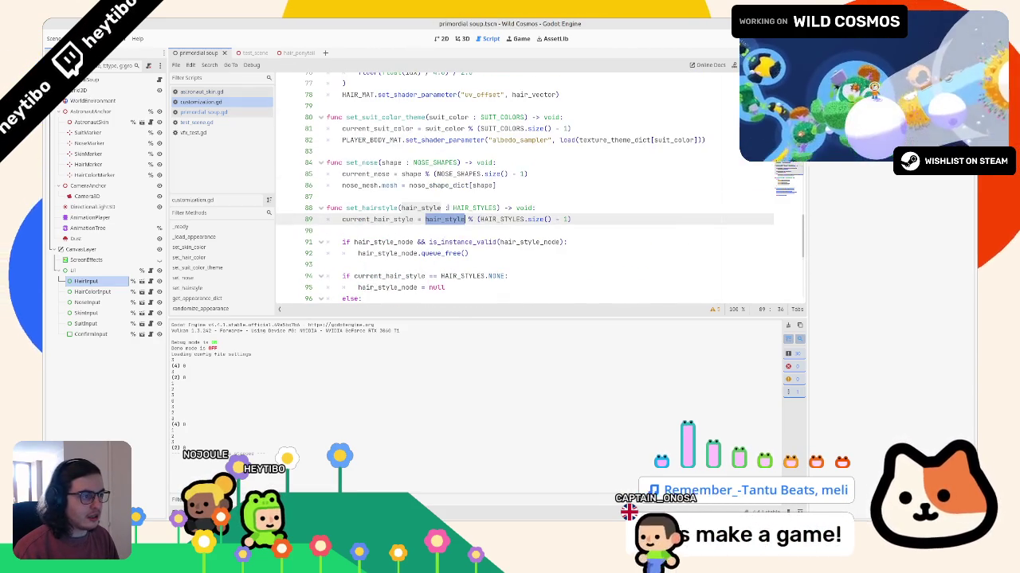
scroll(435, 155, "up", 1)
scroll(447, 208, "up", 2)
scroll(448, 207, "up", 1)
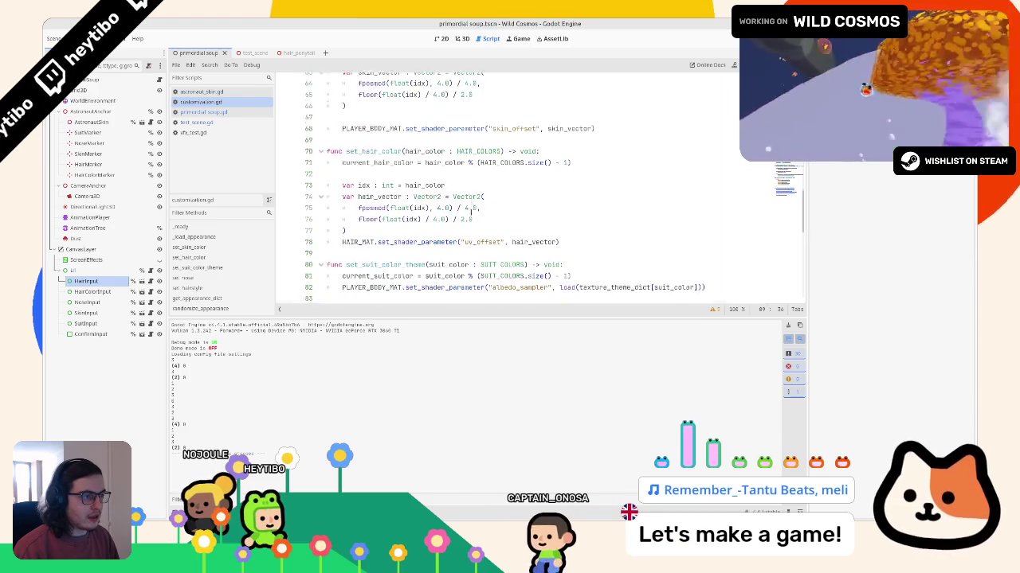
scroll(458, 205, "up", 2)
scroll(466, 205, "up", 2)
scroll(473, 203, "up", 1)
scroll(473, 204, "up", 2)
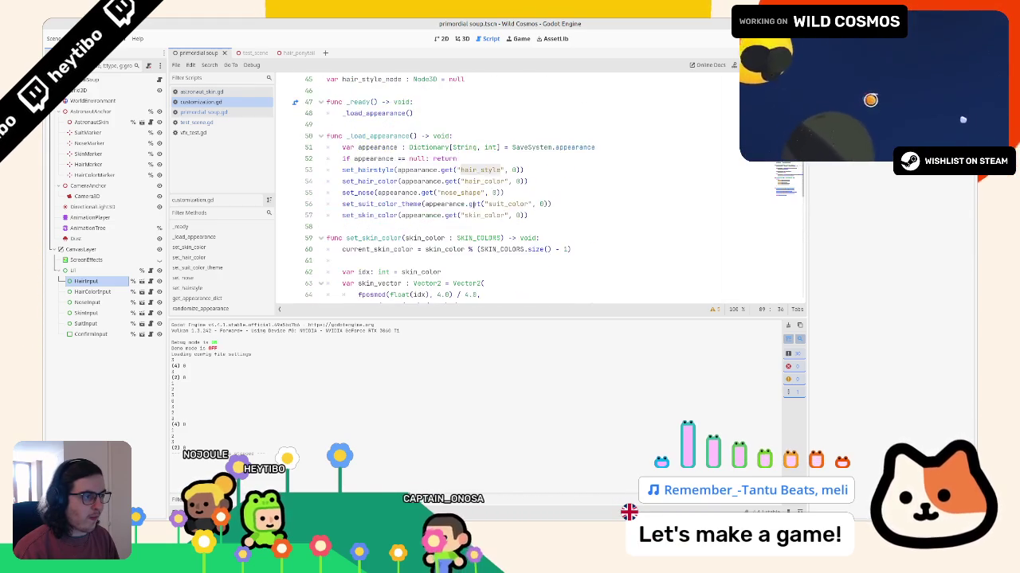
scroll(458, 206, "down", 2)
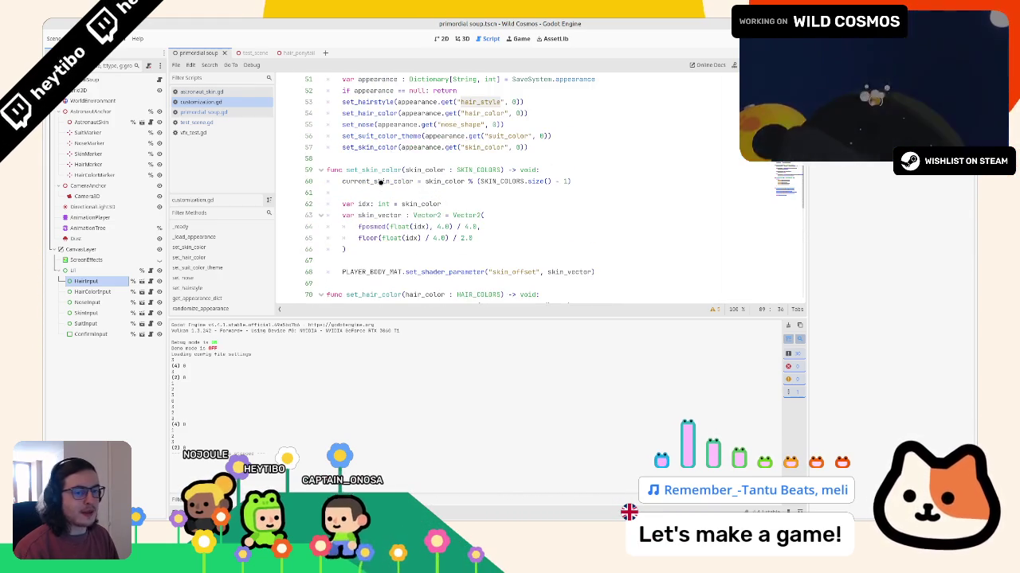
Step: Run the Wild Cosmos project in debug mode with F5
key("F5")
scroll(431, 204, "down", 3)
scroll(422, 204, "down", 4)
scroll(407, 206, "down", 5)
scroll(393, 207, "down", 1)
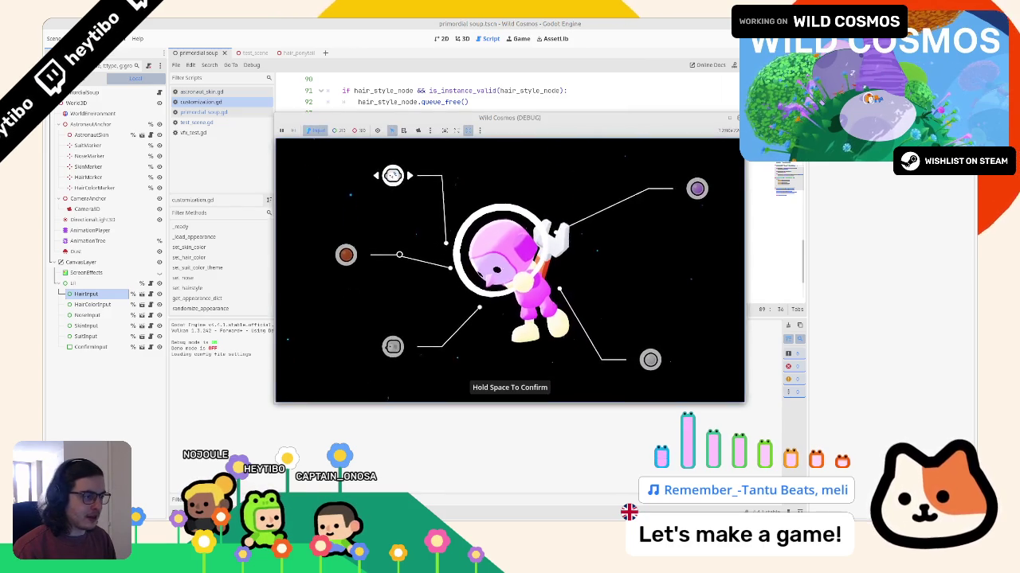
Step: Try two new hairstyles, then change hair colour and suit colour, then stop the game at line 97
key("Right")
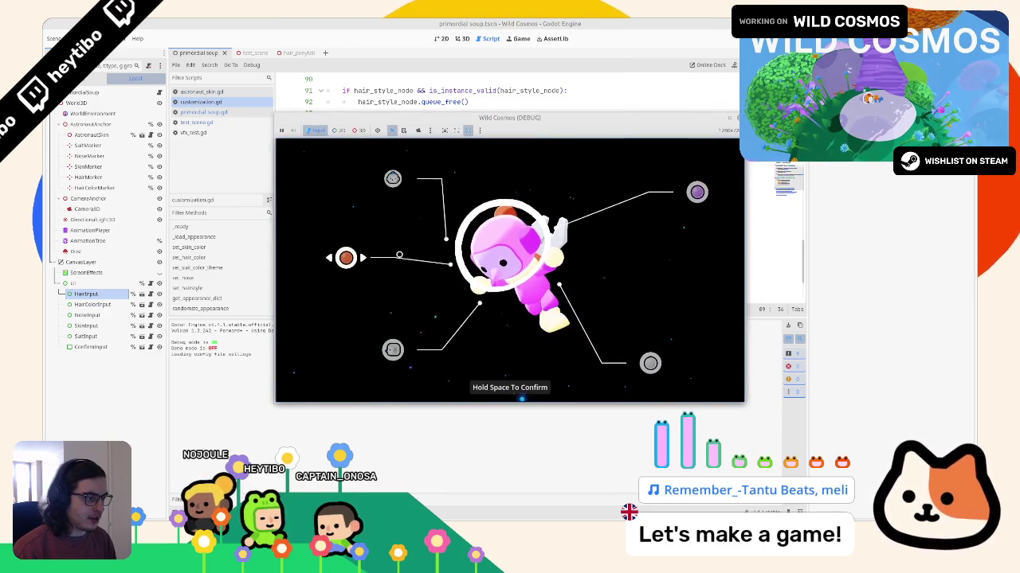
key("Right")
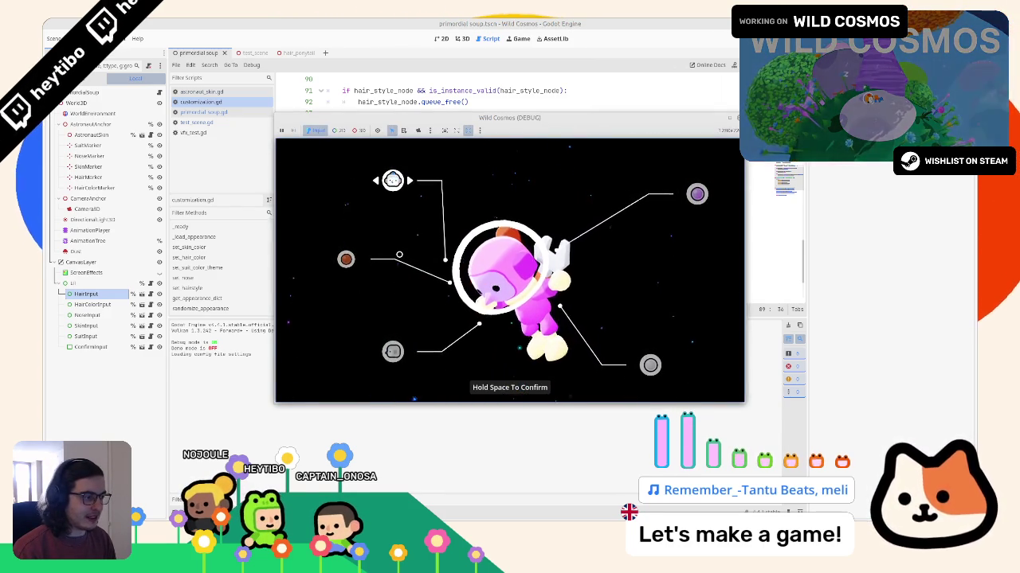
key("Down")
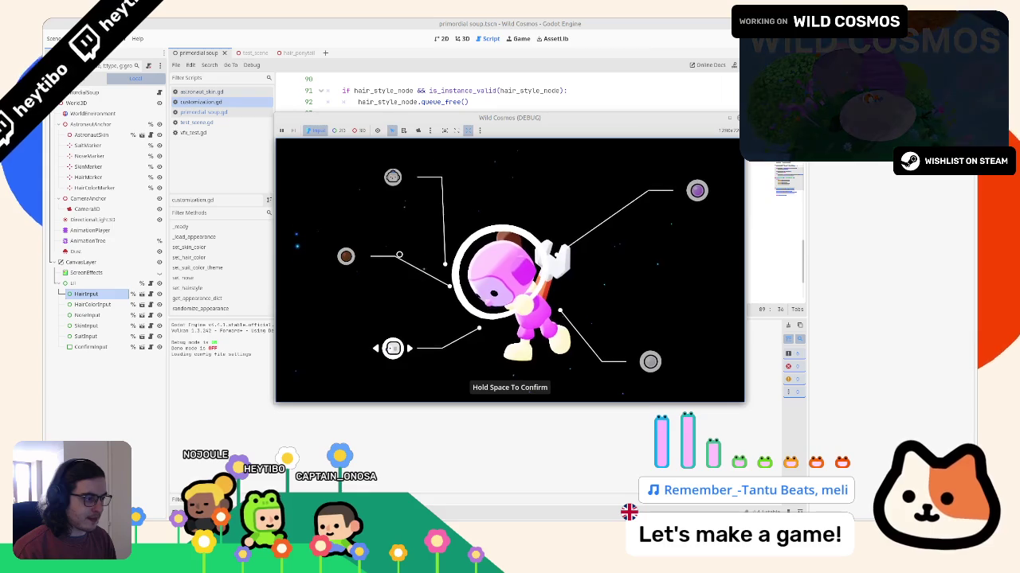
key("Down")
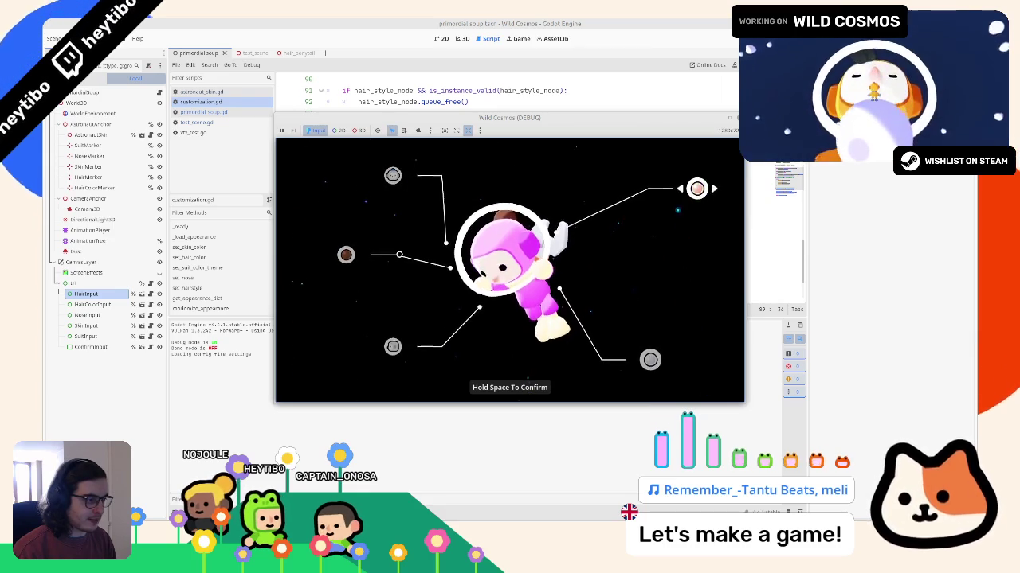
key("Down")
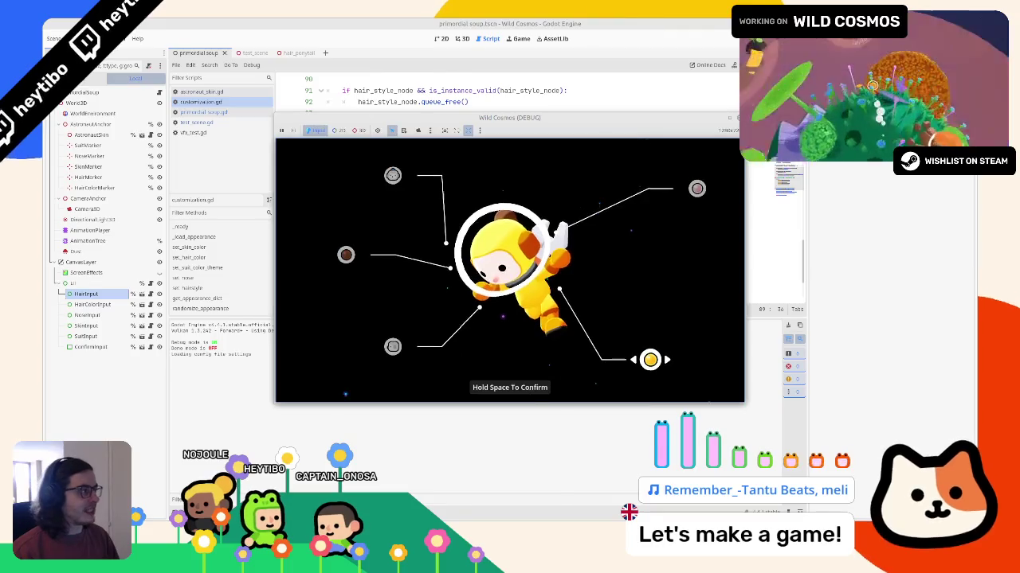
Step: Stop the running game with F8 and go to line 97 of customization.gd
key("F8")
left_click(546, 158)
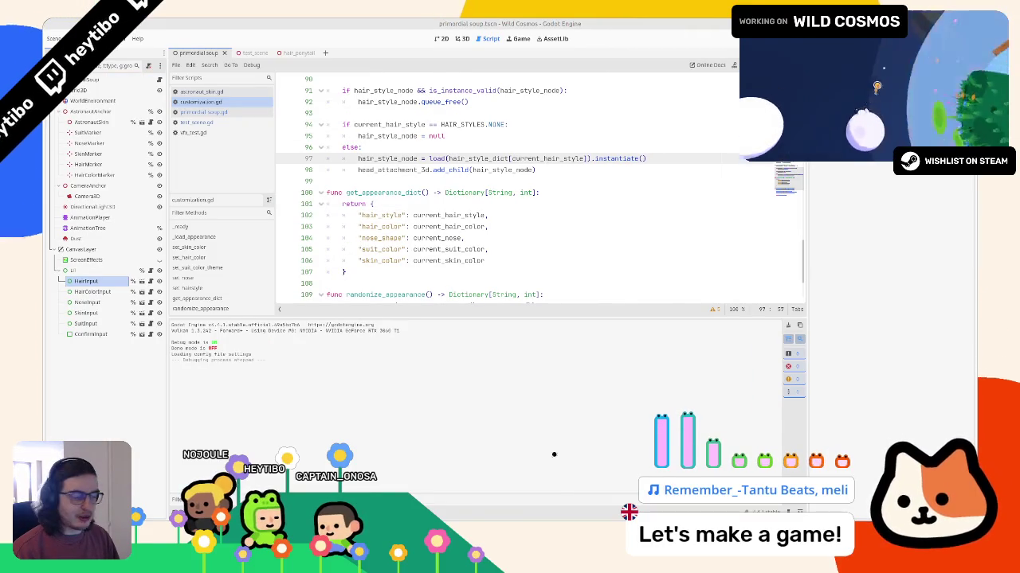
Step: In Blender, edit the ponytail mesh and extrude one of its faces along its normal
key("alt+Tab")
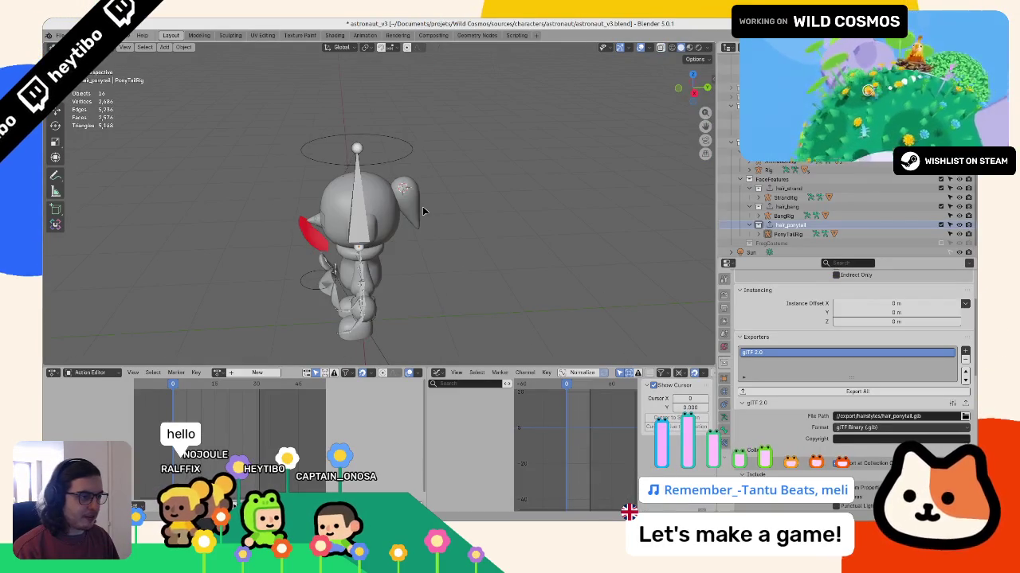
left_click(423, 211)
key("Tab")
mouse_move(423, 211)
middle_mouse_down()
mouse_move(375, 215)
mouse_move(334, 183)
mouse_move(264, 175)
middle_mouse_up()
left_click(322, 251)
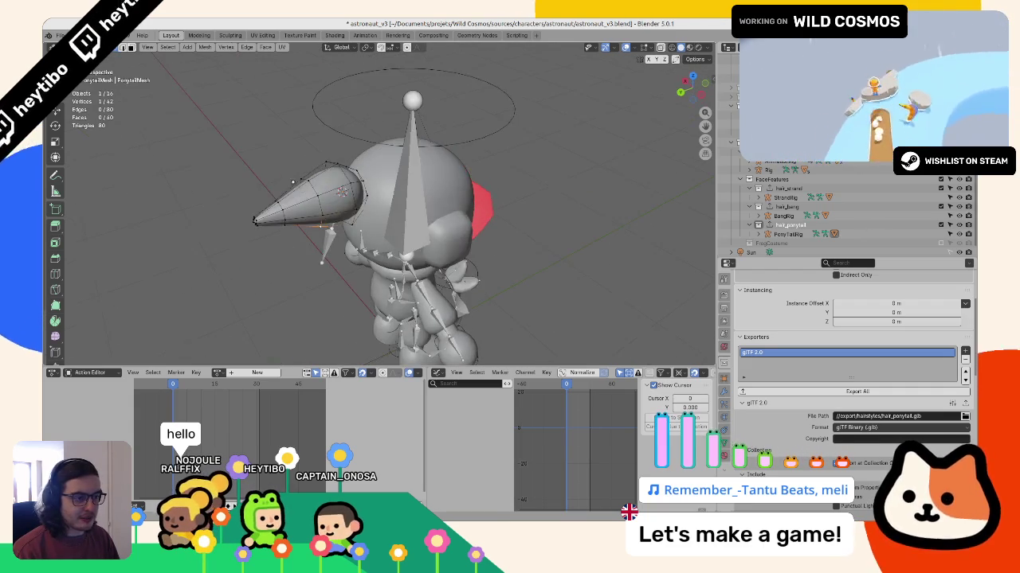
scroll(323, 251, "up", 4)
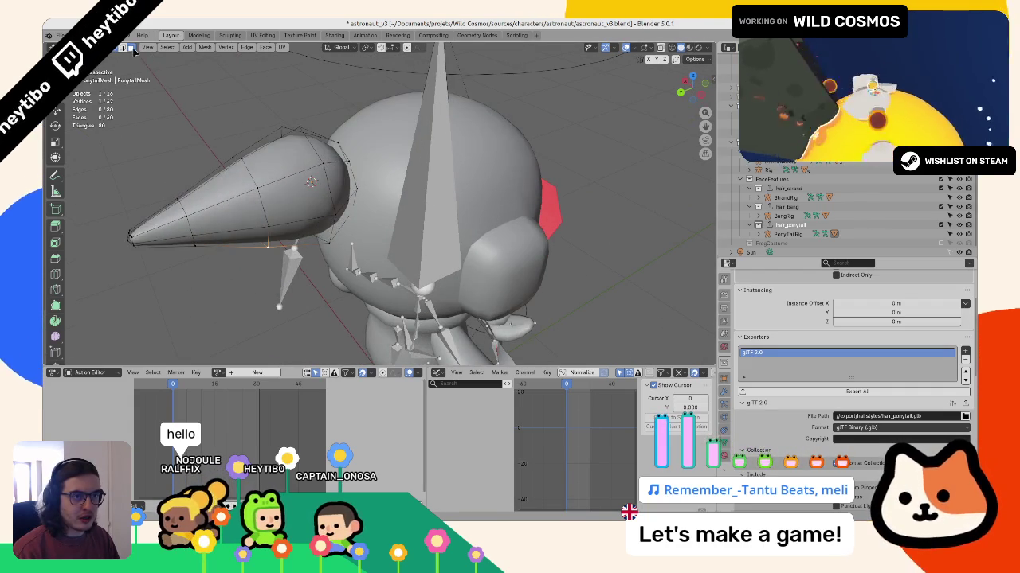
left_click(231, 212)
mouse_move(231, 212)
middle_mouse_down()
mouse_move(478, 239)
mouse_move(390, 172)
mouse_move(378, 190)
mouse_move(442, 163)
middle_mouse_up()
key("e")
left_click(481, 249)
Step: Add an edge loop to the ponytail cone, then extrude a face and scale it to 0.384
key("ctrl+r")
left_click(391, 172)
left_click(377, 190)
mouse_move(423, 206)
middle_mouse_down()
mouse_move(451, 278)
mouse_move(283, 115)
middle_mouse_up()
left_click(450, 278)
key("e")
left_click(446, 268)
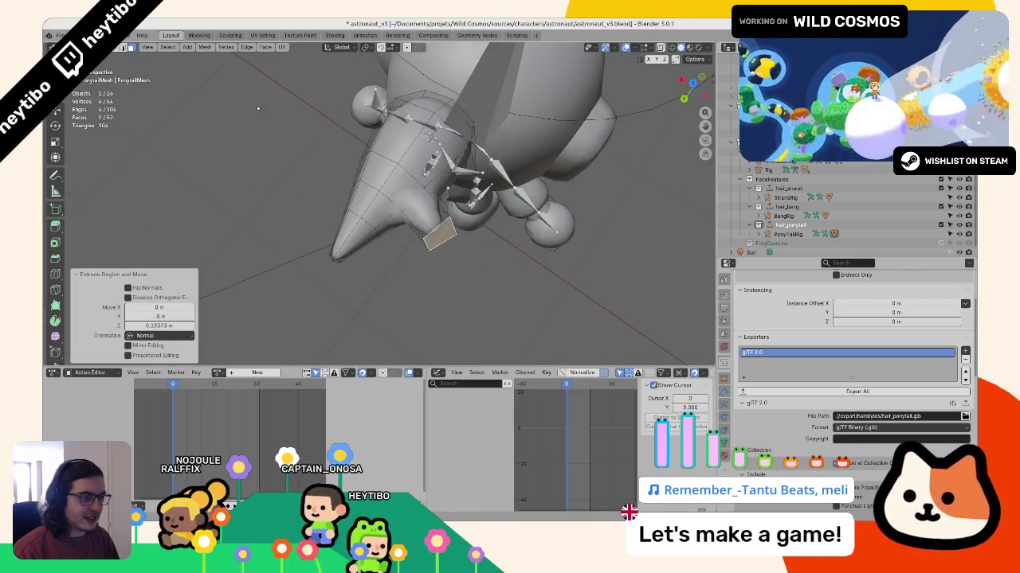
key("s")
left_click(456, 229)
Step: Move the new spike tip along the Y axis and reposition and rotate it
key("KP_1")
key("g")
key("y")
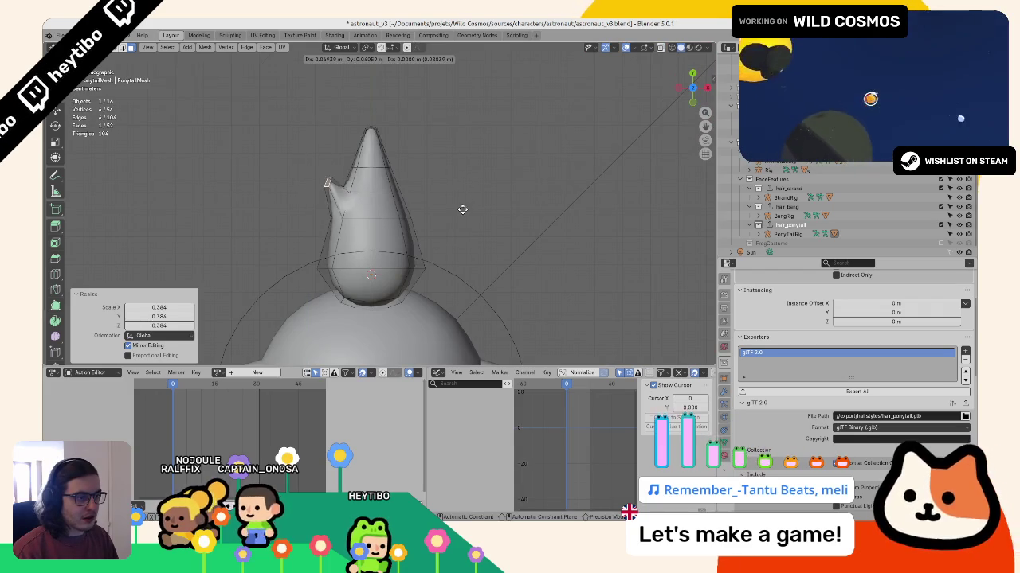
left_click(458, 206)
mouse_move(458, 206)
middle_mouse_down()
mouse_move(449, 156)
mouse_move(425, 343)
middle_mouse_up()
key("g")
left_click(446, 239)
key("KP_7")
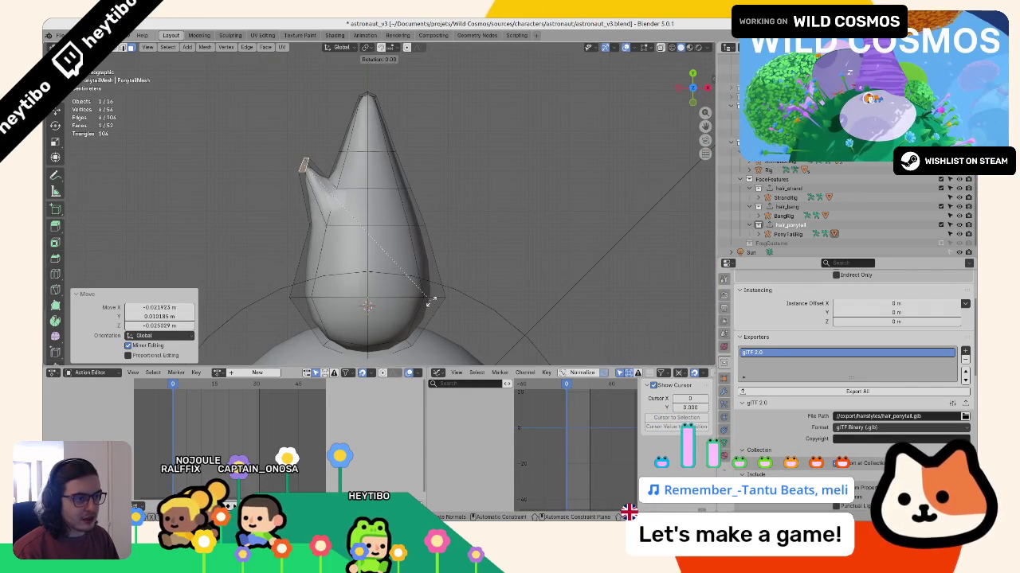
left_click(454, 206)
Step: Add a loop cut near the spike tip and move the tip edge
mouse_move(453, 206)
middle_mouse_down()
mouse_move(478, 167)
mouse_move(407, 201)
middle_mouse_up()
key("ctrl+r")
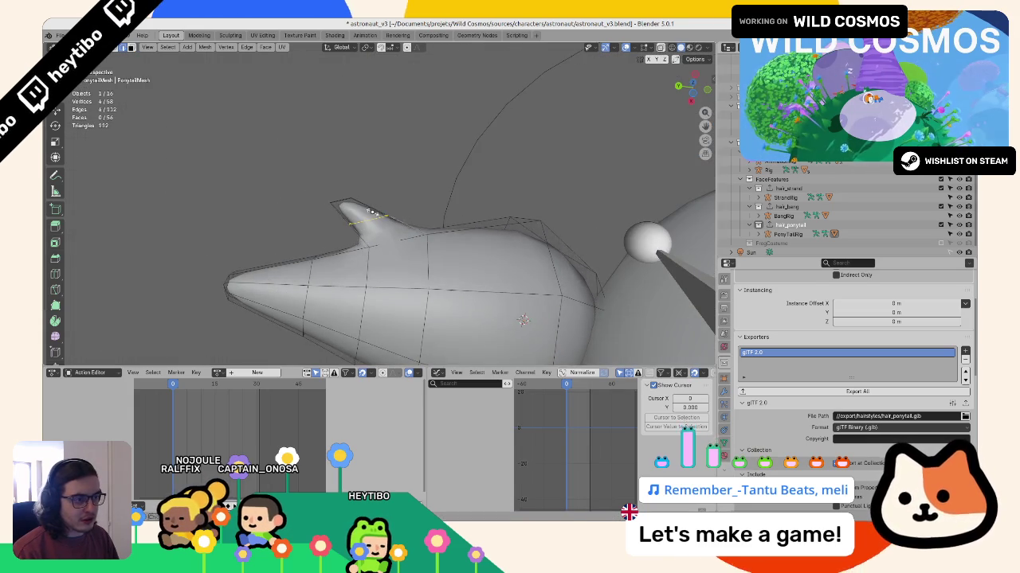
left_click(407, 200)
left_click_drag(298, 185, 374, 223)
key("g")
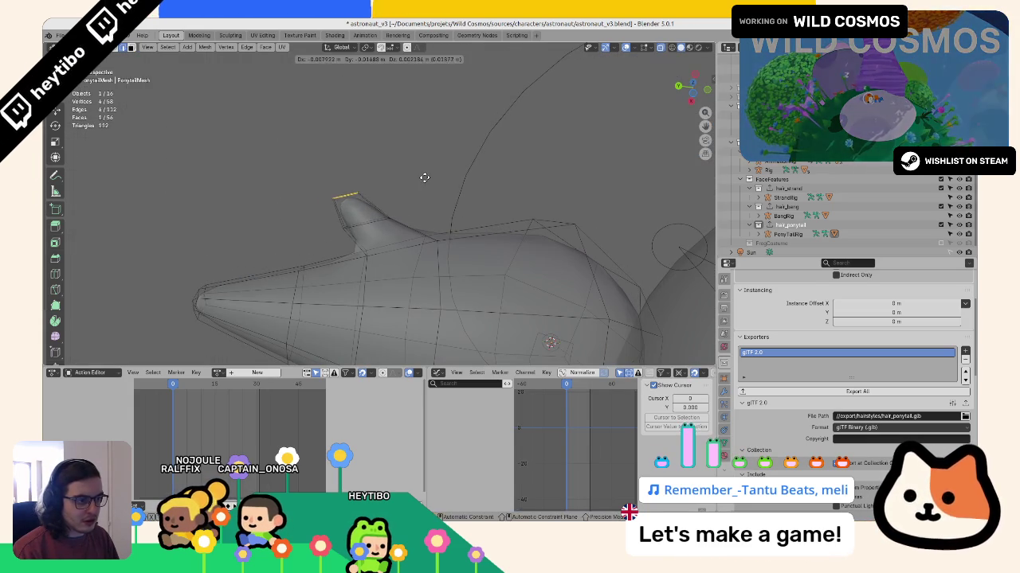
left_click(435, 176)
Step: Edge-slide the ponytail's top root edge and scale the small root face to 0.649
middle_click_drag(434, 176, 372, 180)
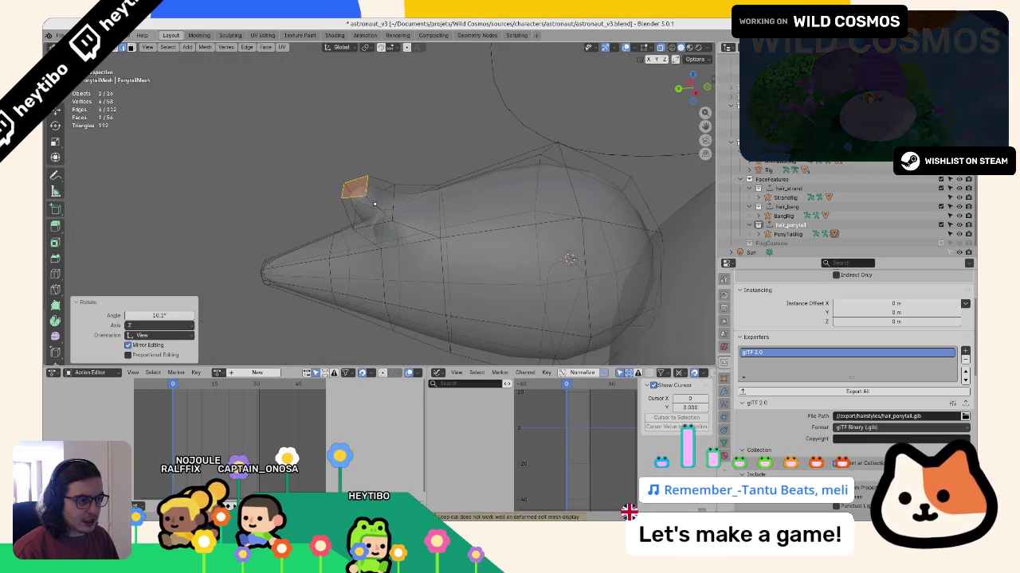
left_click(372, 180)
left_click(362, 188)
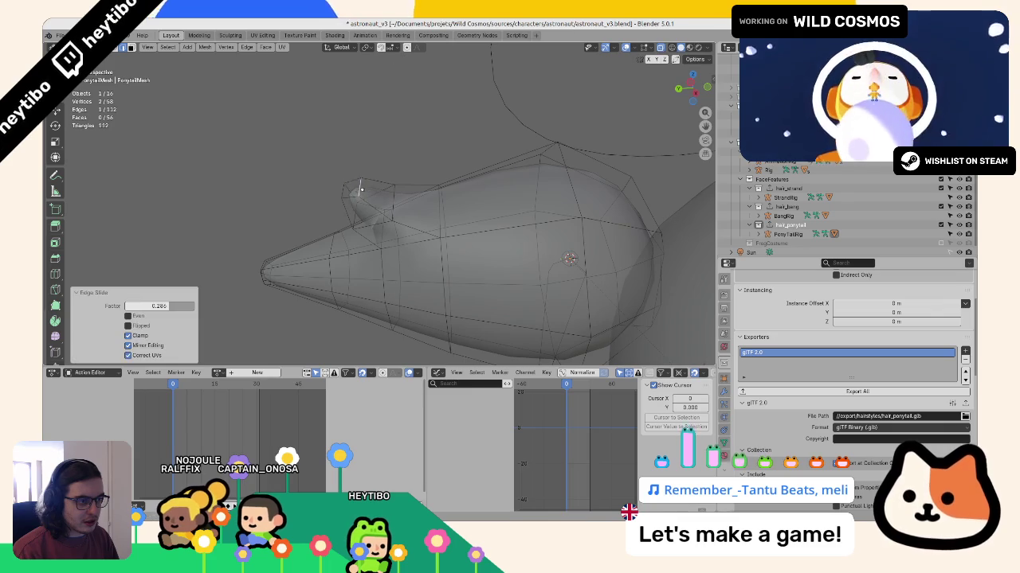
left_click(342, 189, "shift")
key("s")
left_click(350, 187)
mouse_move(350, 187)
middle_mouse_down()
mouse_move(425, 153)
mouse_move(425, 250)
middle_mouse_up()
scroll(425, 250, "down", 3)
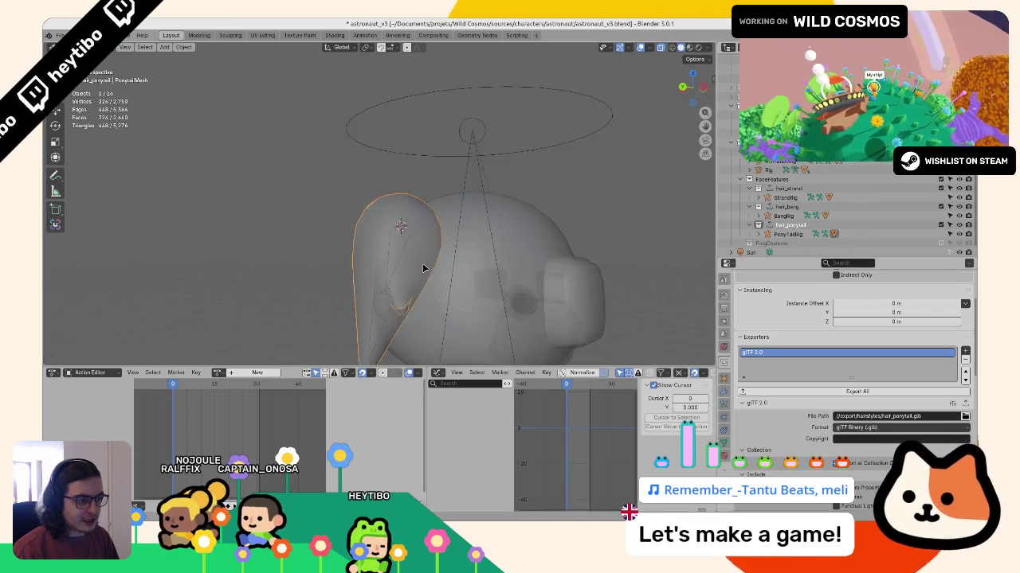
Step: Leave Edit Mode, reveal hidden objects with Alt+H, then hide the sphere around the head
key("Tab")
left_click(474, 299)
mouse_move(474, 299)
middle_mouse_down()
mouse_move(413, 301)
mouse_move(349, 286)
mouse_move(391, 289)
mouse_move(423, 268)
middle_mouse_up()
key("alt+h")
key("ctrl+z")
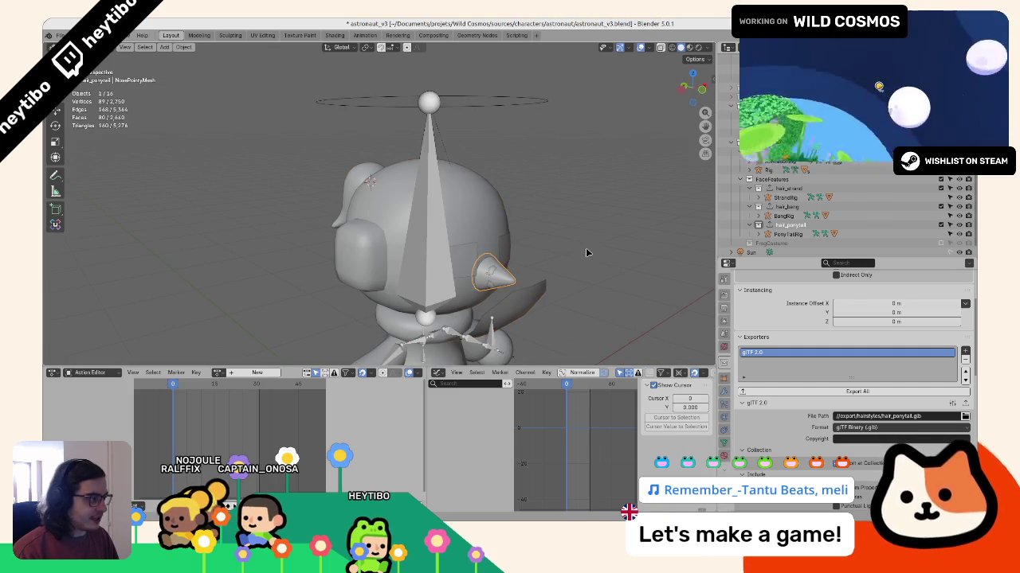
key("alt+h")
key("h")
scroll(514, 256, "down", 3)
scroll(459, 198, "down", 2)
middle_click_drag(460, 198, 445, 259)
scroll(445, 259, "up", 3)
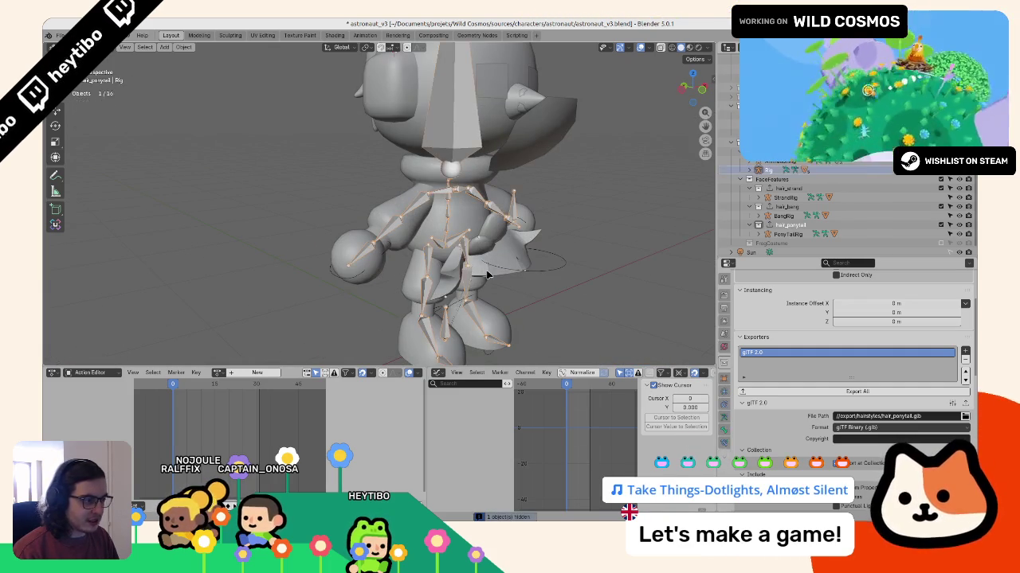
Step: Re-enter Edit Mode on the ponytail, viewing it from the front and a three-quarter angle
key("Tab")
key("KP_1")
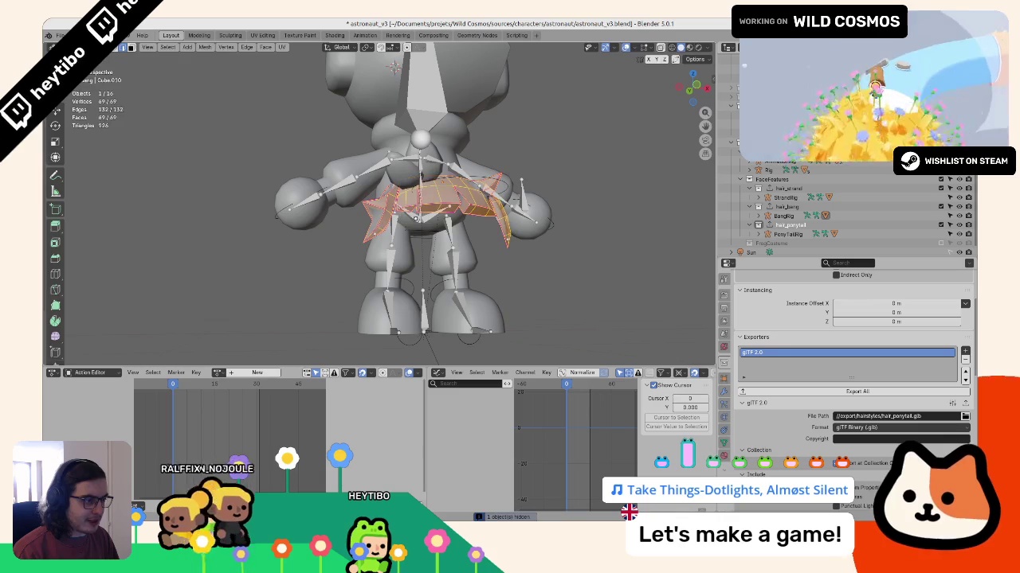
key("Tab")
mouse_move(430, 199)
middle_mouse_down()
mouse_move(368, 205)
mouse_move(414, 191)
mouse_move(382, 184)
mouse_move(414, 168)
mouse_move(398, 175)
middle_mouse_up()
key("Tab")
scroll(414, 191, "up", 3)
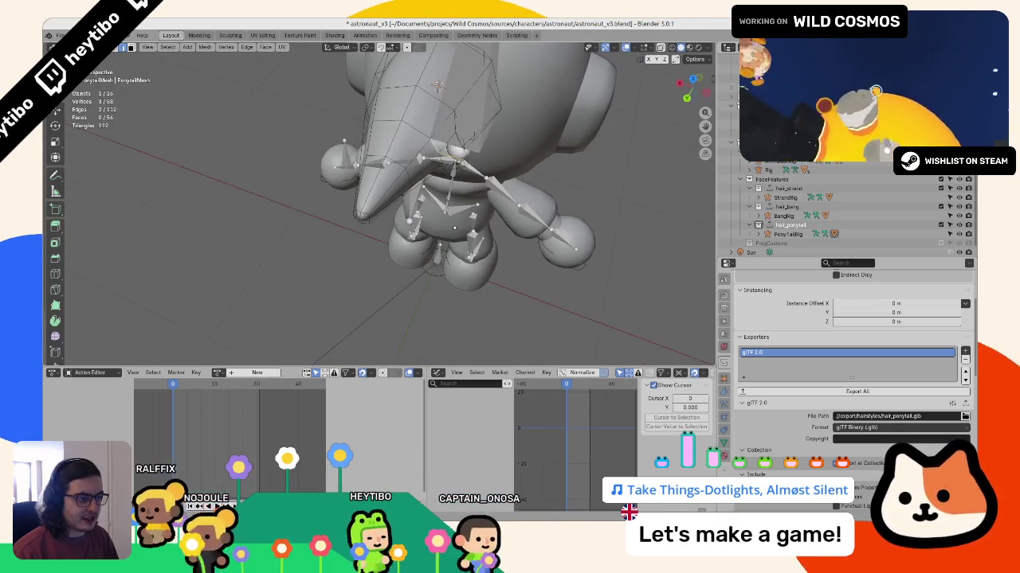
Step: Cancel a bevel, crease the selected ponytail edges and mark them sharp
middle_click_drag(430, 302, 443, 335)
key("ctrl+b")
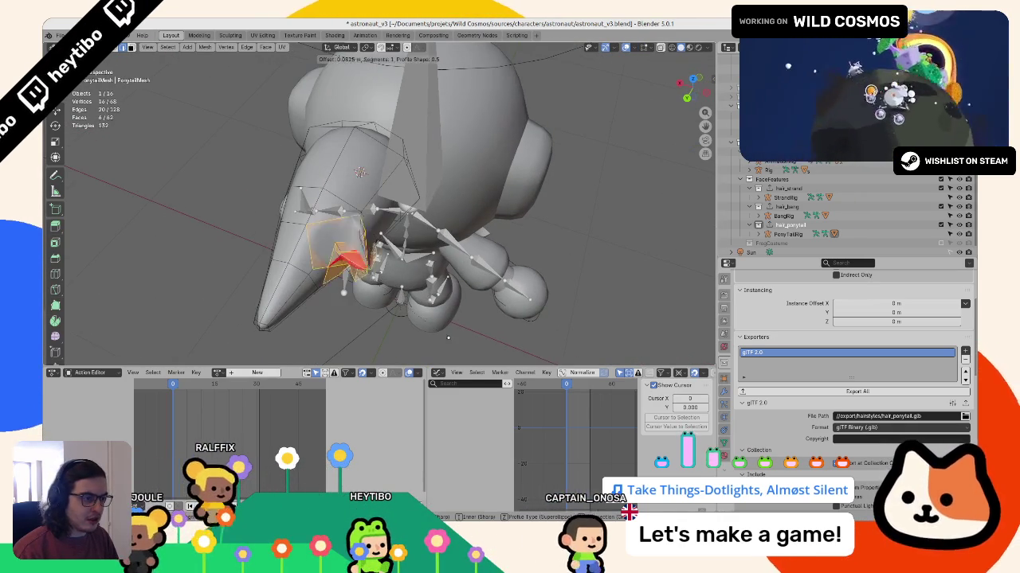
key("Escape")
key("shift+e")
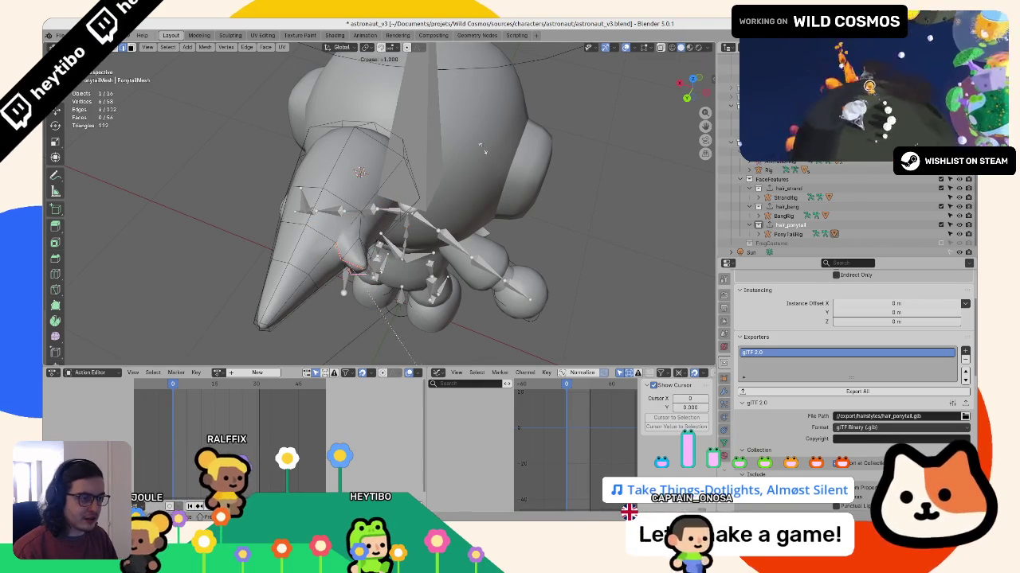
right_click(399, 195)
right_click(399, 195)
left_click(422, 361)
middle_click_drag(392, 317, 343, 294)
scroll(342, 295, "up", 2)
Step: Preview the ponytail in Object Mode, then delete a stray vertex
left_click(320, 287)
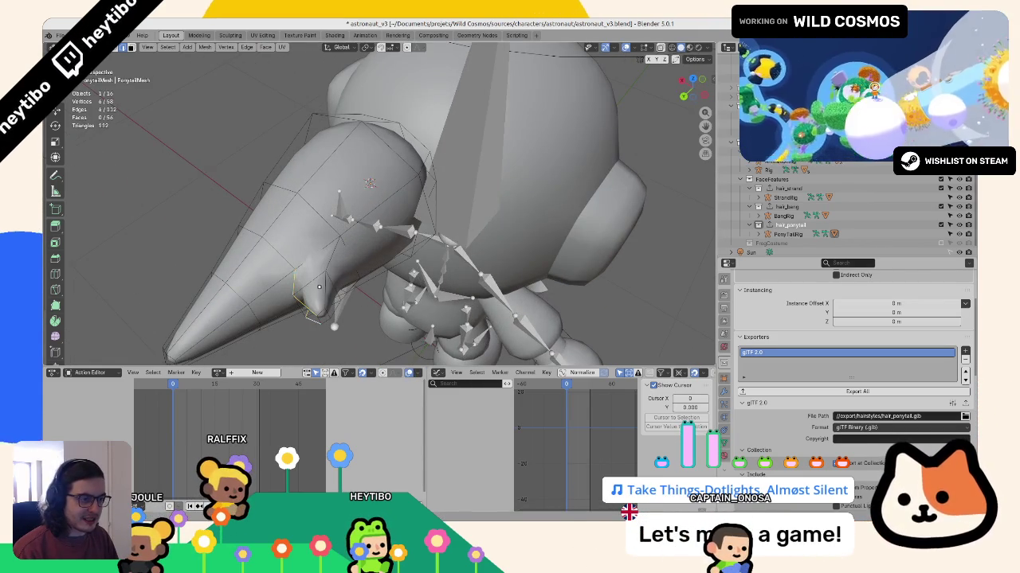
right_click(322, 288)
left_click(342, 326)
key("Tab")
mouse_move(341, 318)
middle_mouse_down()
mouse_move(330, 284)
mouse_move(263, 267)
mouse_move(263, 239)
mouse_move(298, 223)
middle_mouse_up()
key("Tab")
left_click(326, 255, "shift")
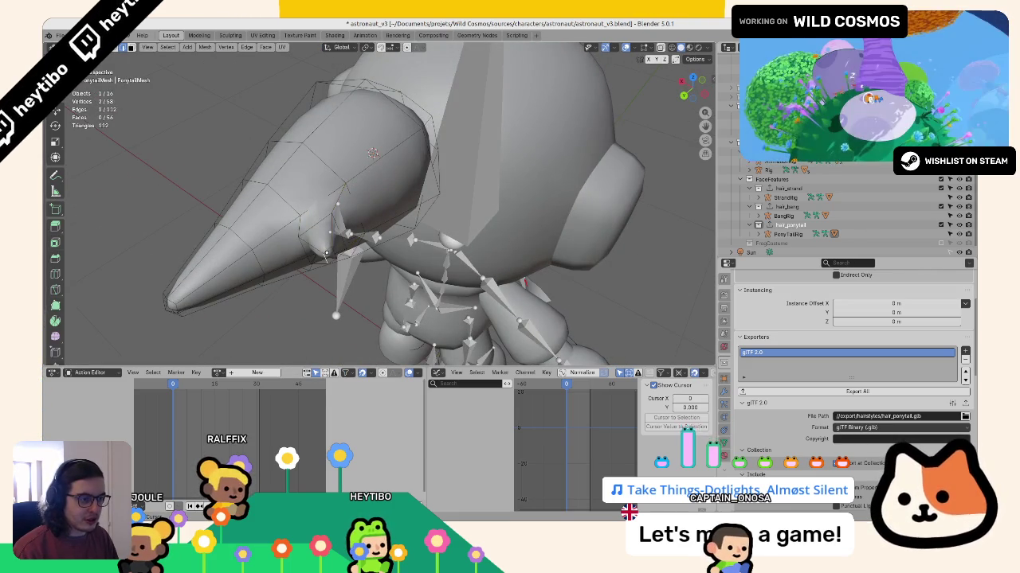
key("ctrl+x")
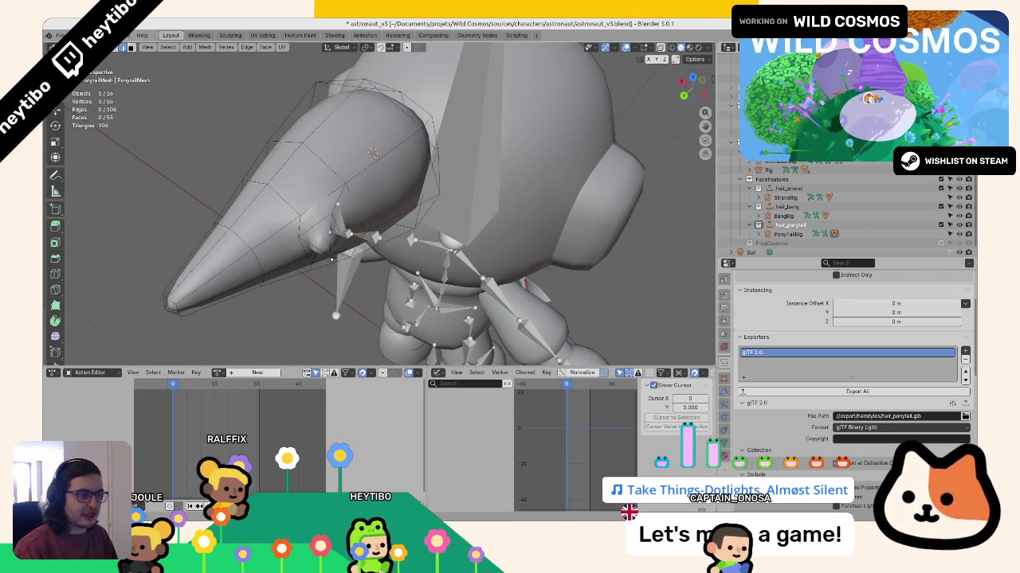
Step: Give the cone's edges a full crease and mark them as a seam
left_click(328, 233, "ctrl")
middle_click_drag(328, 233, 230, 185)
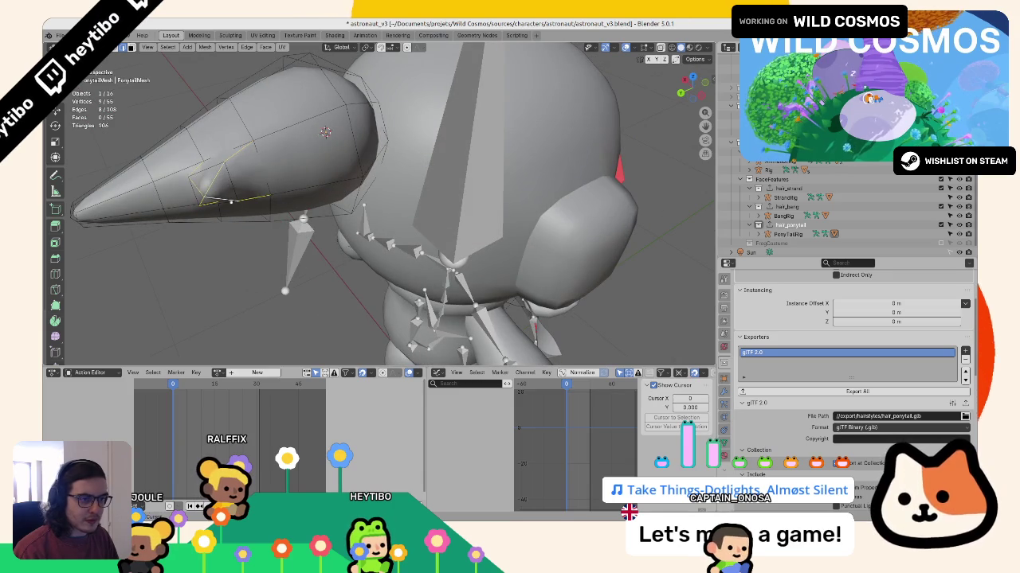
right_click(253, 231)
left_click(252, 231)
key("shift+e")
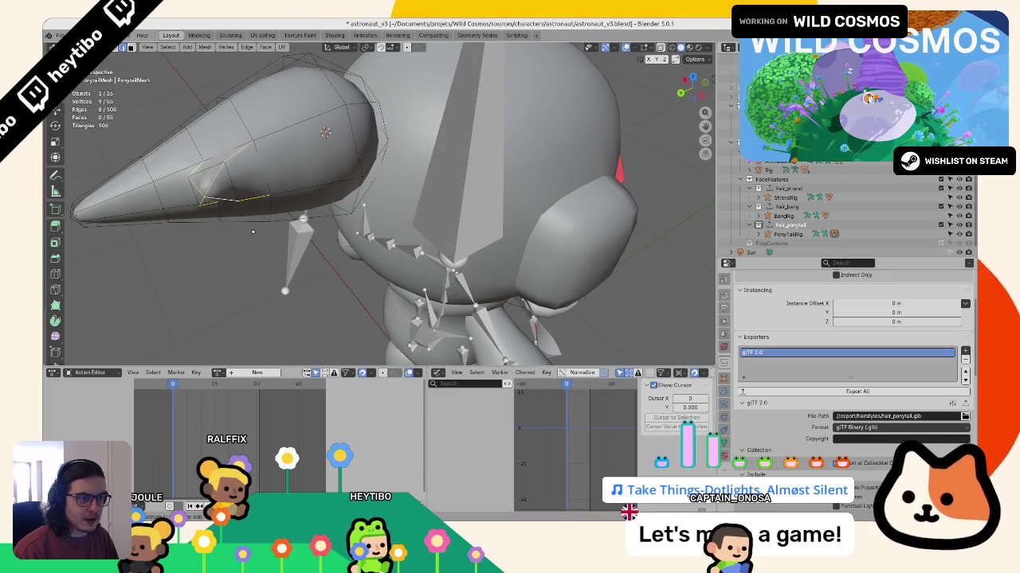
left_click(472, 90)
left_click(411, 194)
mouse_move(411, 194)
middle_mouse_down()
mouse_move(354, 173)
mouse_move(344, 201)
mouse_move(403, 191)
mouse_move(414, 239)
middle_mouse_up()
Step: Mark the cone edges sharp and check the shading in Object Mode
key("ctrl+e")
left_click(334, 220)
key("Tab")
key("Tab")
middle_click_drag(434, 200, 422, 247)
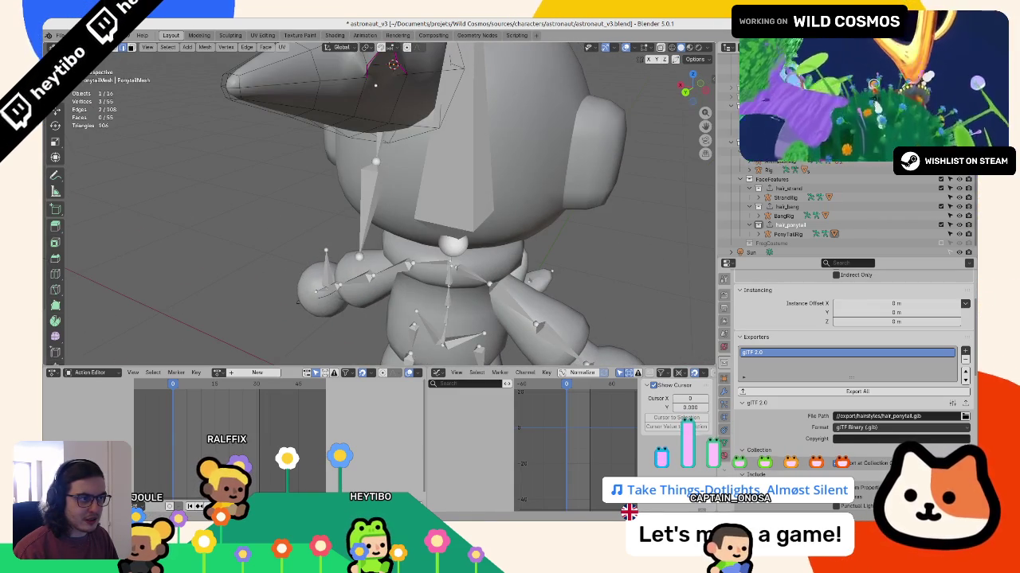
left_click(375, 87, "shift")
Step: Mark the added edge sharp and return to editing the ponytail
key("ctrl+e")
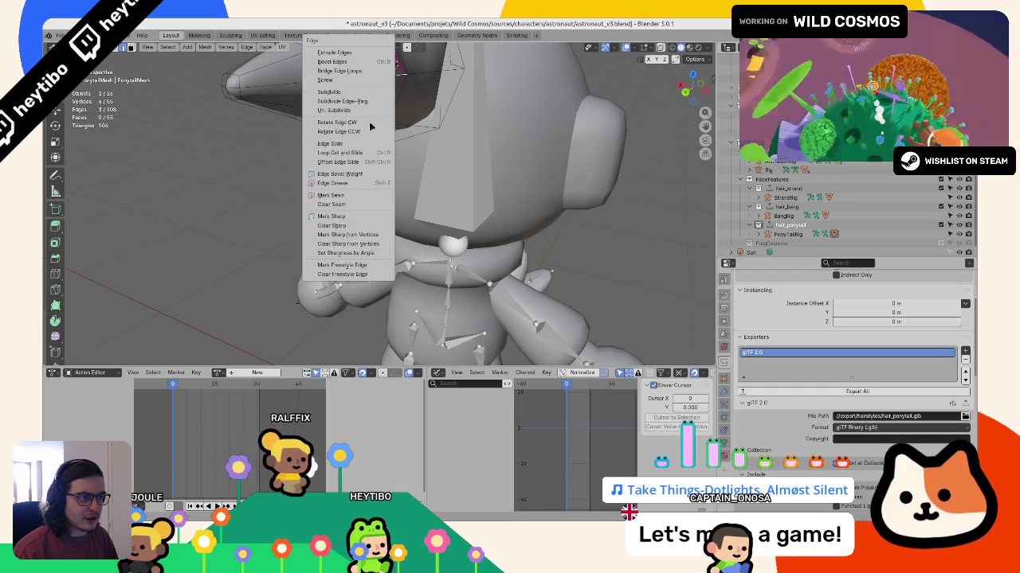
left_click(350, 217)
key("Tab")
mouse_move(303, 191)
middle_mouse_down()
mouse_move(359, 167)
mouse_move(253, 177)
mouse_move(227, 156)
mouse_move(250, 80)
middle_mouse_up()
key("Tab")
scroll(323, 177, "up", 3)
middle_click_drag(323, 177, 312, 200)
Step: In side view, rotate the selected ponytail edge loop by -28.2°
key("KP_1")
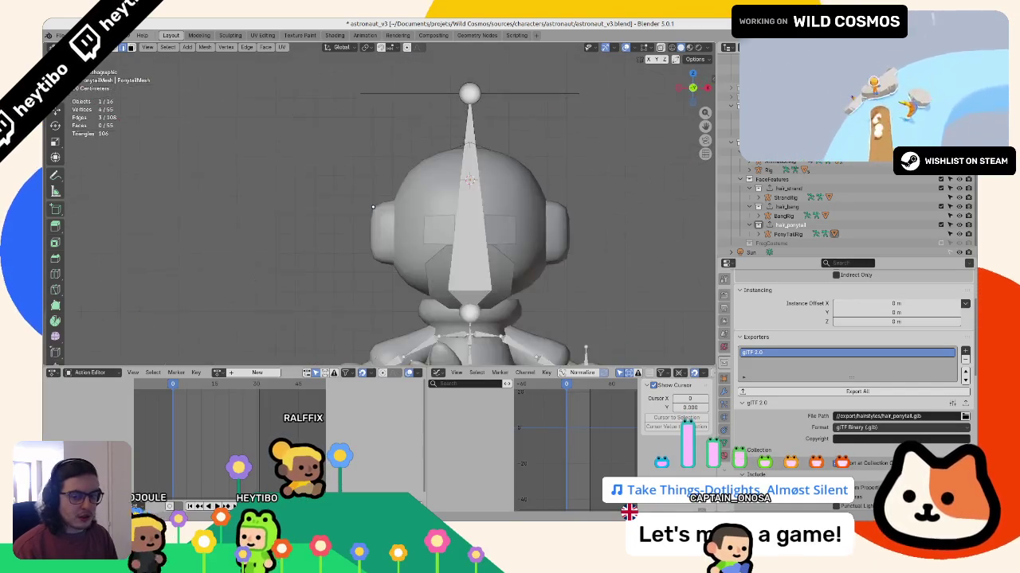
key("KP_3")
key("KP_Decimal")
scroll(344, 283, "up", 3)
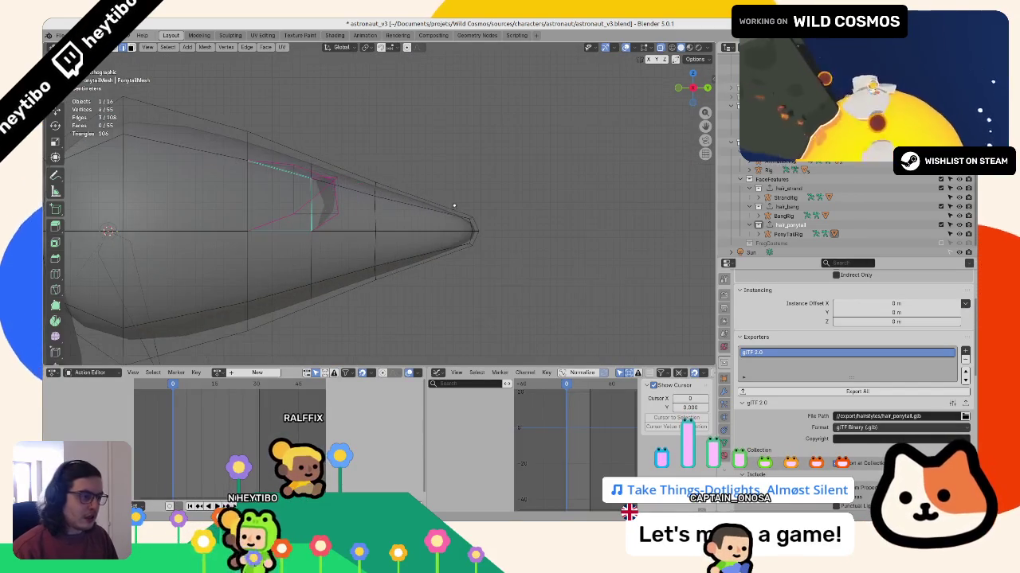
left_click(500, 188)
middle_click_drag(500, 188, 408, 253)
Step: Raise the ponytail's tip vertex slightly and return to Object Mode
key("KP_3")
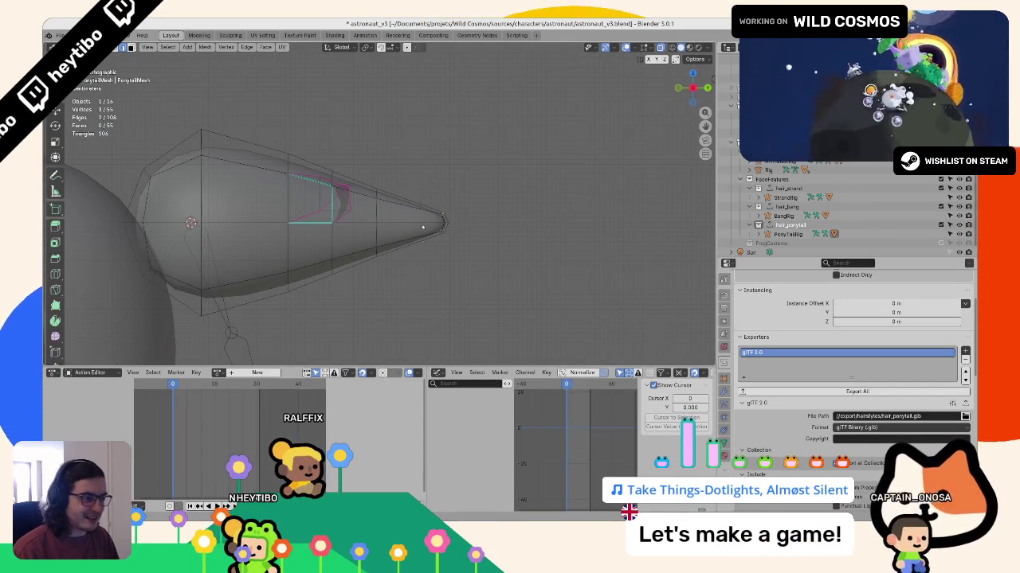
key("g")
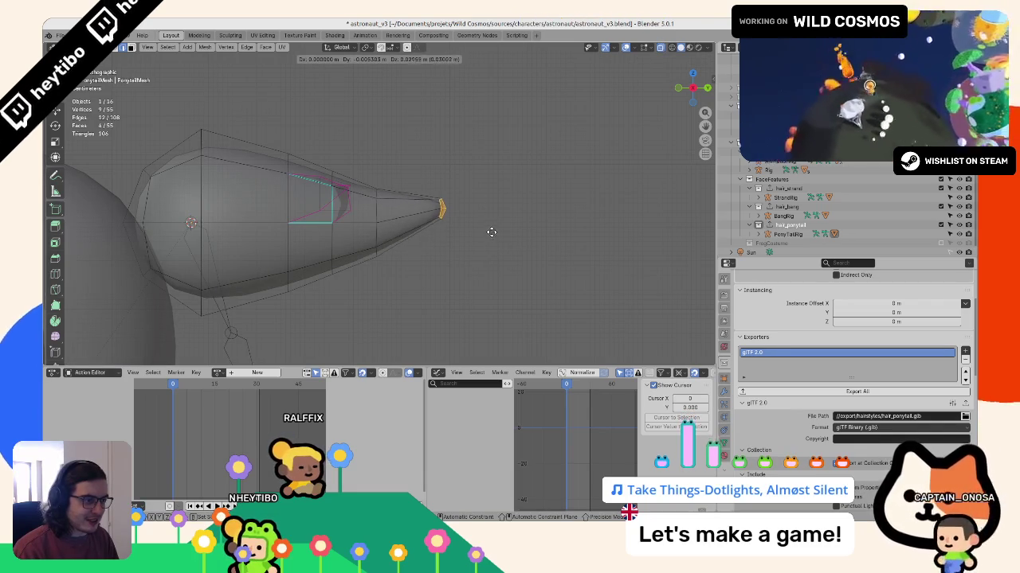
left_click(493, 229)
key("Tab")
middle_click_drag(412, 250, 364, 274)
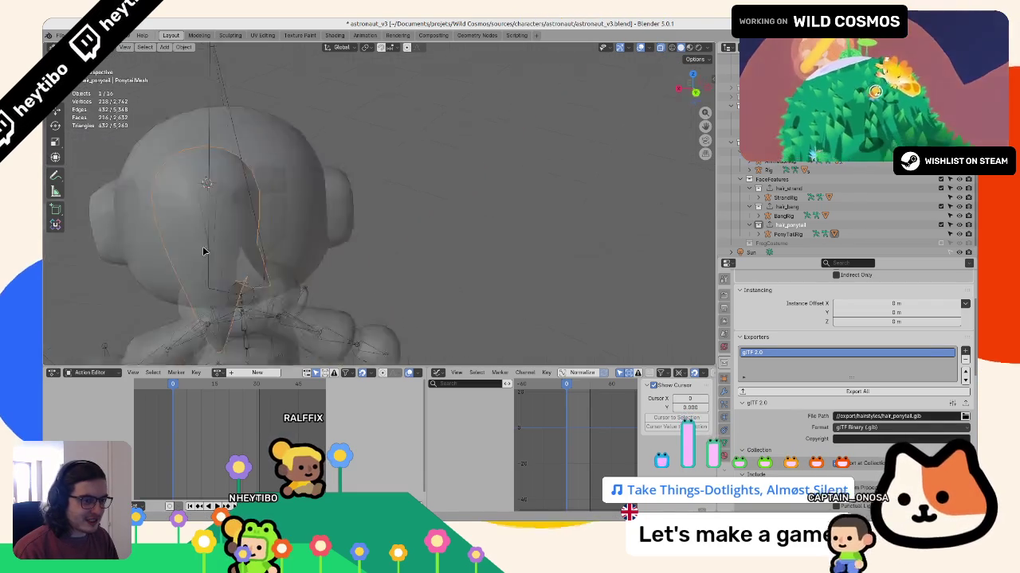
Step: Orbit and zoom around the ponytail close-up to reach a three-quarter front view
scroll(364, 275, "up", 5)
mouse_move(285, 270)
middle_mouse_down()
mouse_move(319, 181)
mouse_move(369, 230)
middle_mouse_up()
scroll(318, 182, "down", 5)
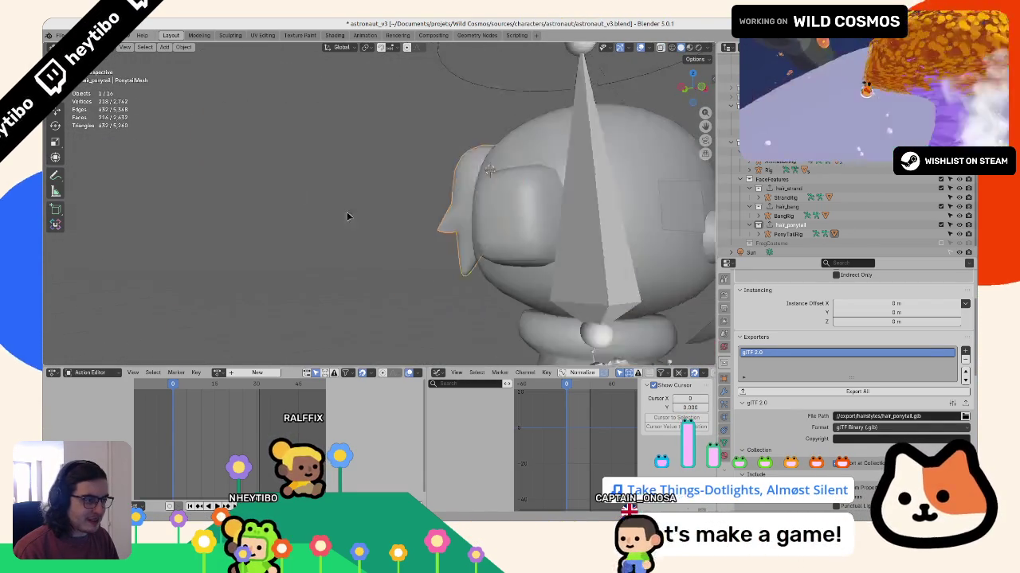
scroll(369, 230, "down", 4)
mouse_move(404, 181)
middle_mouse_down()
mouse_move(544, 211)
mouse_move(379, 237)
mouse_move(462, 304)
mouse_move(362, 290)
middle_mouse_up()
scroll(461, 303, "up", 3)
Step: Toggle Edit Mode on the ponytail to compare its edit cage with the finished shape, including a side view
key("Tab")
scroll(312, 280, "up", 3)
scroll(312, 279, "down", 3)
key("Tab")
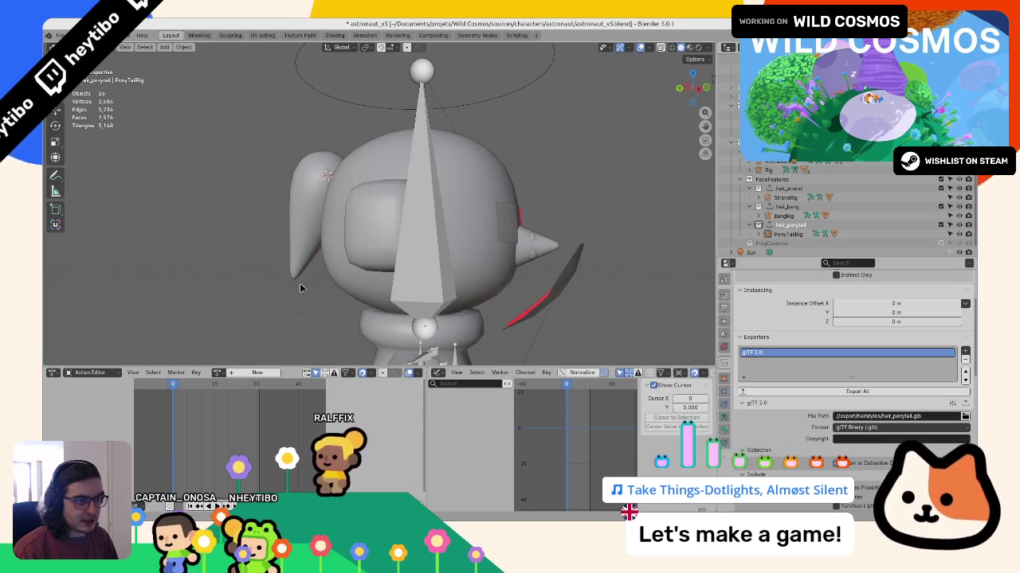
key("Tab")
key("Tab")
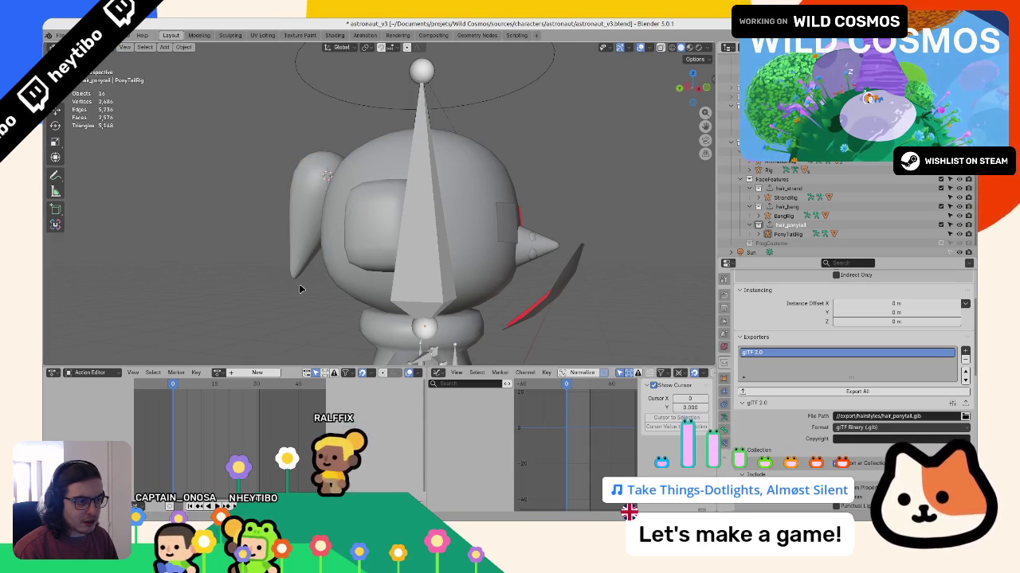
key("Tab")
key("KP_3")
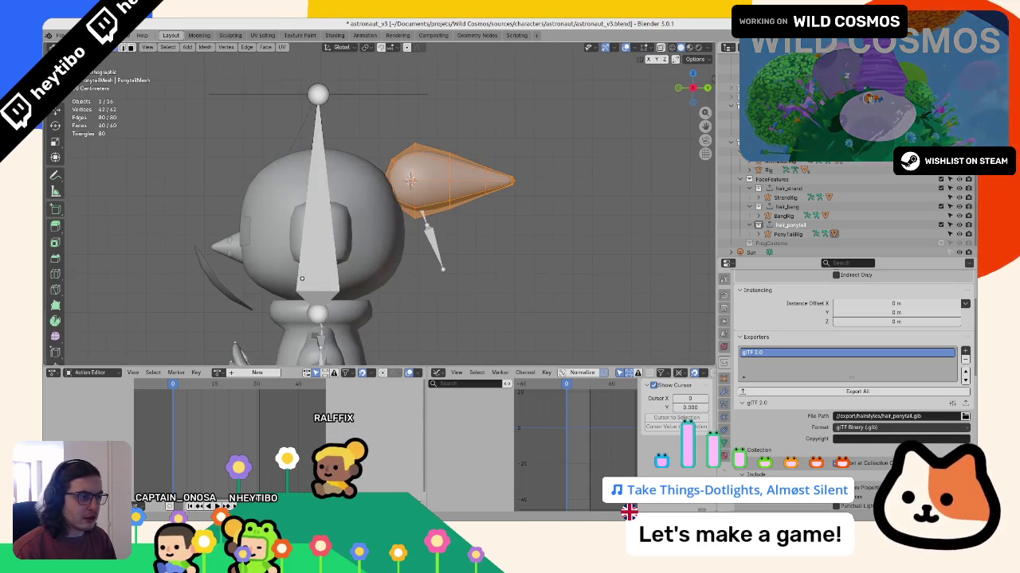
key("Tab")
Step: Save astronaut_v3.blend with the reshaped ponytail, then briefly check Godot and return to Blender
middle_click_drag(414, 255, 426, 259)
scroll(426, 259, "down", 4)
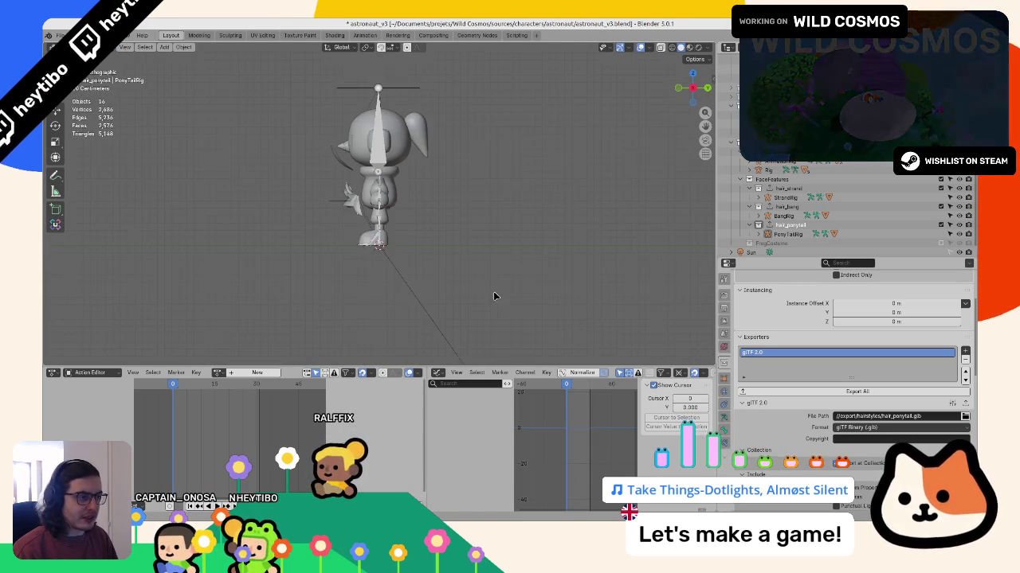
key("ctrl+s")
mouse_move(540, 220)
middle_mouse_down()
mouse_move(568, 227)
mouse_move(480, 229)
middle_mouse_up()
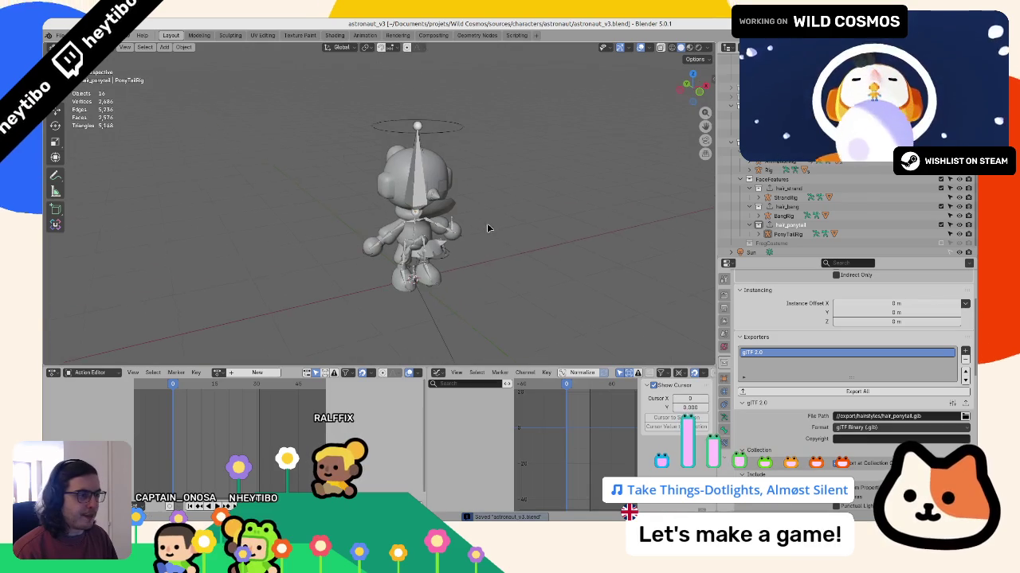
key("alt+Tab")
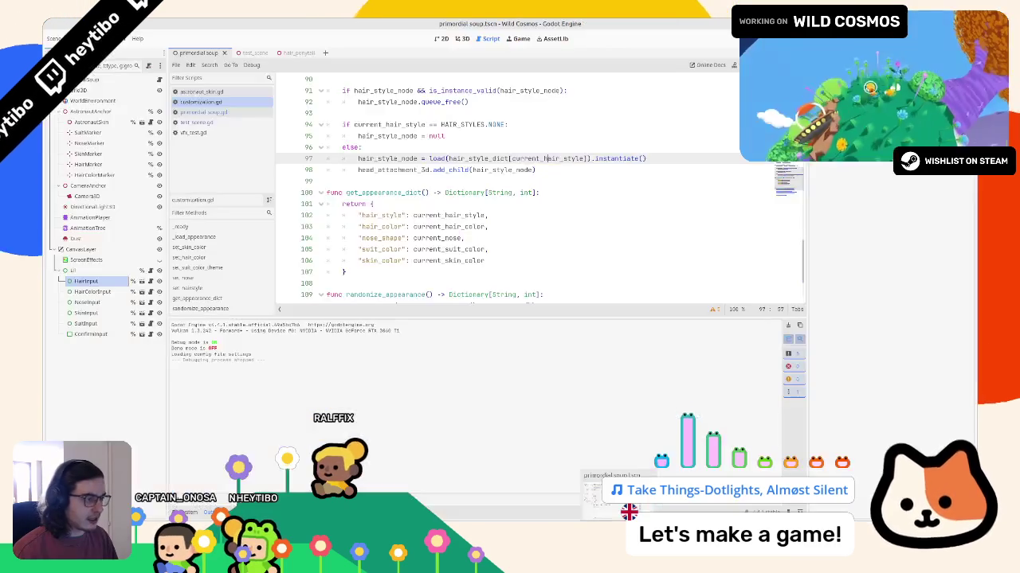
key("alt+Tab")
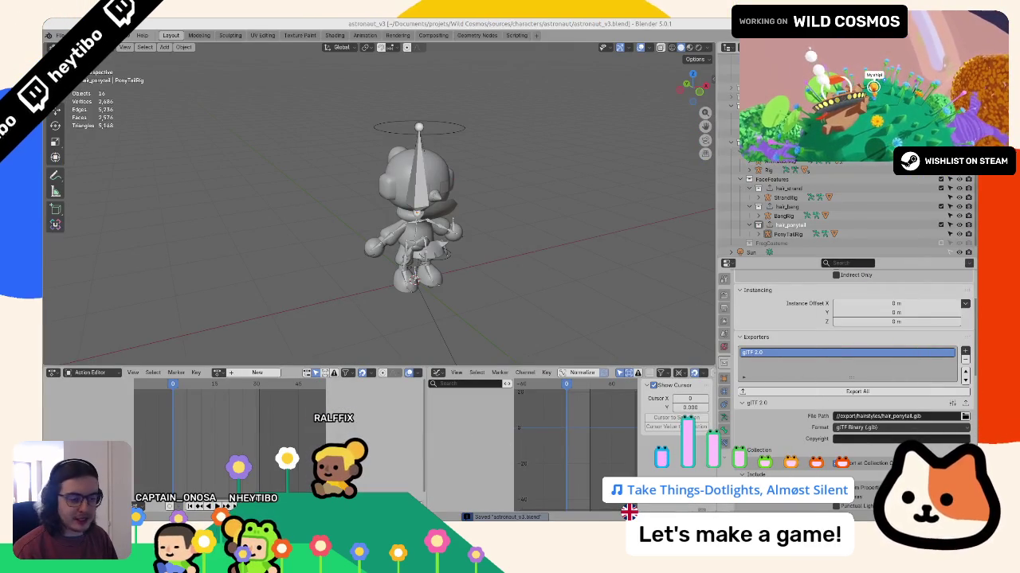
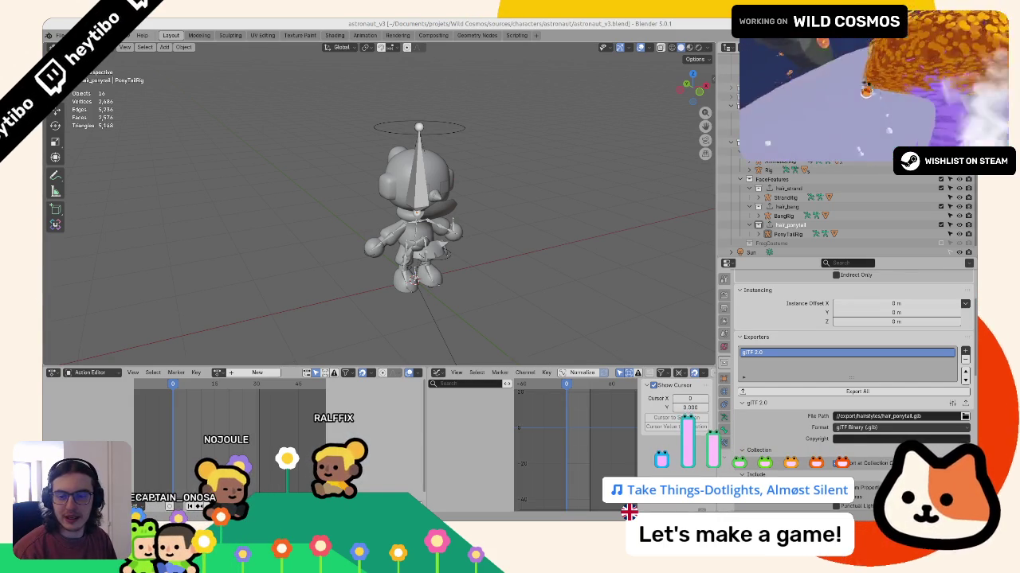
Step: Show the character with its coloured materials and save the blend file
scroll(427, 181, "up", 1)
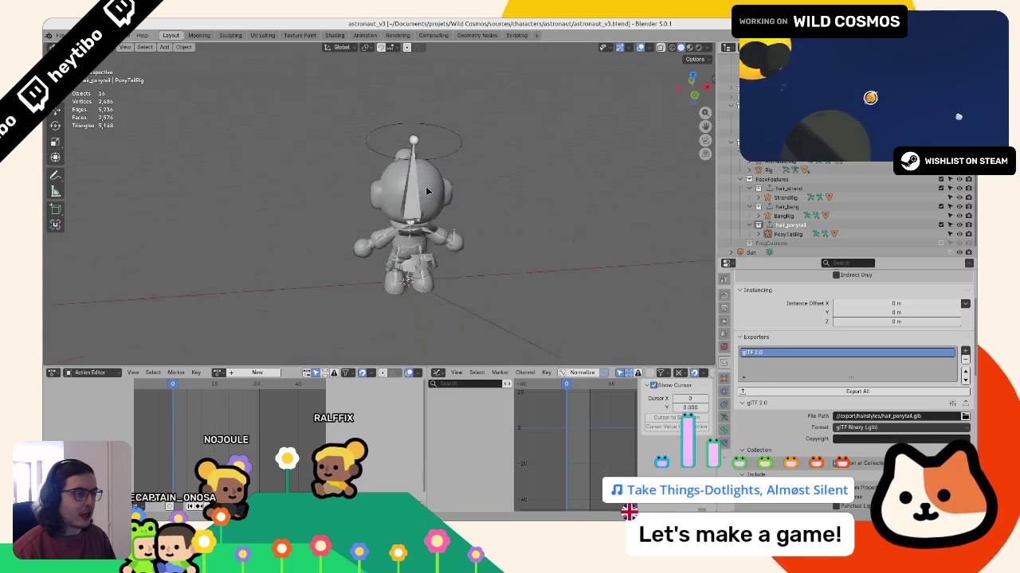
scroll(428, 181, "up", 2)
key("z")
scroll(430, 308, "down", 1)
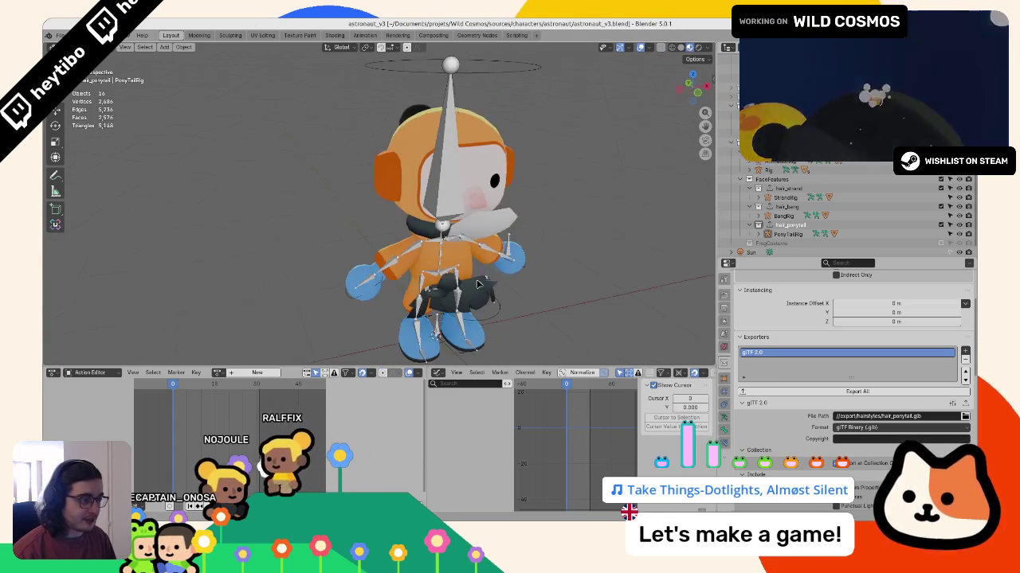
key("ctrl+s")
scroll(260, 238, "down", 2)
Step: Reset the hair_ponytail's location to the origin with Alt+G, then deselect it
middle_click_drag(260, 238, 334, 239)
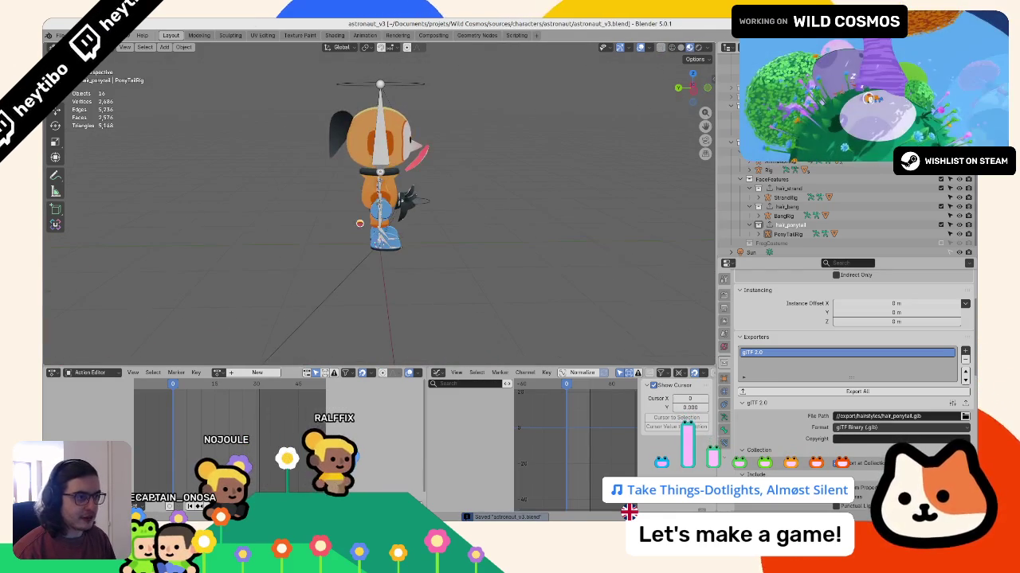
left_click(778, 226)
key("alt+g")
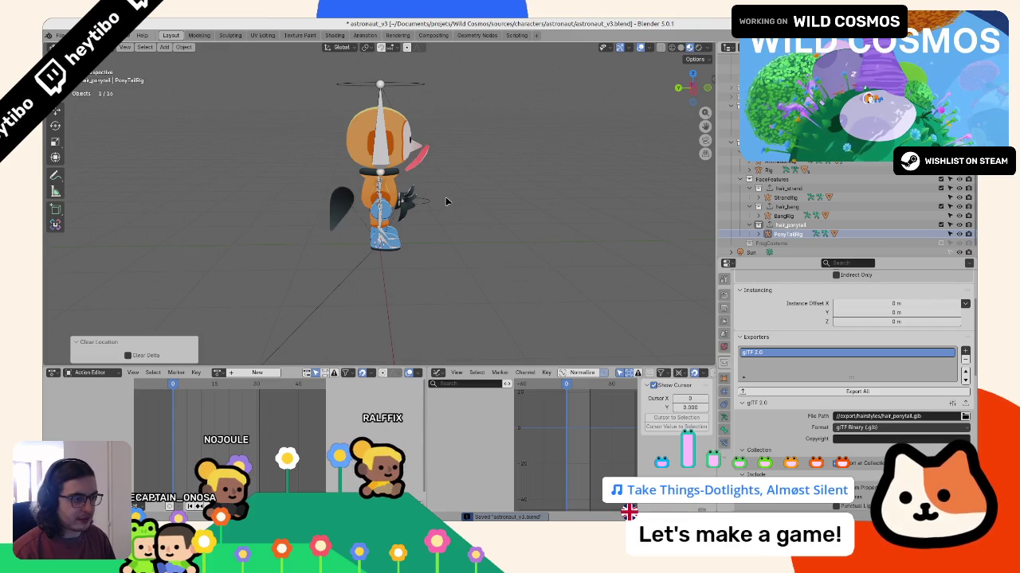
left_click(438, 221)
middle_click_drag(498, 219, 239, 232)
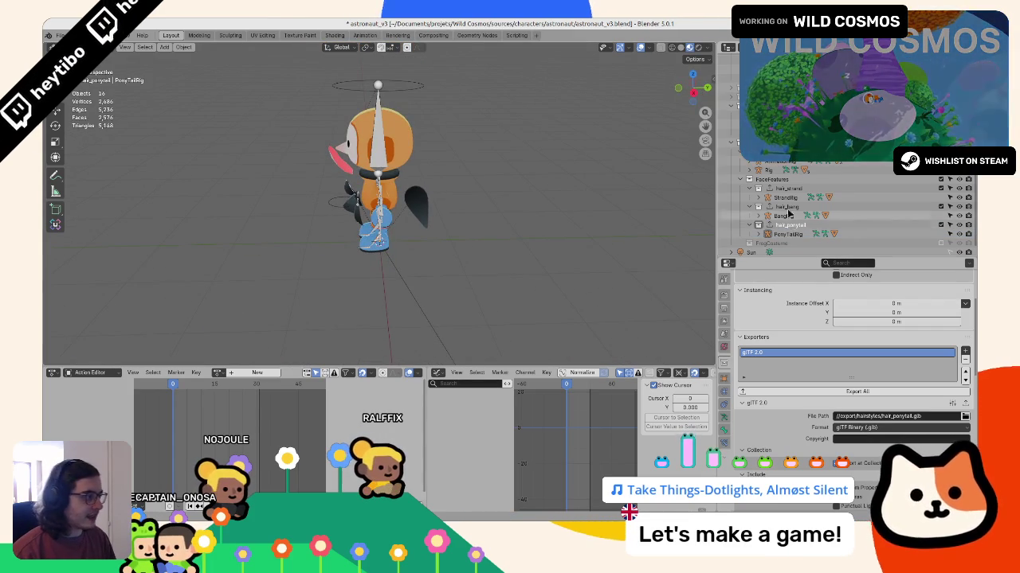
Step: Add a child collection under FaceFeatures, name it curly_swoop, and save
right_click(769, 173)
left_click(764, 177)
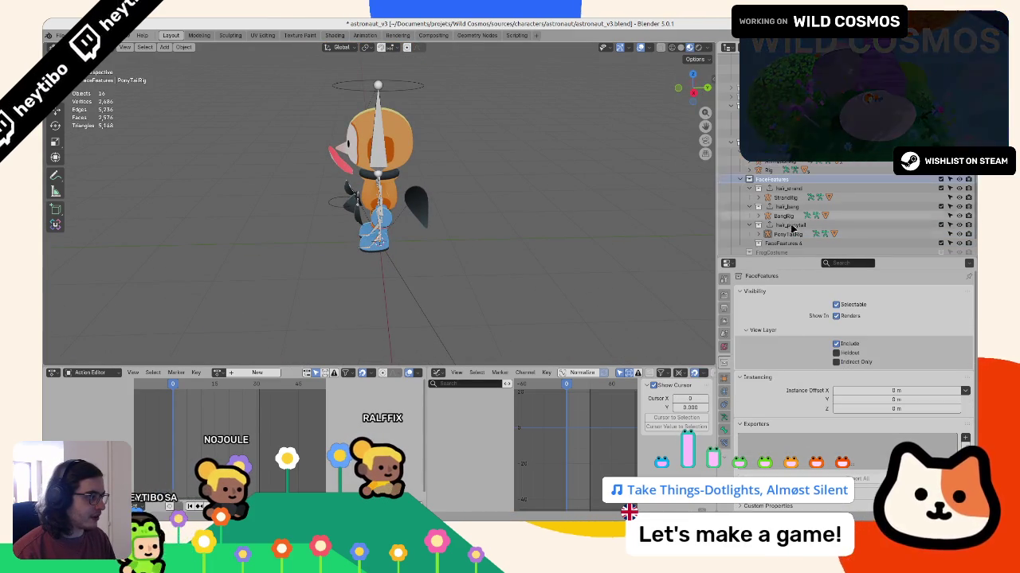
type("curly_swoop")
key("Return")
key("ctrl+s")
right_click(775, 241)
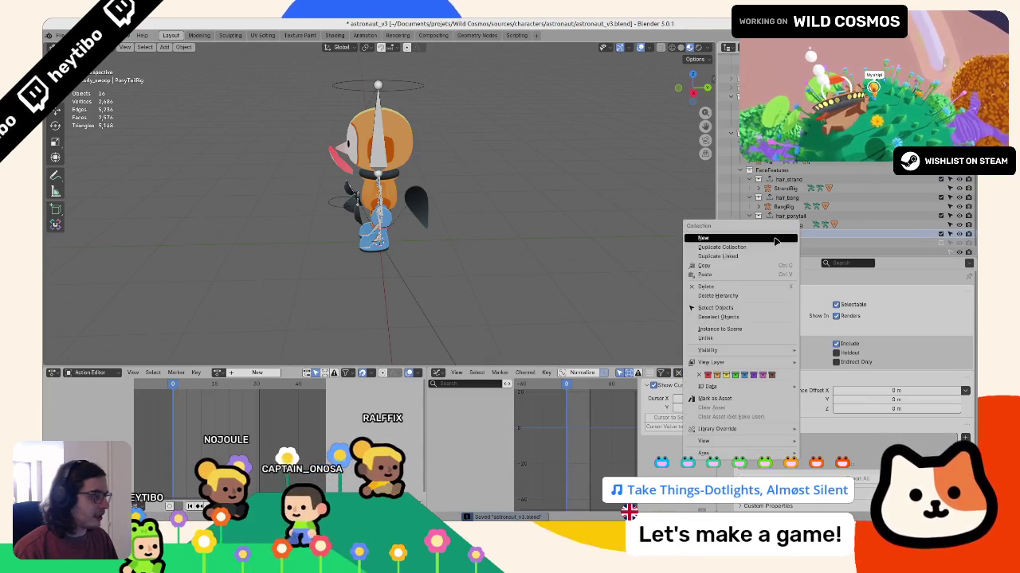
Step: Add a single-bone armature and reposition its bone in Edit Mode
key("ctrl+Tab")
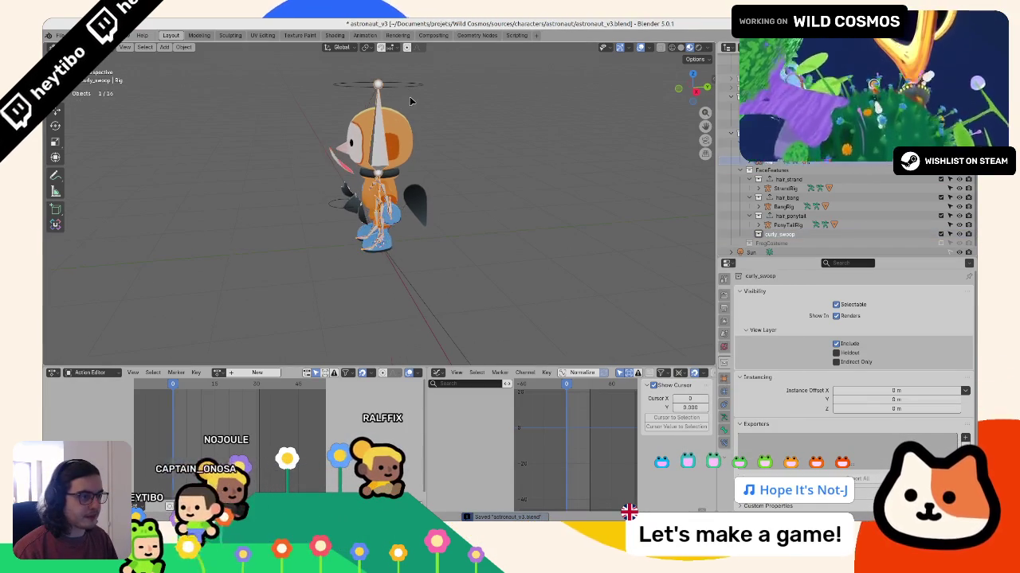
key("g")
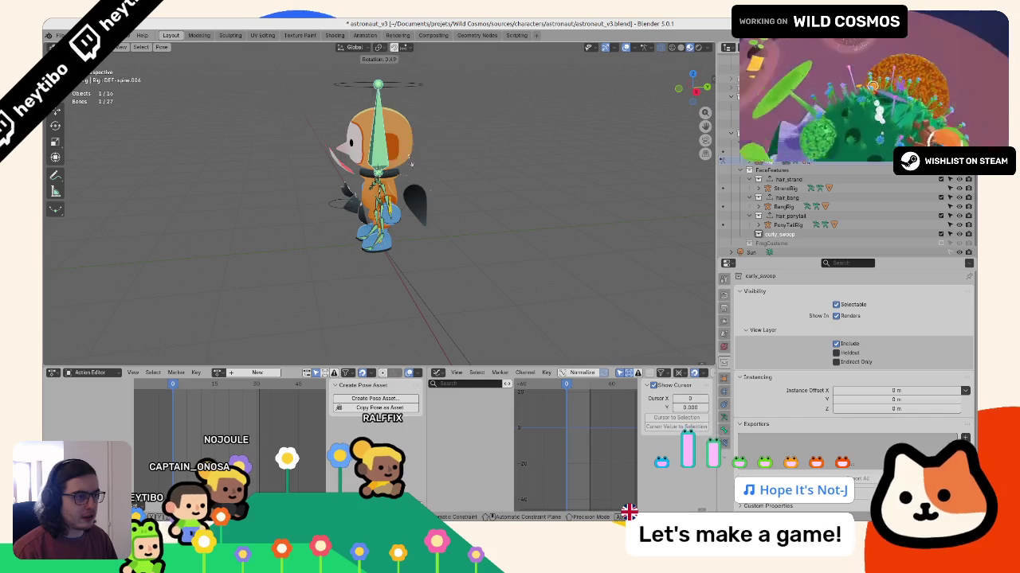
key("ctrl+Tab")
key("shift+a")
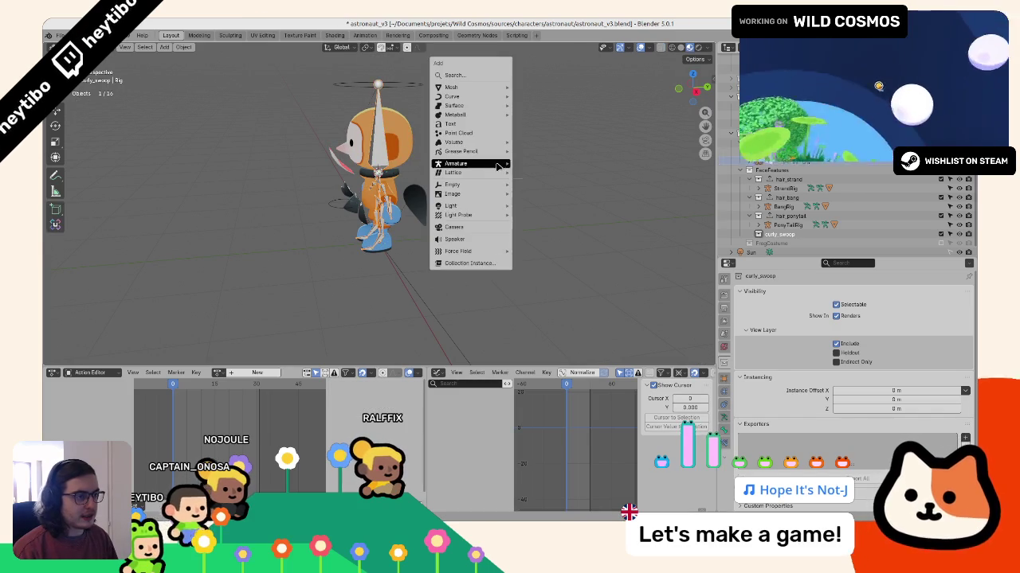
left_click(519, 163)
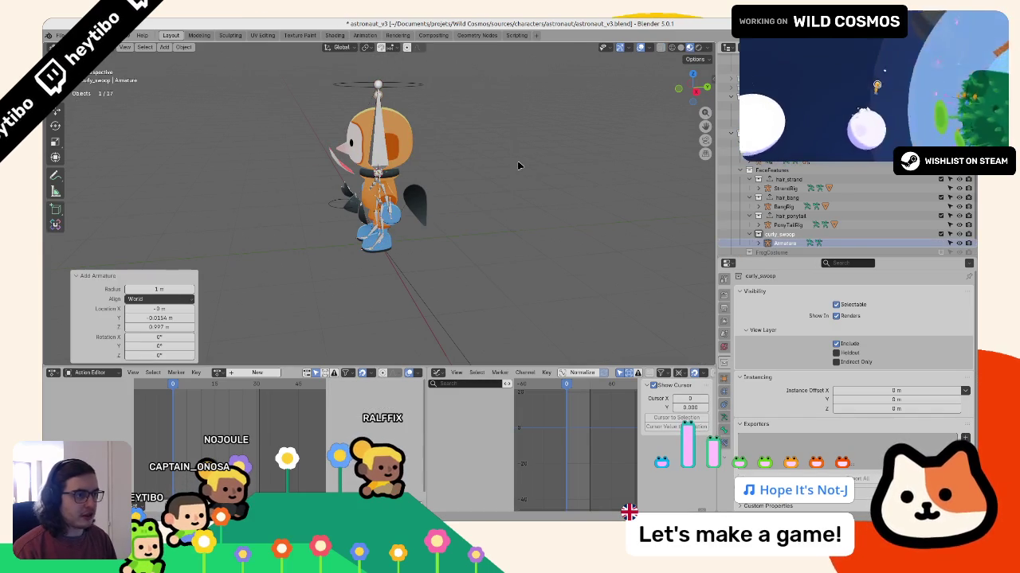
key("KP_5")
key("Tab")
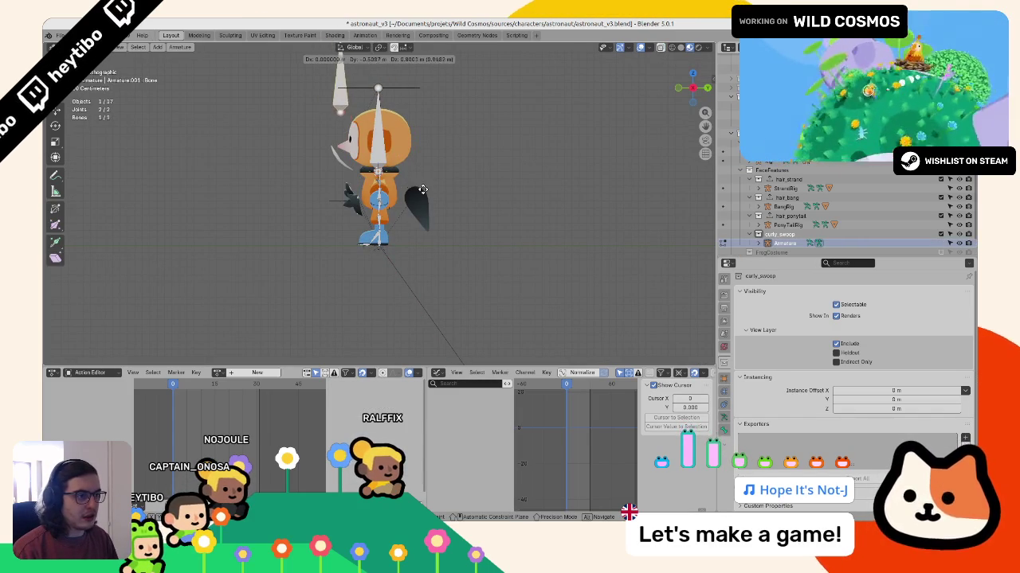
left_click(422, 195)
key("Tab")
mouse_move(423, 195)
middle_mouse_down()
mouse_move(453, 173)
mouse_move(473, 240)
mouse_move(442, 211)
middle_mouse_up()
scroll(468, 225, "up", 3)
Step: Add another single bone at the character's centre
key("shift+a")
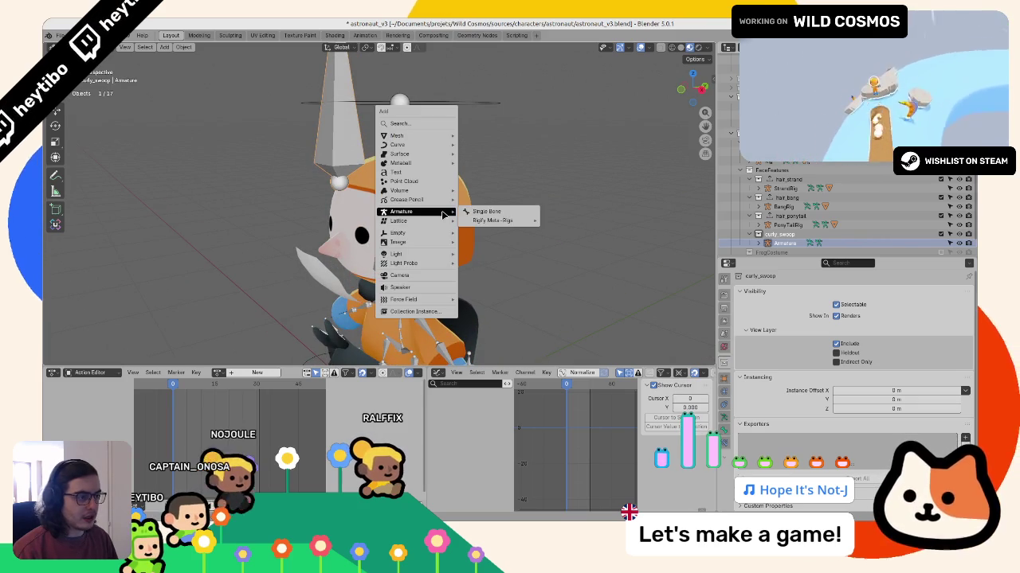
left_click(486, 211)
middle_click_drag(331, 251, 354, 218)
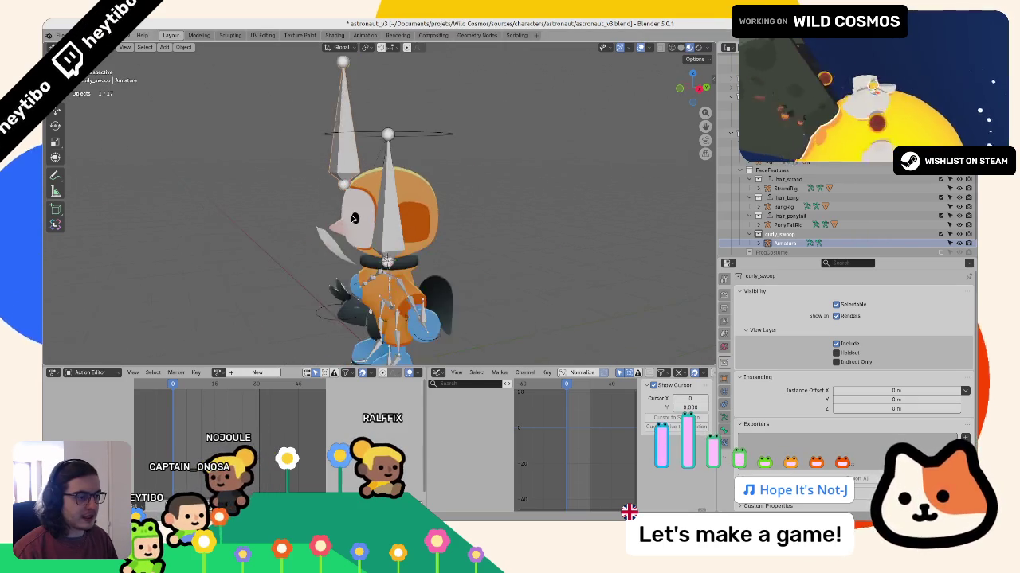
scroll(354, 218, "down", 3)
Step: Add a cube and scale it down to 0.184
key("shift+a")
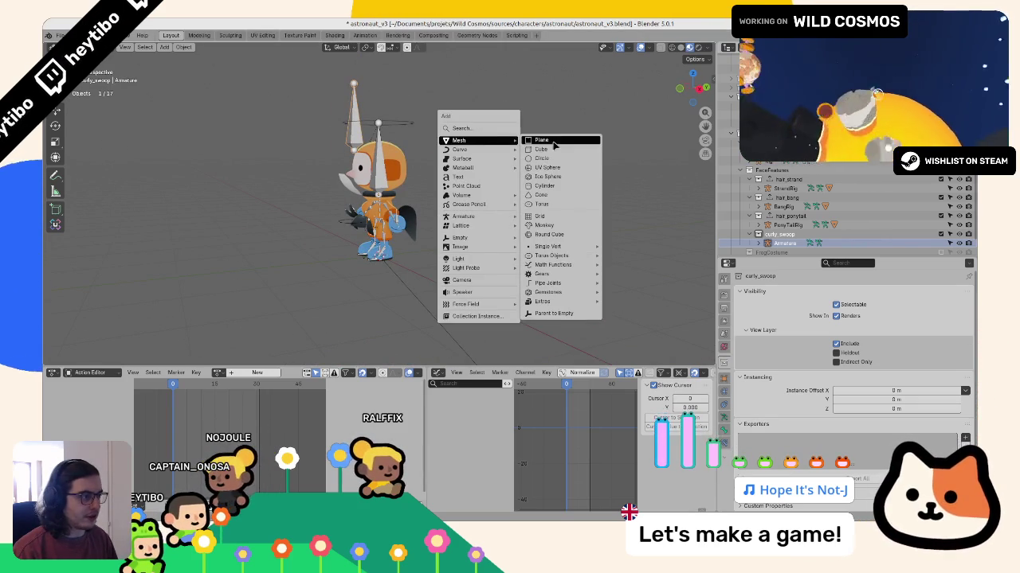
left_click(554, 152)
key("s")
left_click(422, 247)
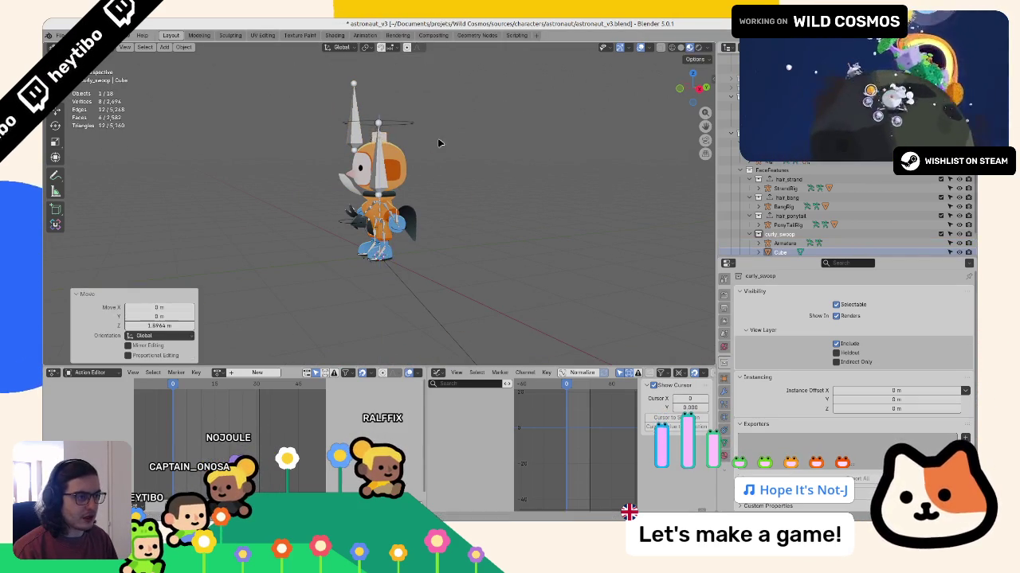
key("KP_1")
scroll(434, 157, "up", 5)
scroll(391, 154, "down", 4)
mouse_move(391, 155)
middle_mouse_down()
mouse_move(408, 250)
mouse_move(454, 284)
middle_mouse_up()
Step: Move the small cube along Y until it sits against the side of the head
key("g")
key("y")
left_click(392, 269)
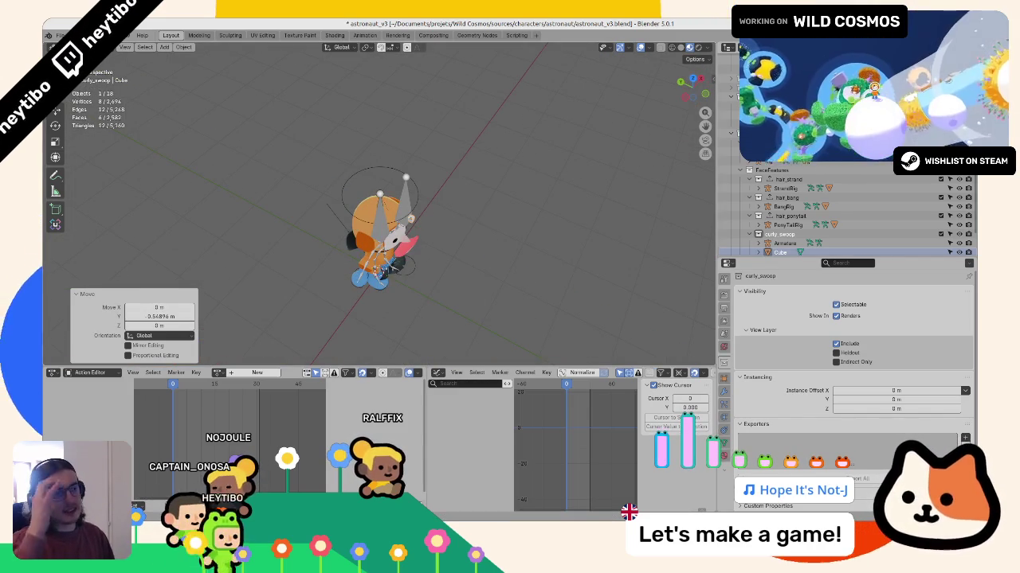
key("KP_1")
key("KP_Decimal")
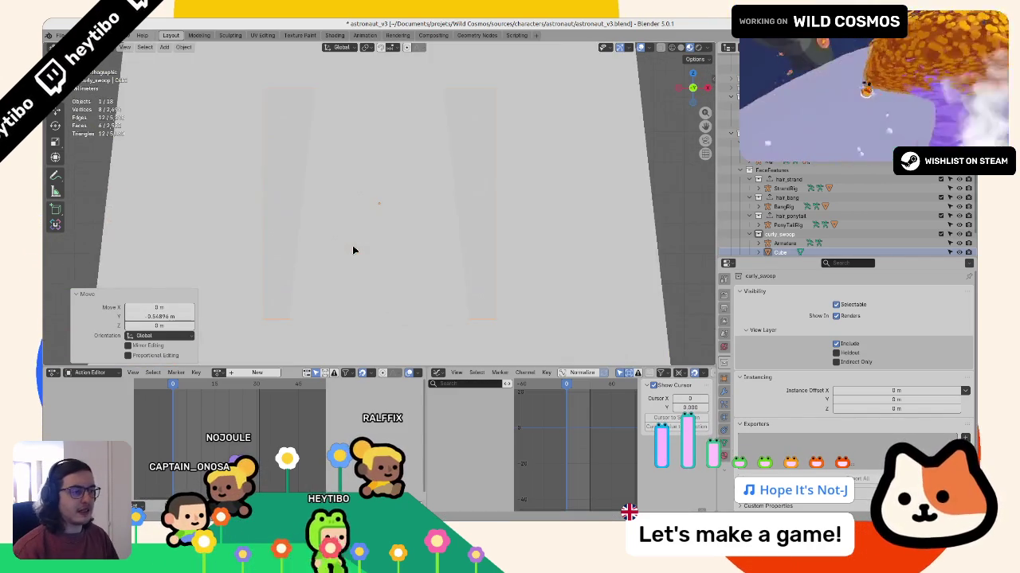
scroll(355, 250, "down", 5)
middle_click_drag(422, 231, 397, 227)
key("g")
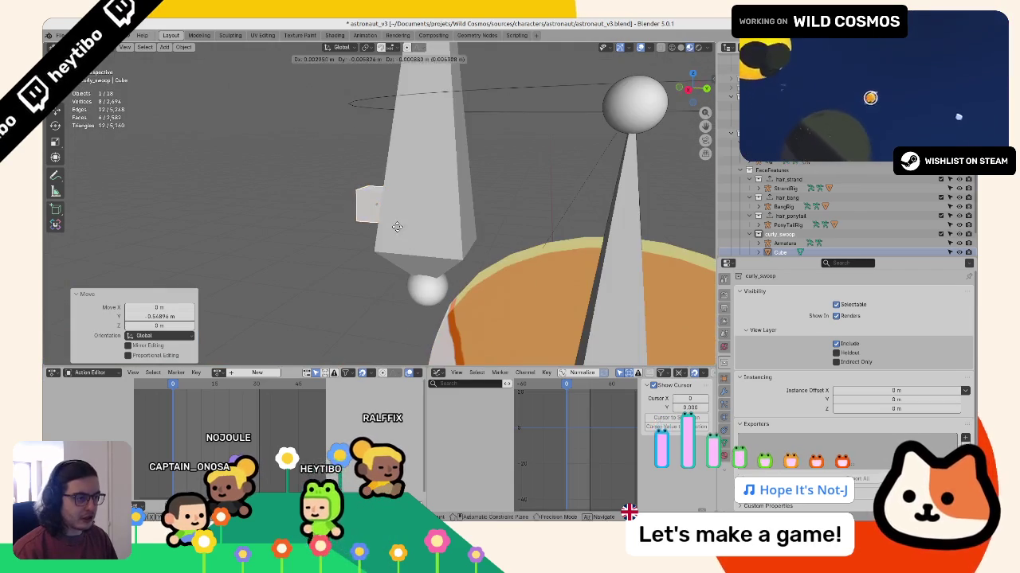
key("y")
left_click(457, 333)
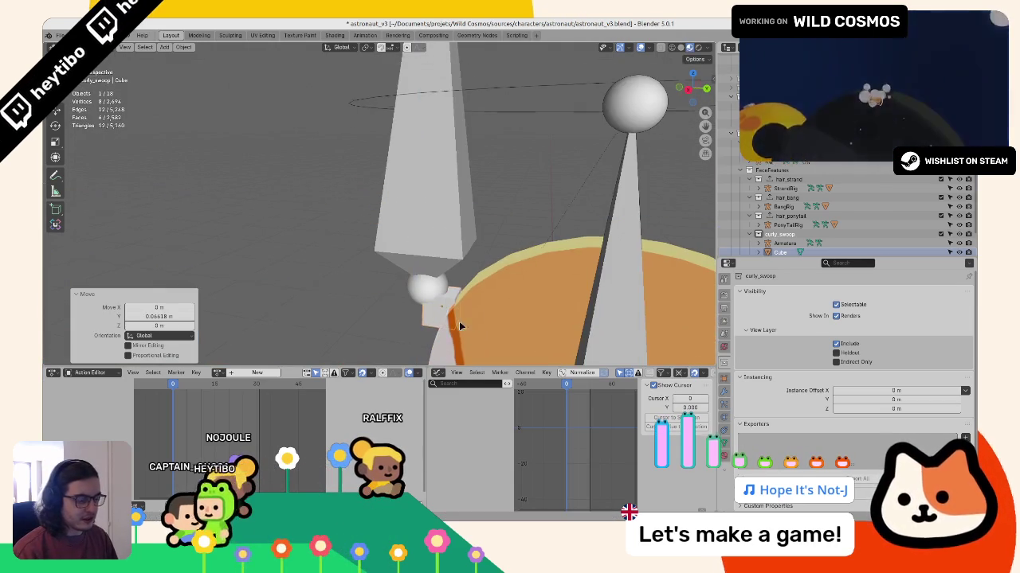
middle_click_drag(456, 333, 534, 240)
key("shift+a")
mouse_move(481, 250)
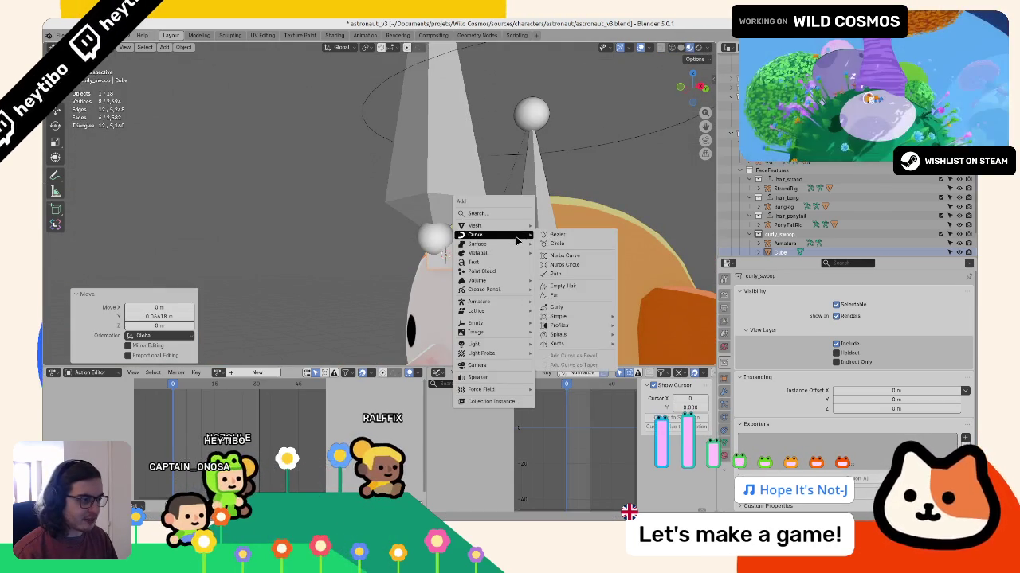
key("Escape")
key("shift+a")
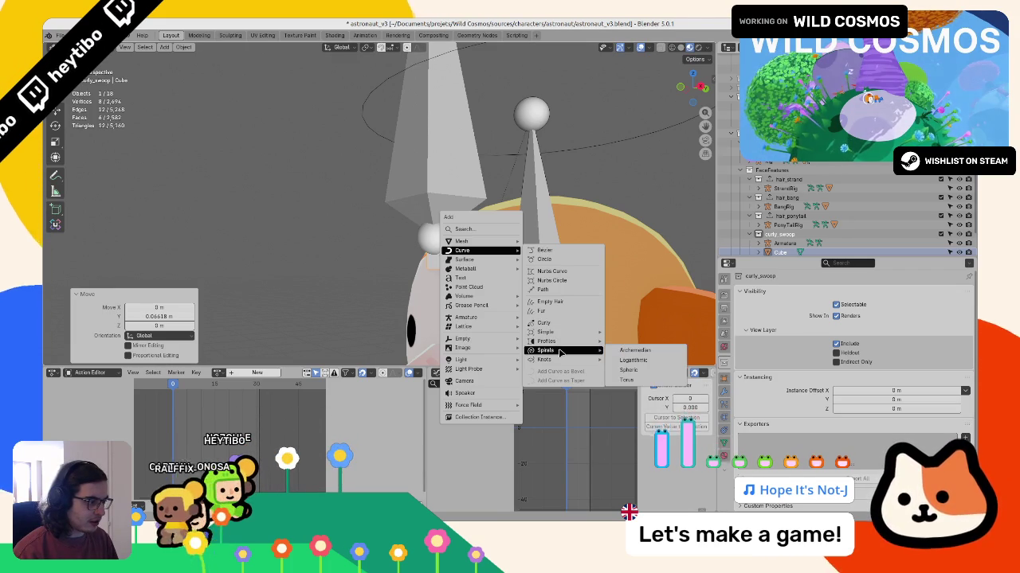
mouse_move(550, 360)
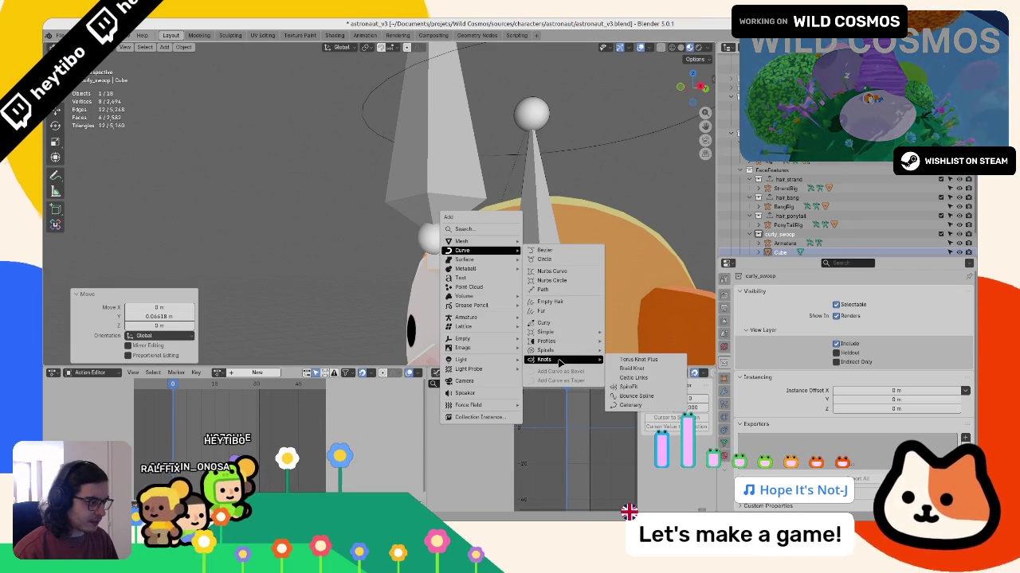
left_click(631, 369)
scroll(557, 335, "down", 5)
middle_click_drag(518, 319, 481, 310)
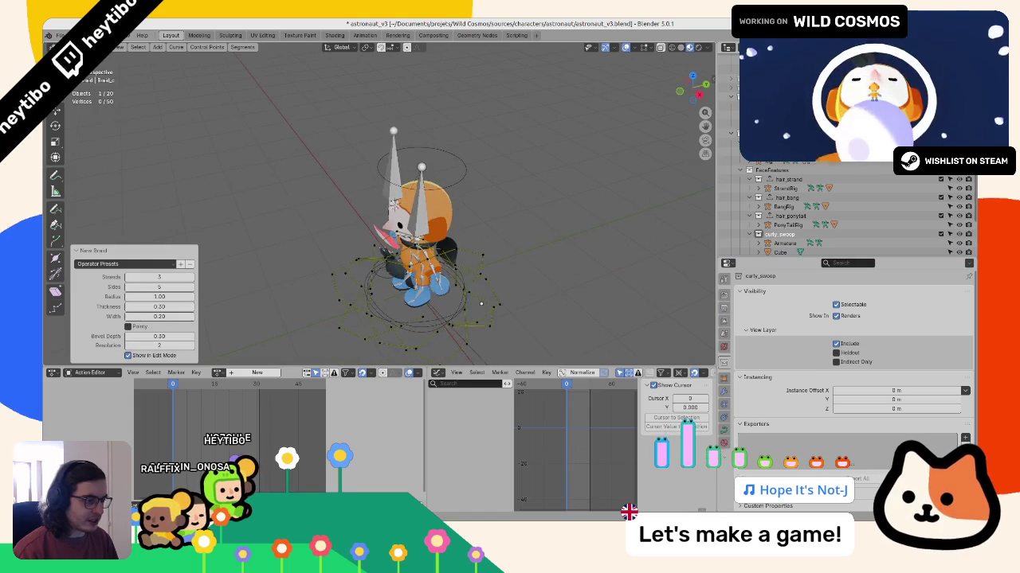
key("ctrl+z")
key("shift+a")
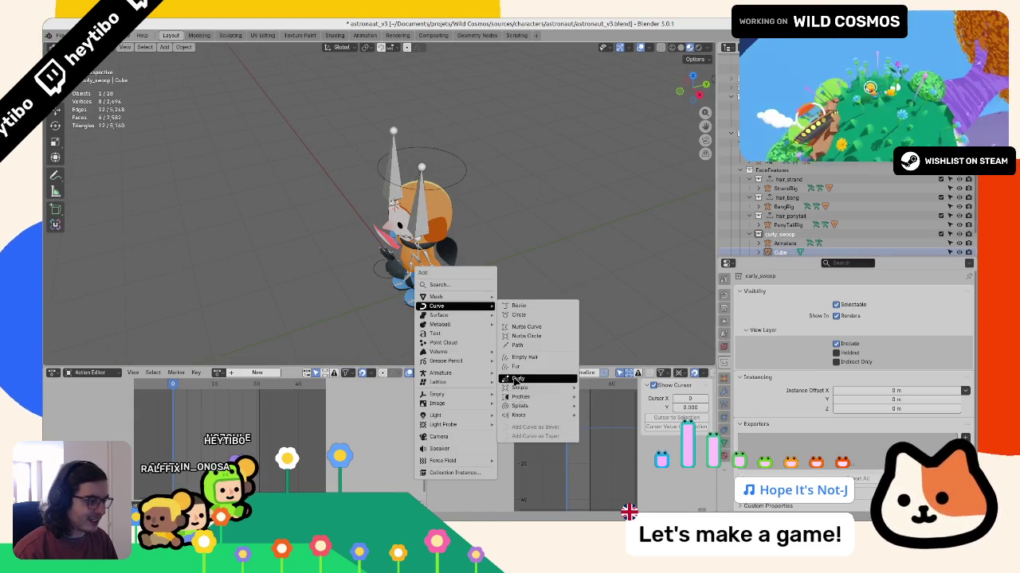
left_click(514, 380)
middle_click_drag(478, 279, 505, 196)
key("ctrl+z")
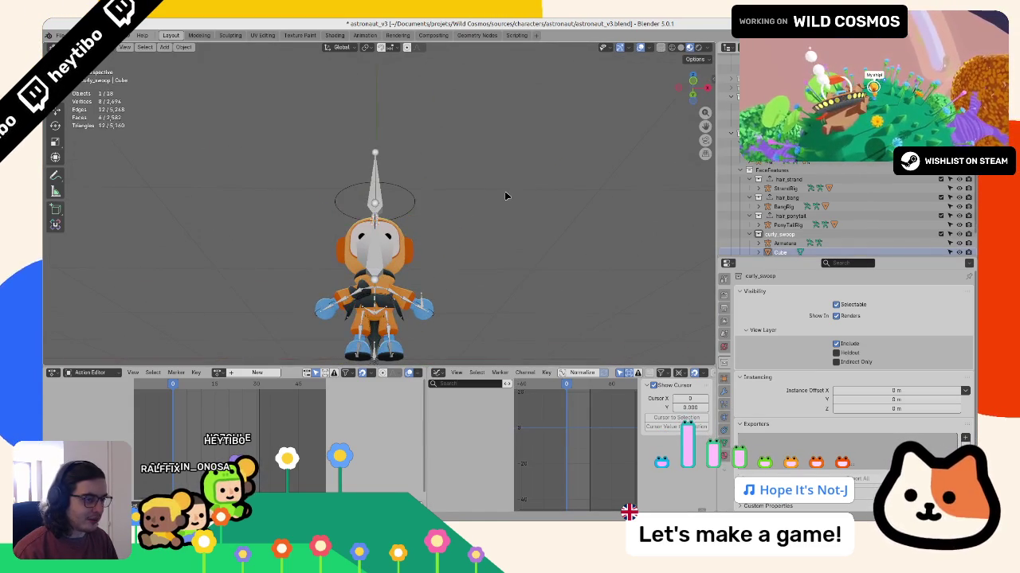
key("shift+a")
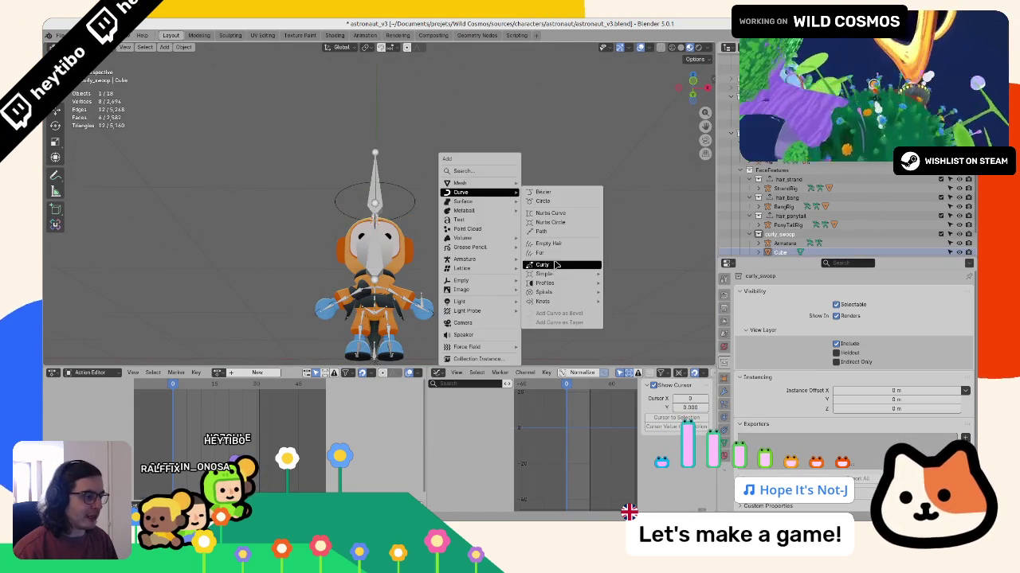
left_click(557, 266)
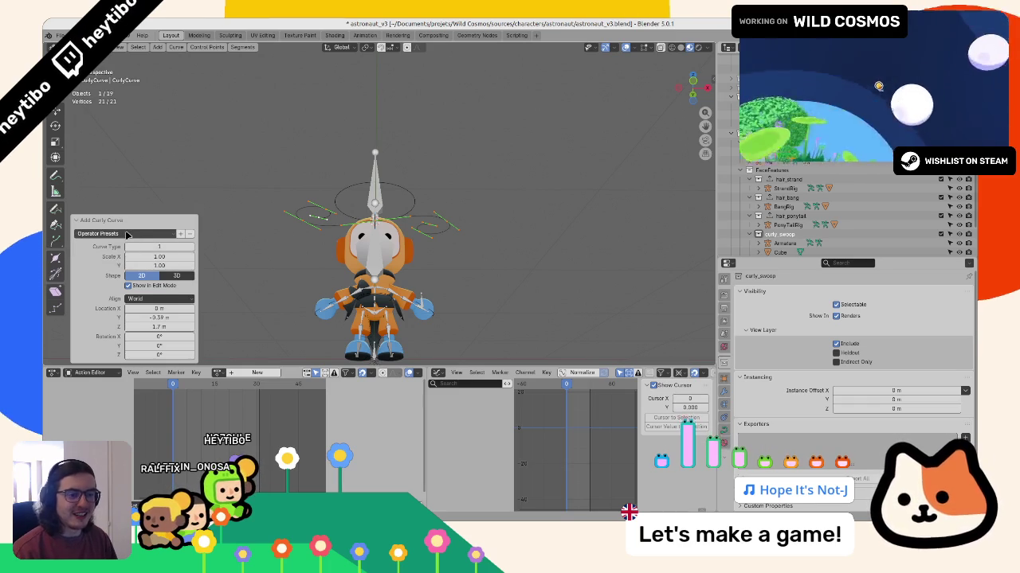
key("ctrl+z")
scroll(426, 229, "up", 3)
key("shift+a")
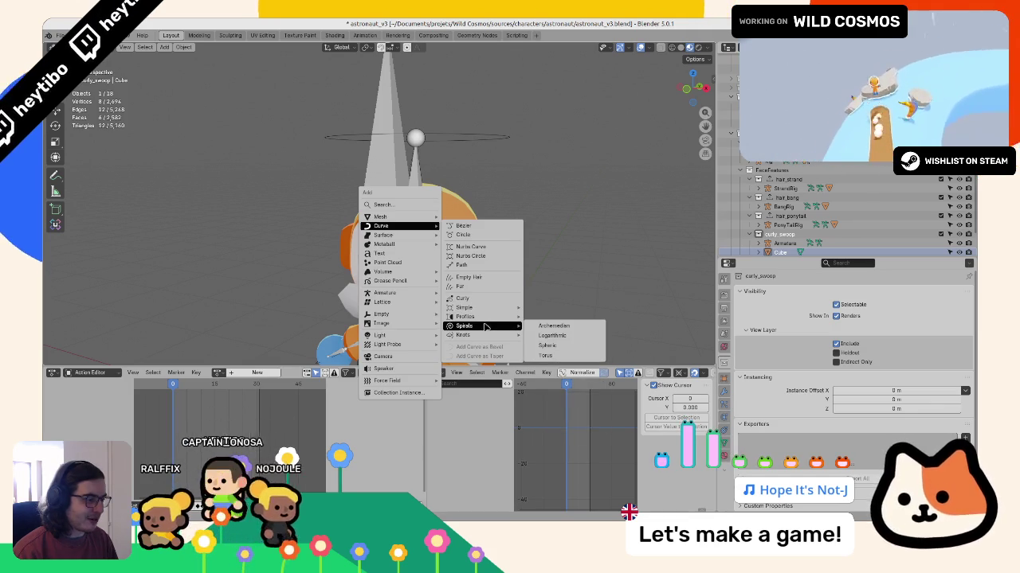
Step: Add an Archimedean spiral and raise its height to 1.44 into a helix
left_click(558, 326)
middle_click_drag(557, 321, 446, 311)
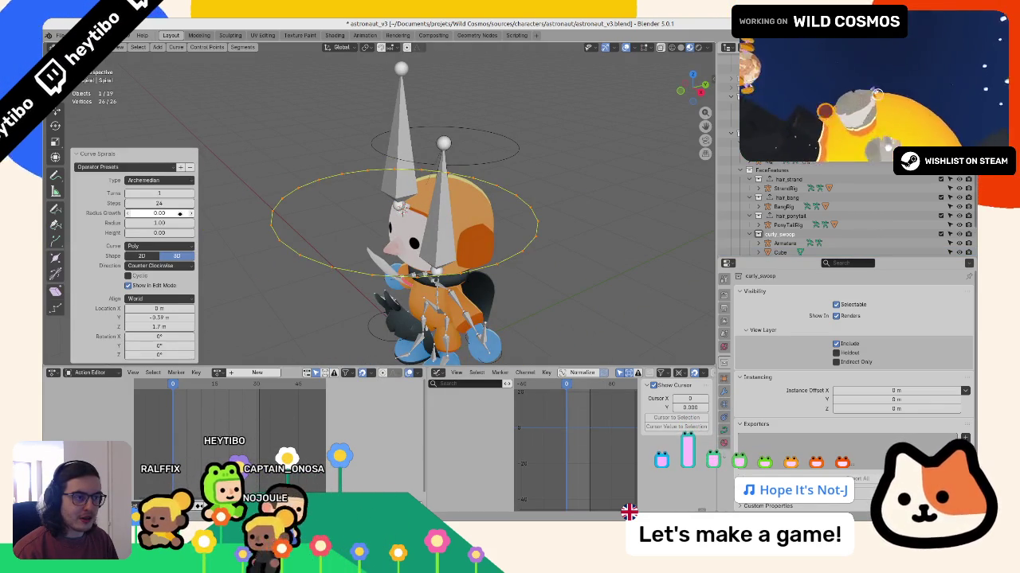
left_click_drag(179, 233, 239, 233)
middle_click_drag(287, 223, 252, 234)
Step: Try the Logarithmic and Spheric spiral types
left_click(186, 182)
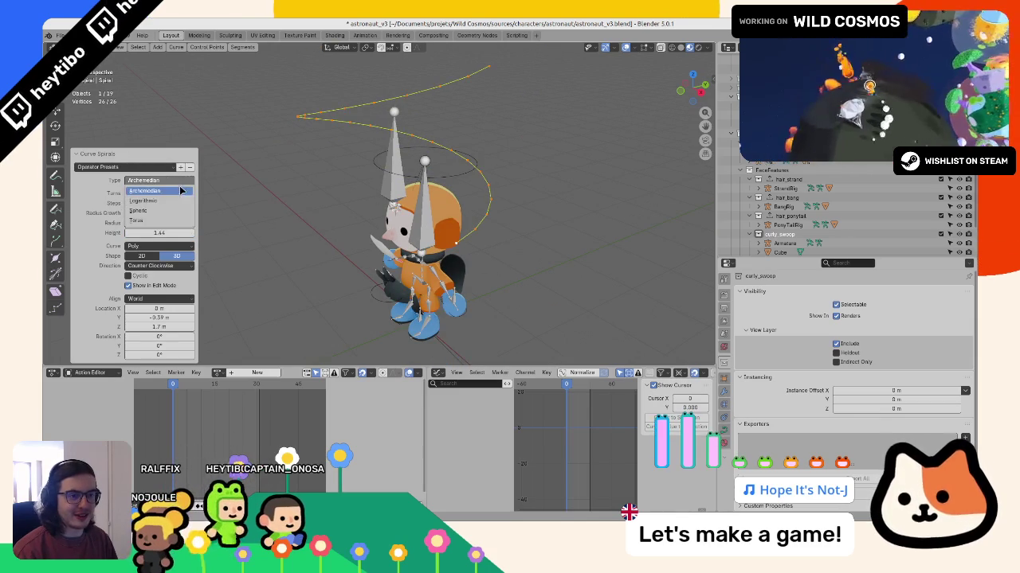
left_click(169, 202)
left_click(160, 180)
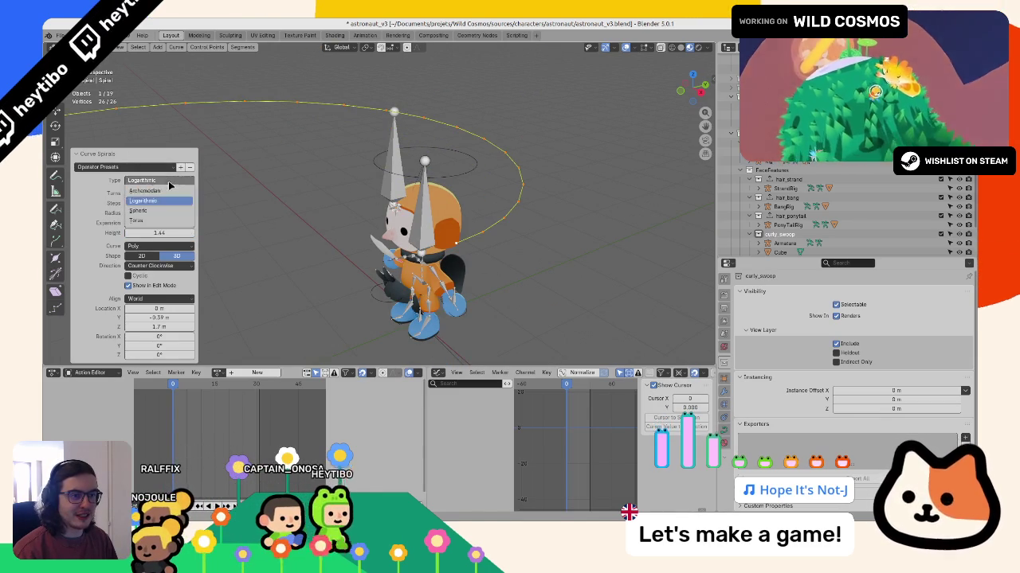
left_click(161, 199)
mouse_move(306, 196)
middle_mouse_down()
mouse_move(295, 195)
mouse_move(295, 233)
middle_mouse_up()
Step: Try the Torus type, then Spheric again, and return the spiral to Archimedean
left_click(147, 202)
left_click(137, 242)
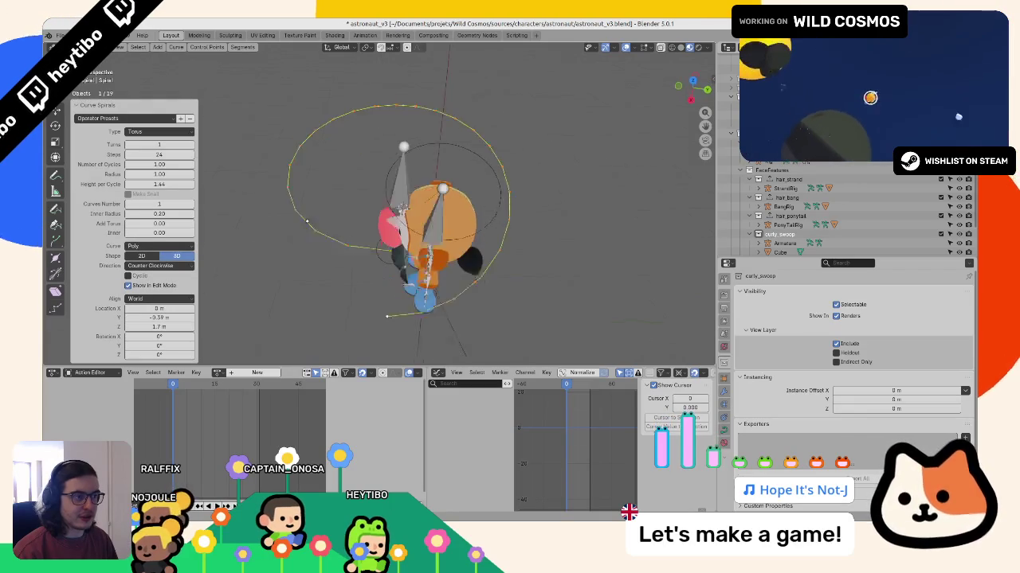
left_click(151, 132)
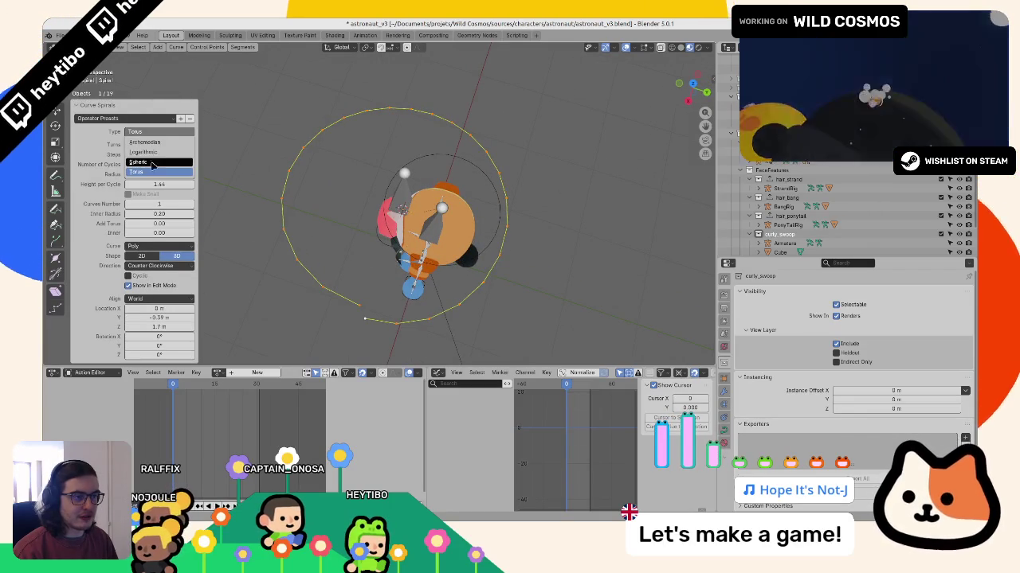
left_click(153, 163)
middle_click_drag(297, 191, 295, 151)
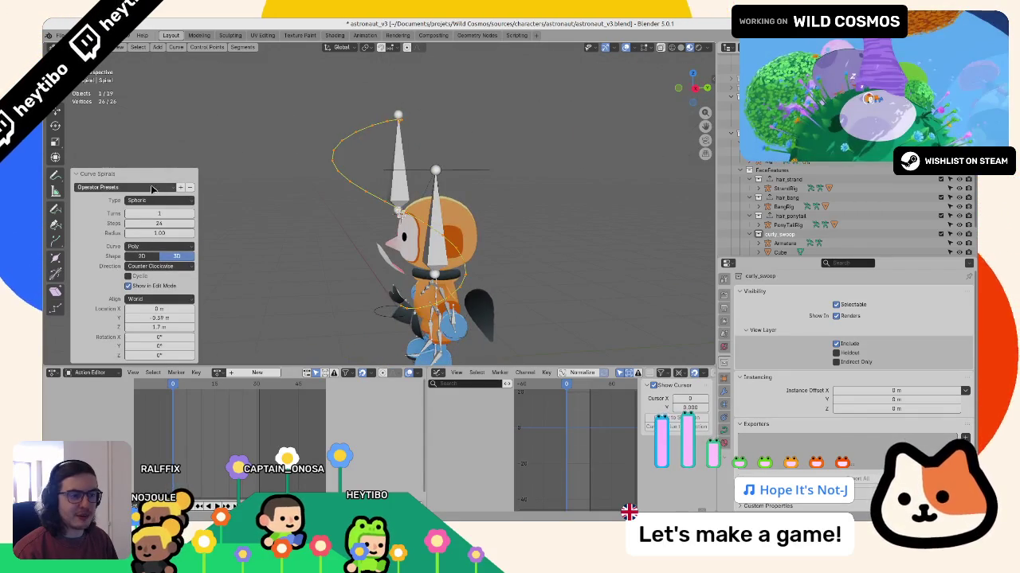
left_click(147, 200)
left_click(145, 211)
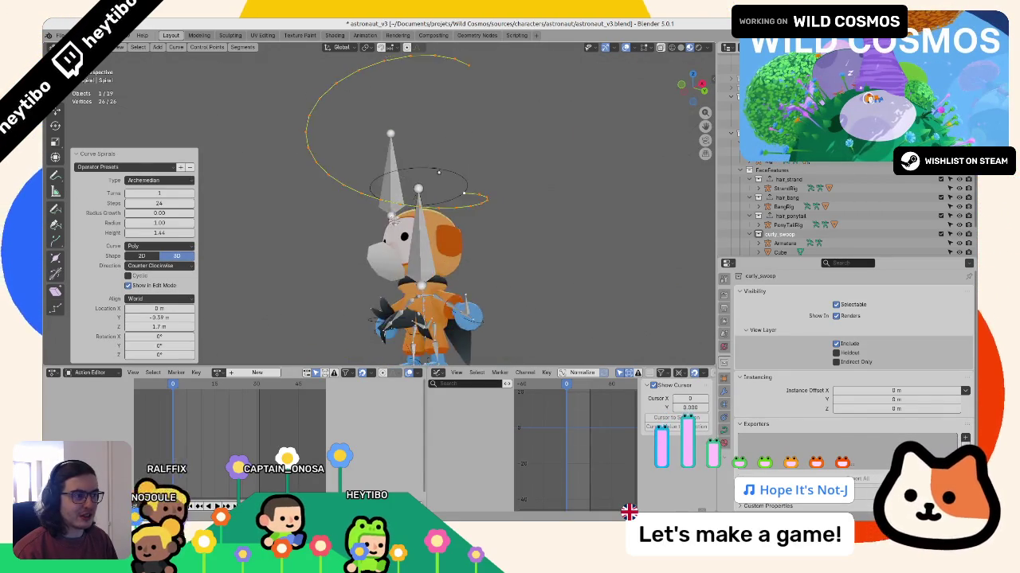
middle_click_drag(231, 205, 199, 201)
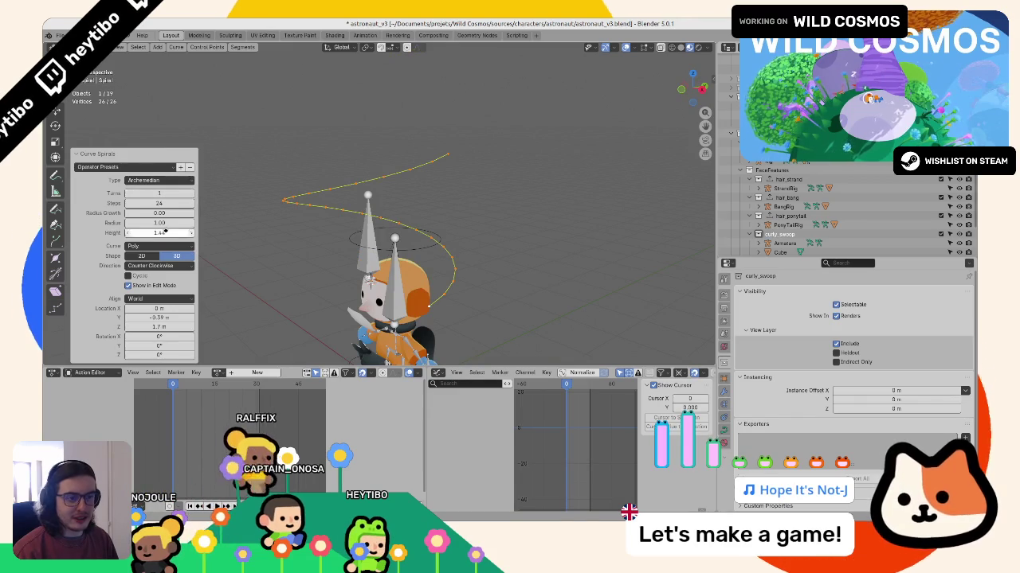
Step: Compare Nurbs, Bezier and Poly curve types for the spiral
left_click(157, 246)
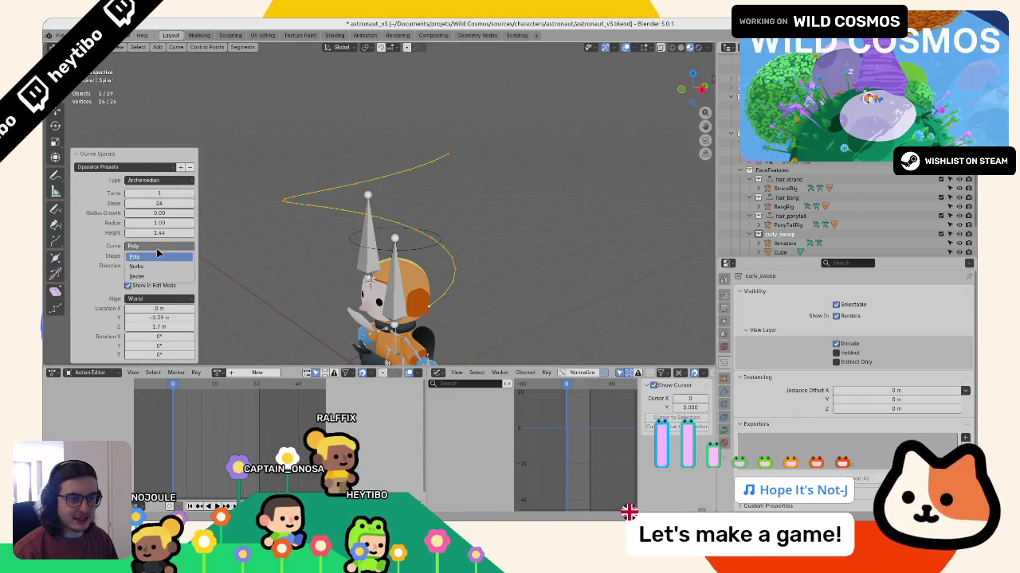
left_click(151, 265)
left_click(144, 267)
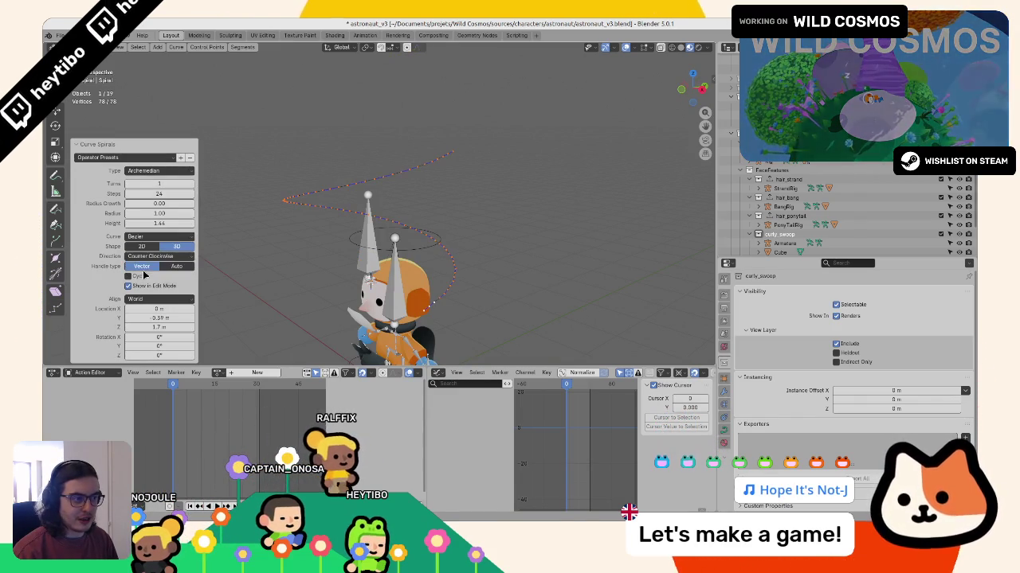
left_click(149, 256)
left_click(153, 246)
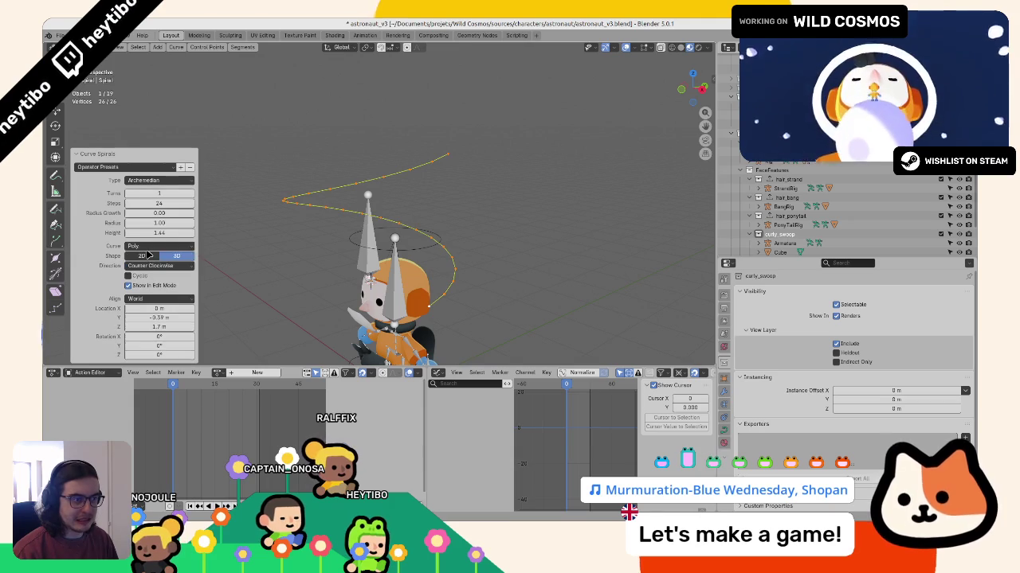
left_click(141, 268)
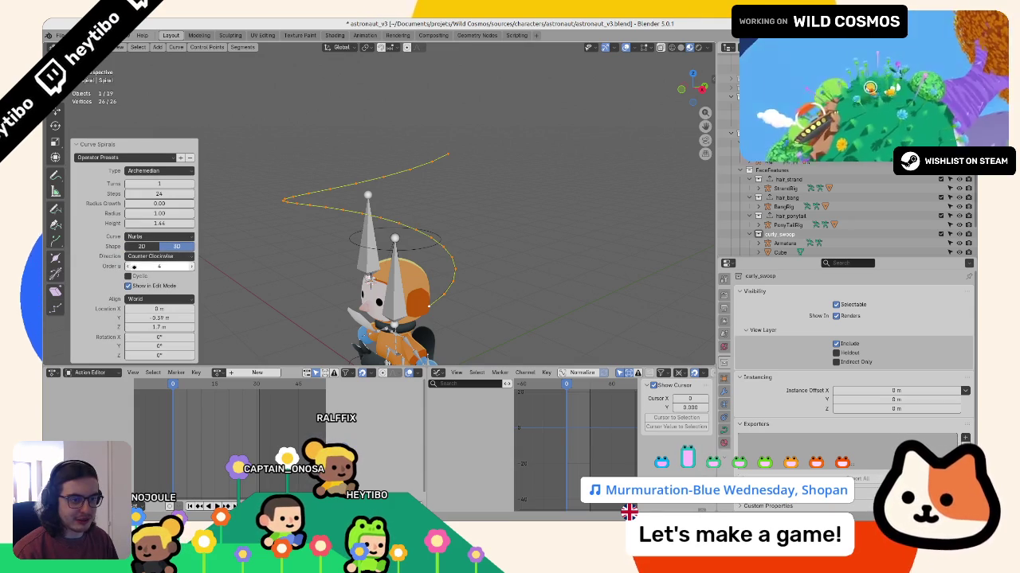
left_click(151, 237)
left_click(143, 267)
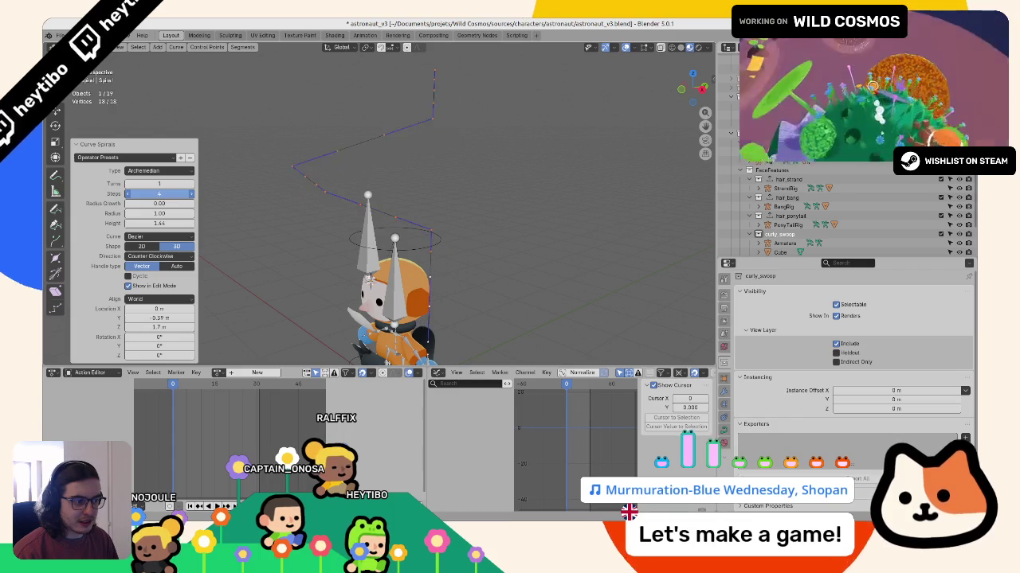
Step: Settle on a Nurbs curve type for the spiral
middle_click_drag(403, 230, 279, 238)
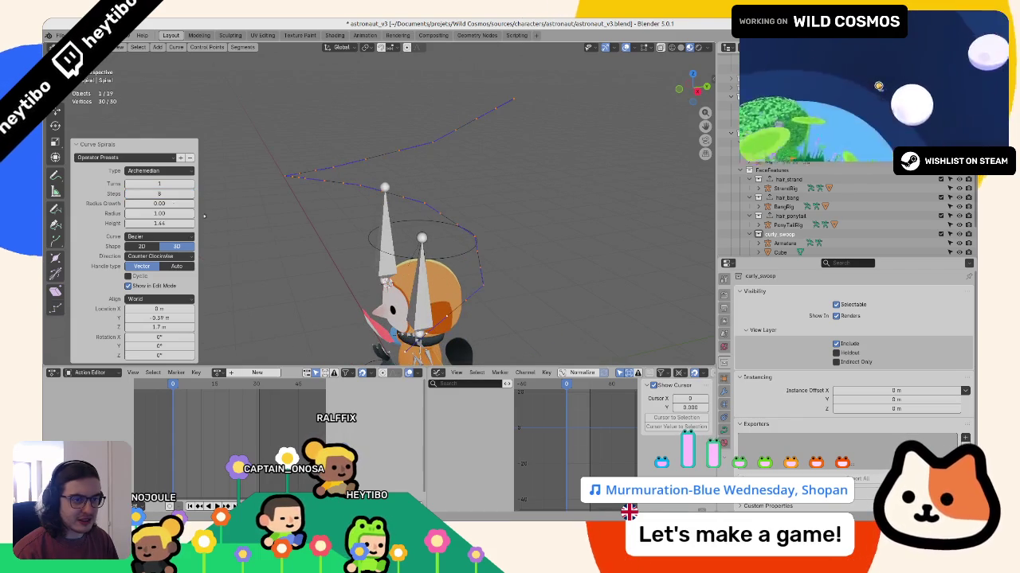
left_click(159, 237)
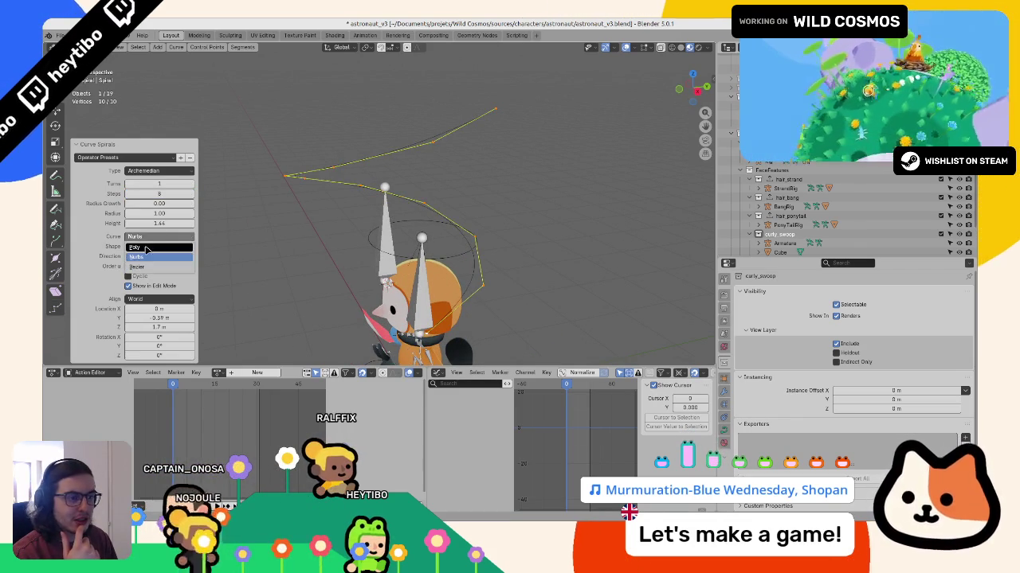
left_click(149, 247)
left_click(159, 245)
left_click(158, 259)
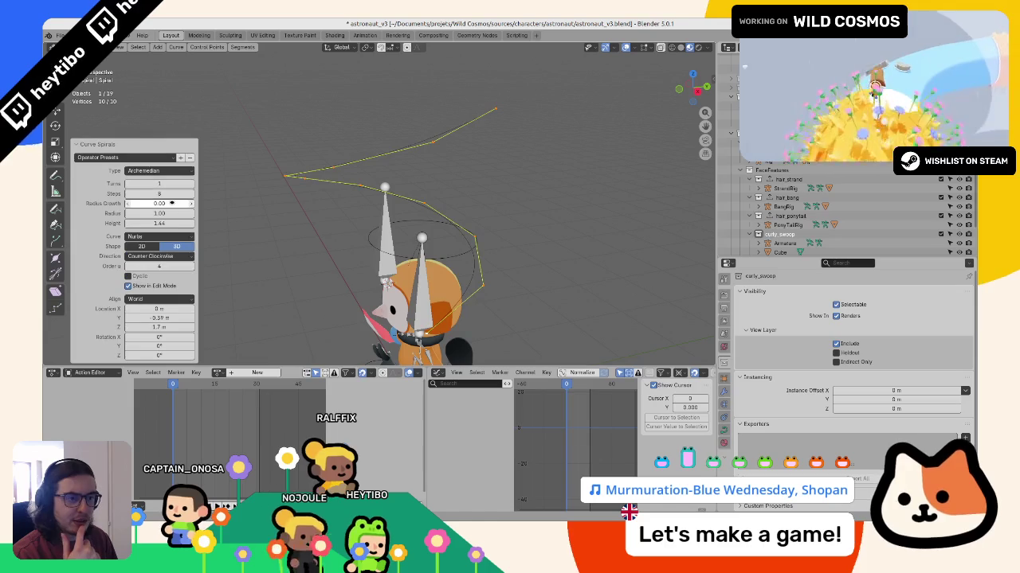
Step: Move the curly-hair reference aside, try a negative radius growth, then undo the spiral
mouse_move(468, 186)
middle_mouse_down()
mouse_move(389, 165)
mouse_move(319, 223)
middle_mouse_up()
left_click_drag(319, 223, 577, 233)
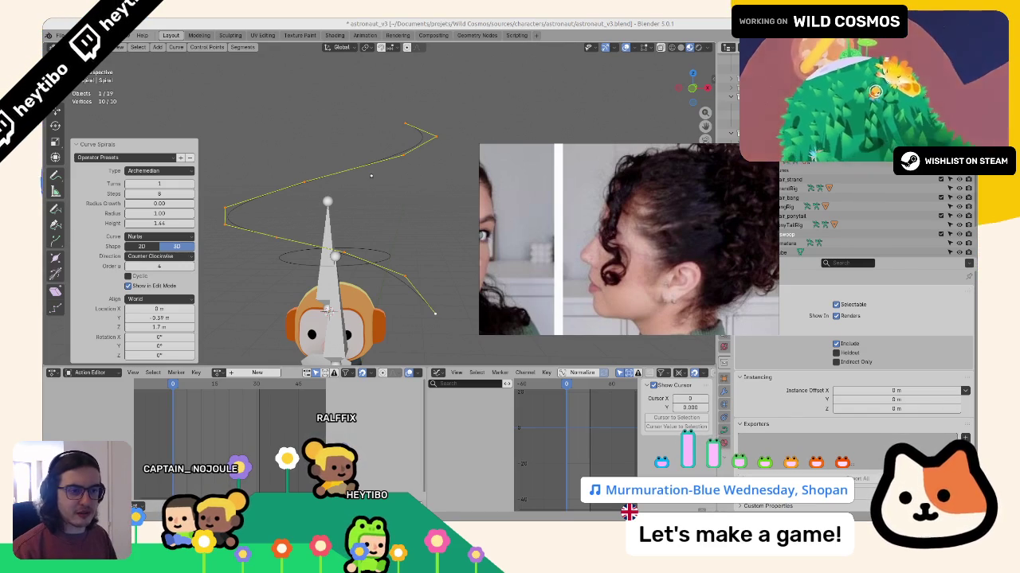
middle_click_drag(255, 179, 239, 182)
left_click_drag(160, 203, 166, 200)
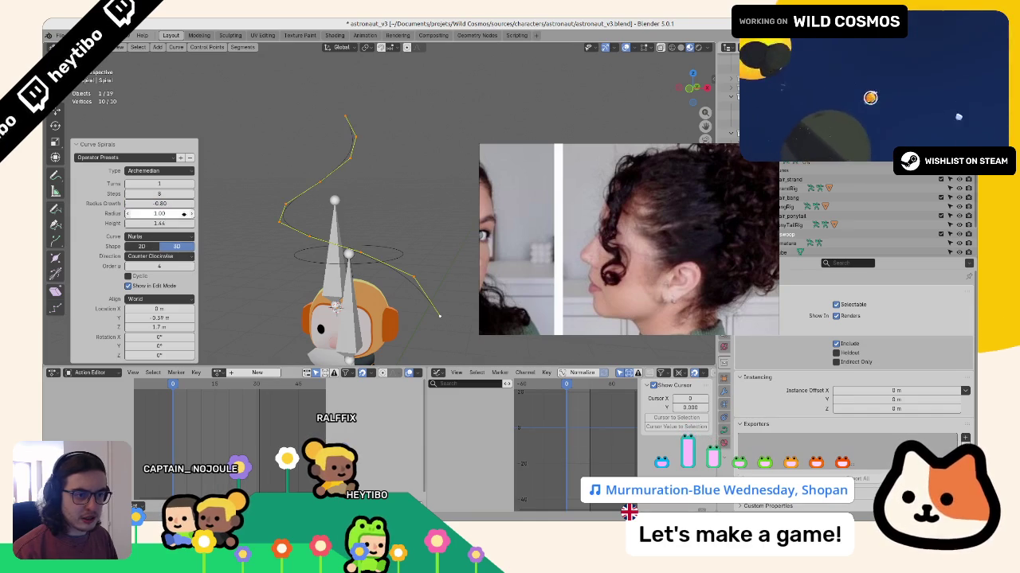
key("ctrl+z")
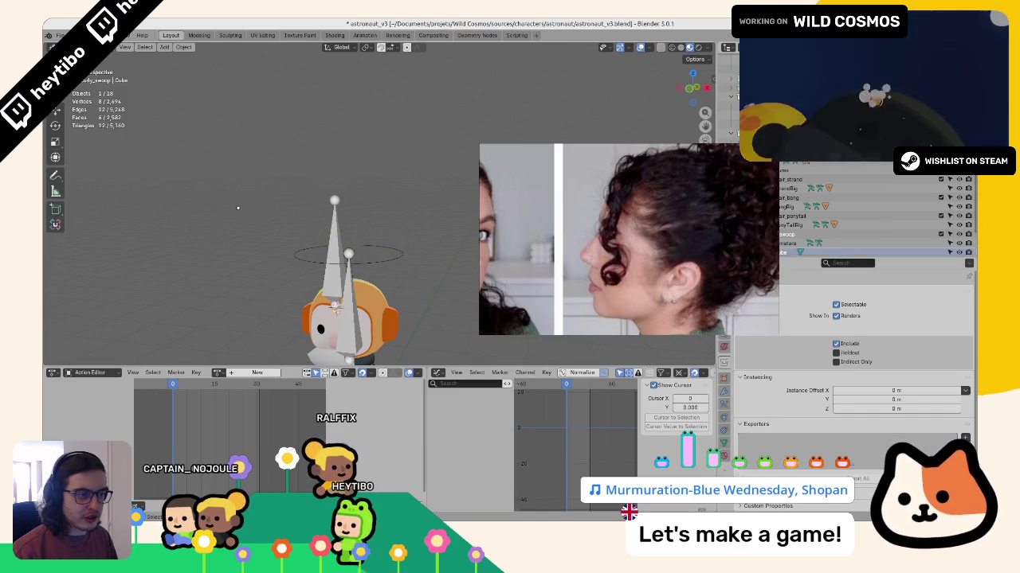
Step: Add a new Archimedean spiral and make its radius widen as it climbs
key("shift+a")
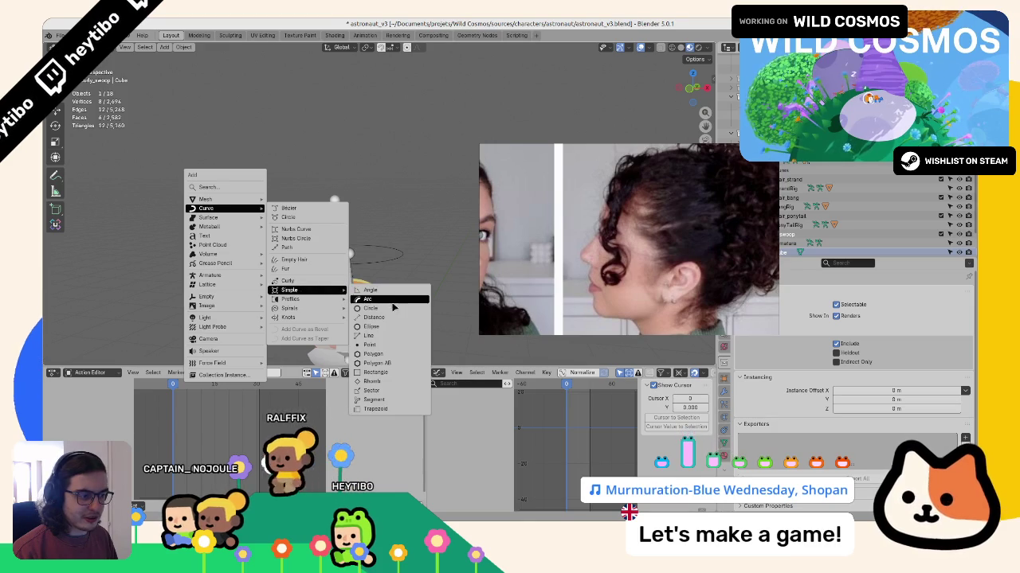
mouse_move(290, 309)
left_click(379, 309)
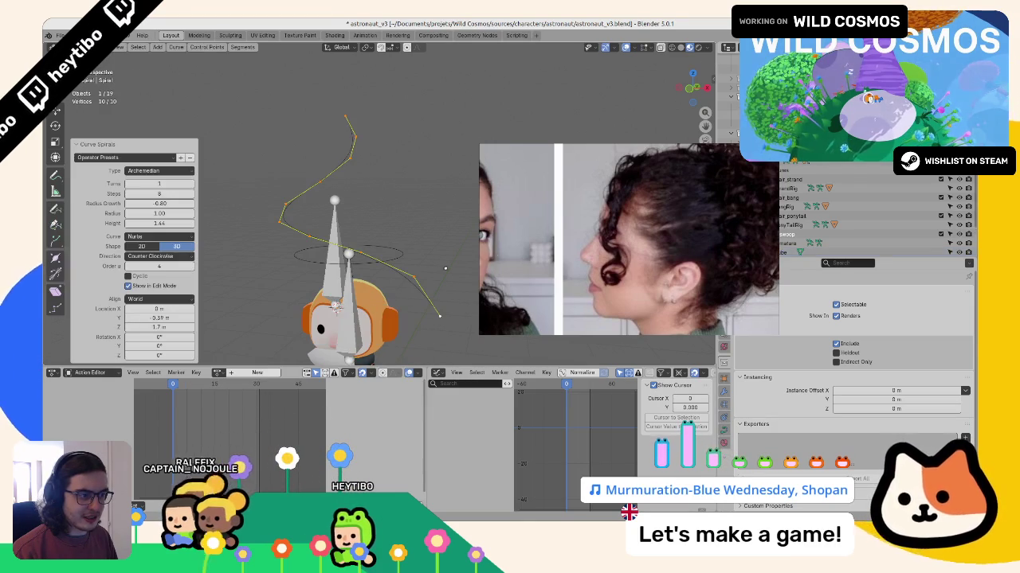
key("KP_7")
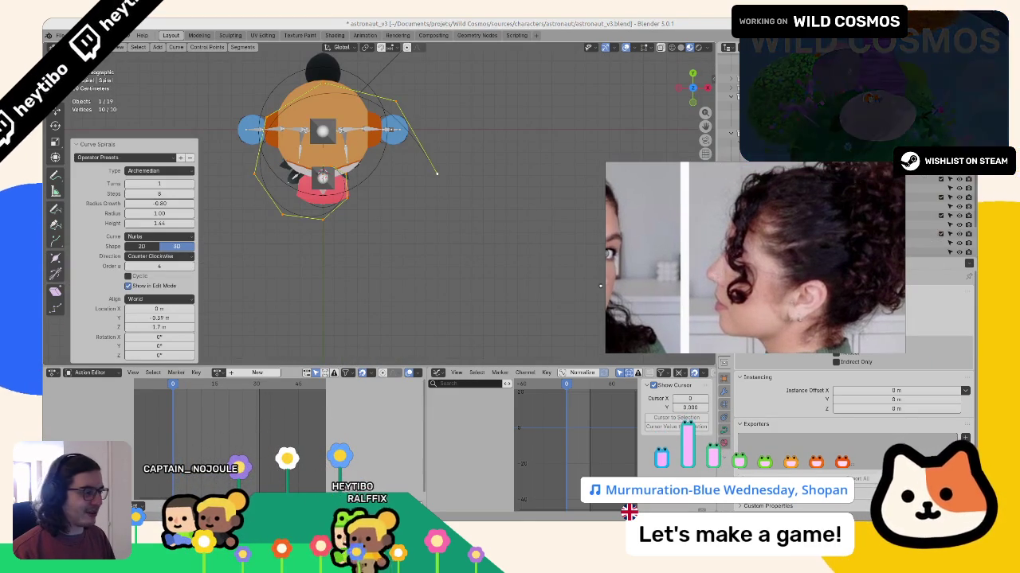
mouse_move(159, 203)
left_mouse_down()
mouse_move(191, 204)
mouse_move(136, 203)
left_mouse_up()
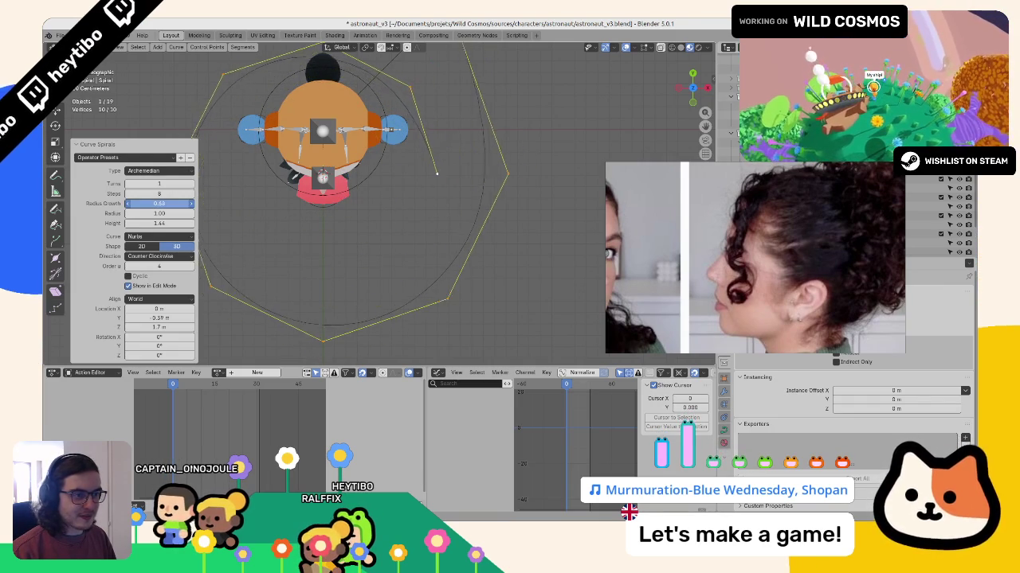
mouse_move(160, 203)
left_mouse_down()
mouse_move(191, 203)
mouse_move(135, 213)
left_mouse_up()
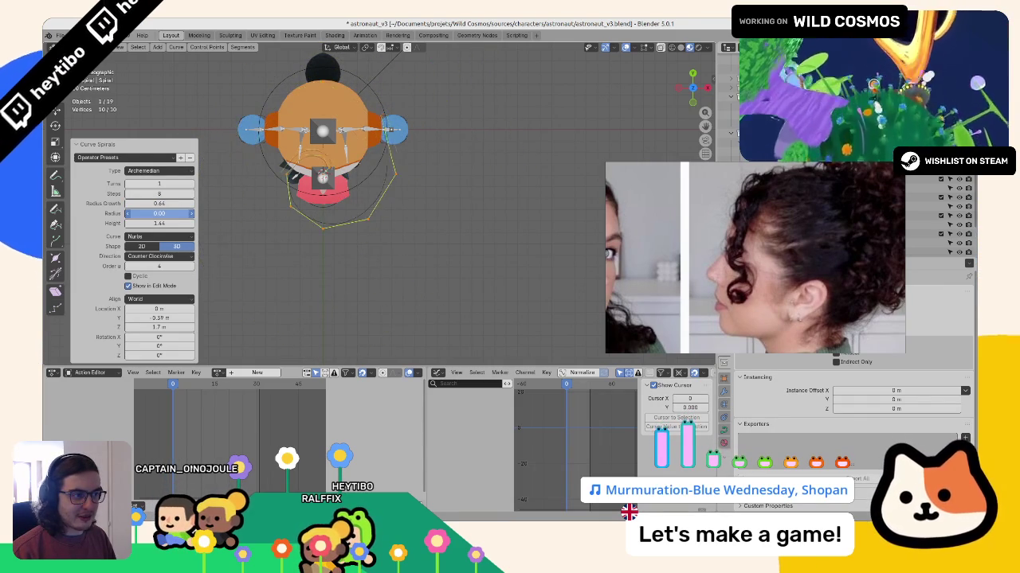
middle_click_drag(185, 204, 191, 224)
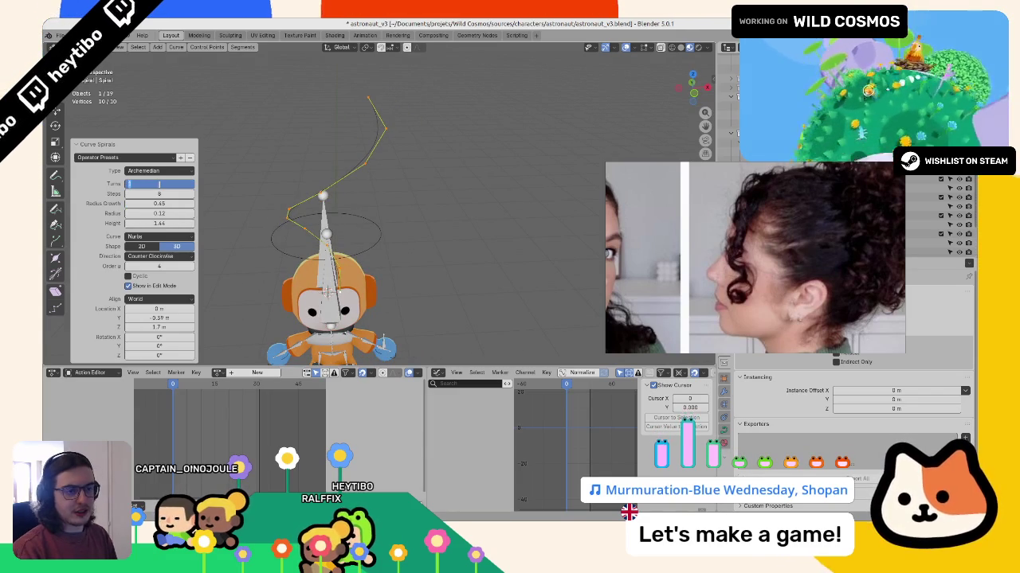
Step: Give the spiral two full turns, fine-tune its radius growth, and leave edit mode
middle_click_drag(263, 175, 318, 166)
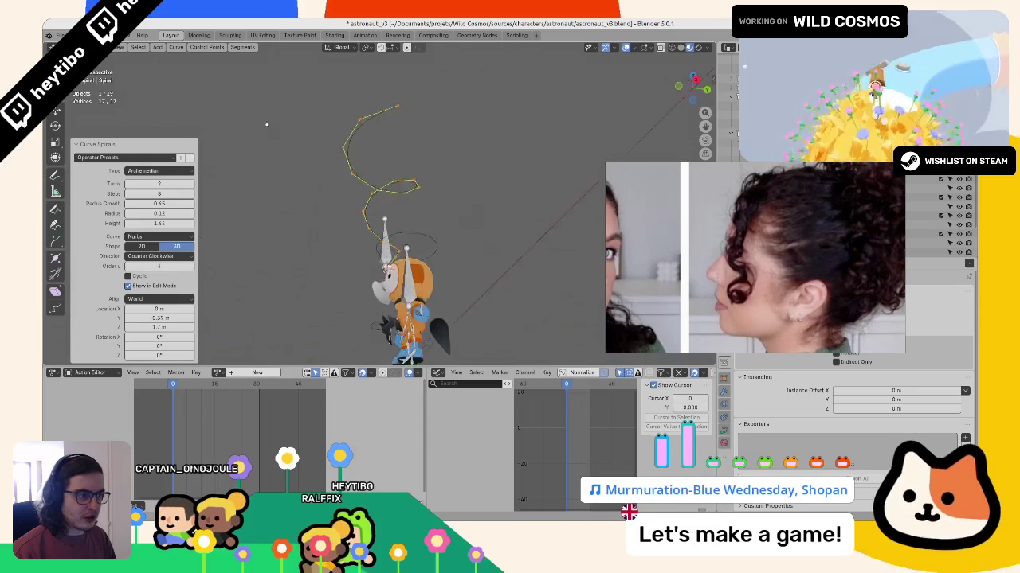
mouse_move(237, 163)
middle_mouse_down()
mouse_move(444, 193)
mouse_move(358, 211)
middle_mouse_up()
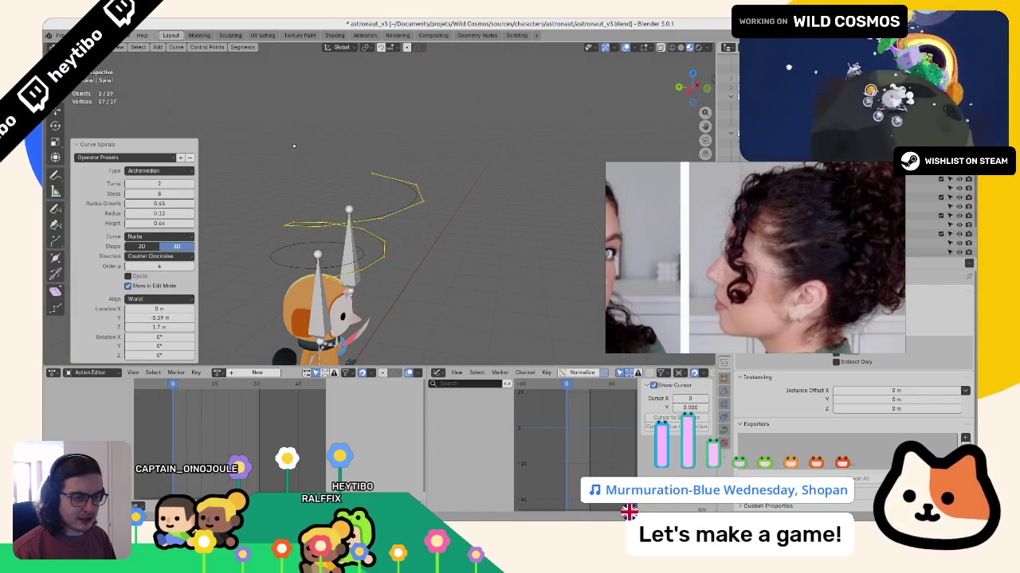
middle_click_drag(294, 142, 200, 222)
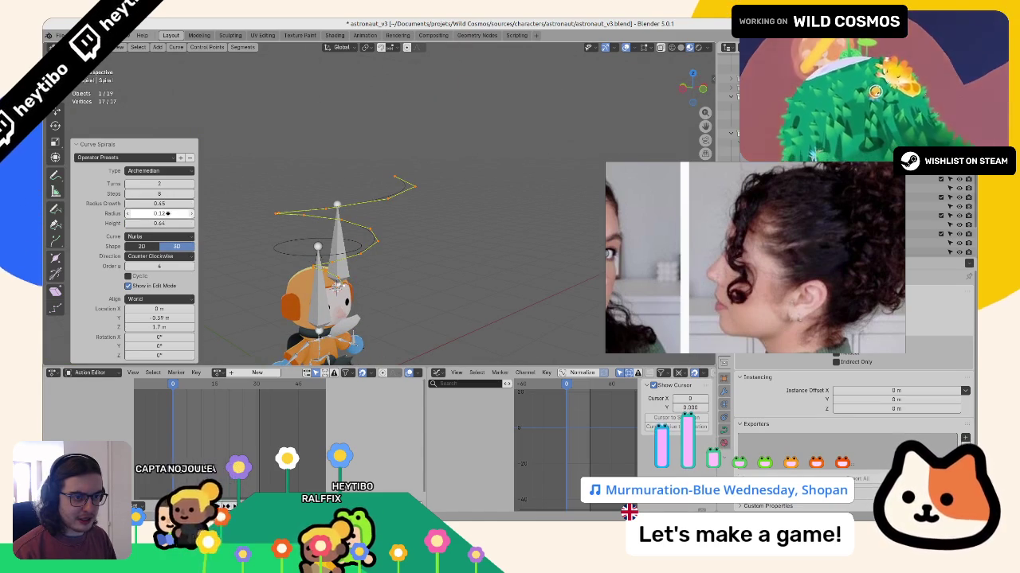
mouse_move(159, 204)
left_mouse_down()
mouse_move(179, 203)
mouse_move(167, 203)
left_mouse_up()
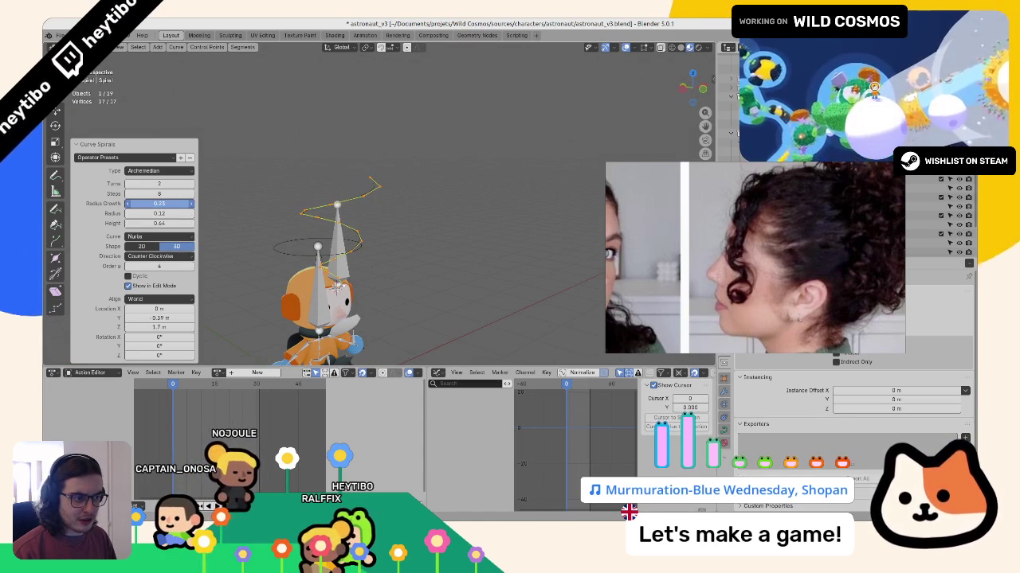
middle_click_drag(334, 238, 445, 153)
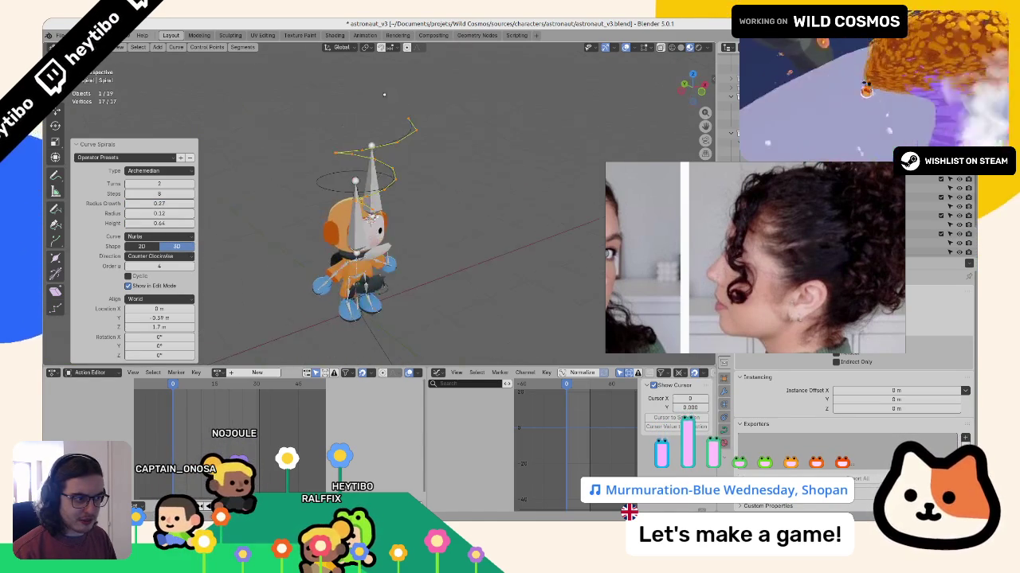
scroll(444, 153, "up", 3)
scroll(444, 153, "down", 4)
key("Tab")
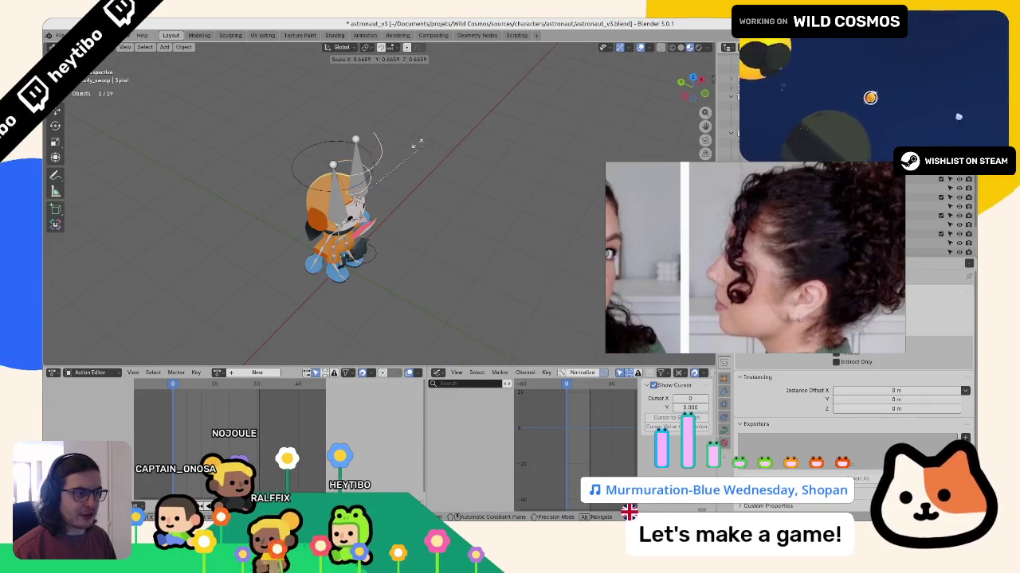
Step: Scale the whole spiral down to a smaller size
key("s")
left_click(391, 164)
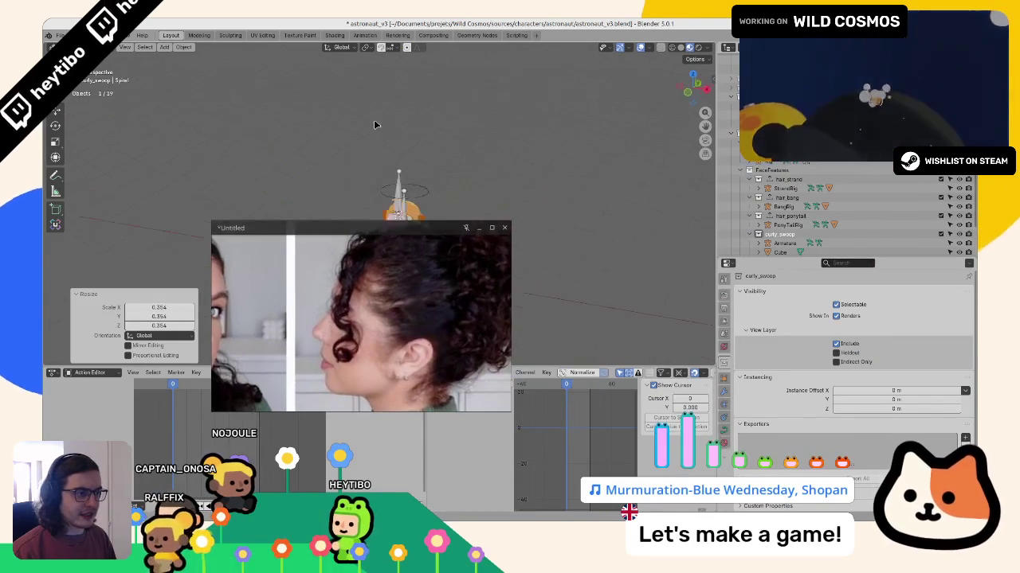
scroll(351, 211, "up", 4)
mouse_move(446, 239)
middle_mouse_down()
mouse_move(501, 239)
mouse_move(478, 231)
middle_mouse_up()
Step: Rotate the spiral about 63° around the Z axis
key("Tab")
key("Tab")
middle_click_drag(407, 216, 431, 271)
key("r")
key("z")
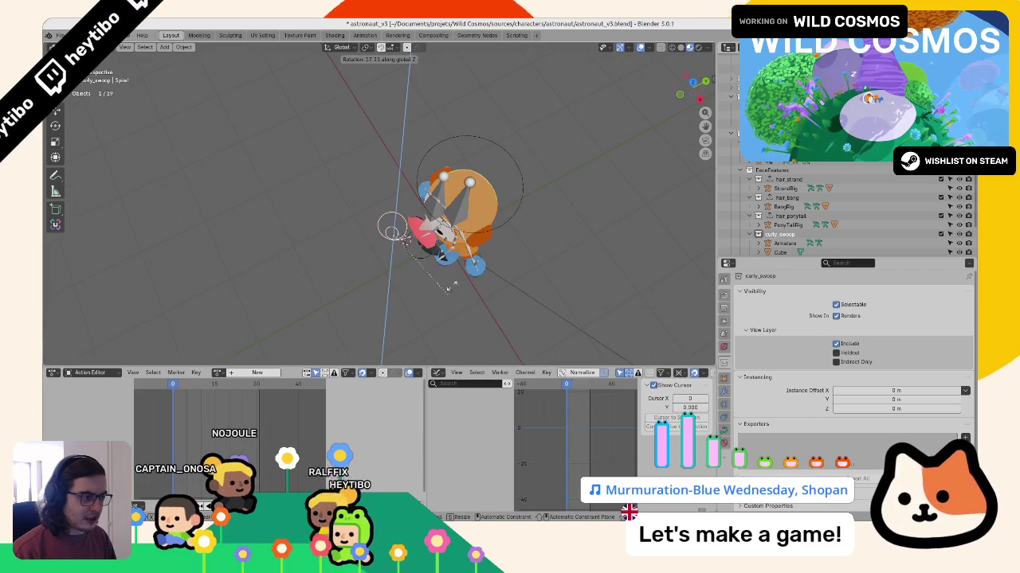
left_click(394, 231)
middle_click_drag(394, 231, 414, 209)
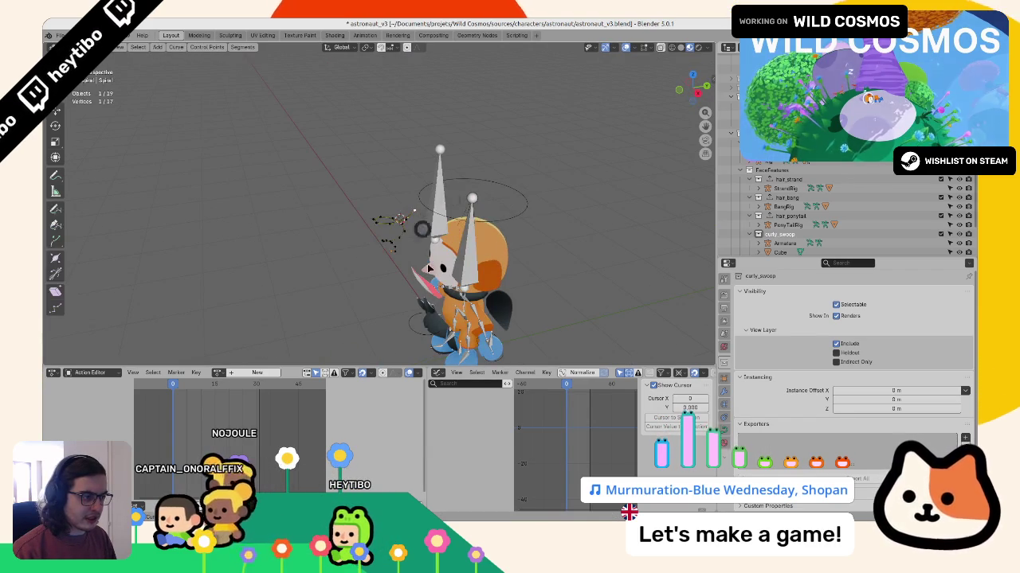
Step: Set the spiral's origin to the 3D cursor
key("F3")
type("origin")
key("Down")
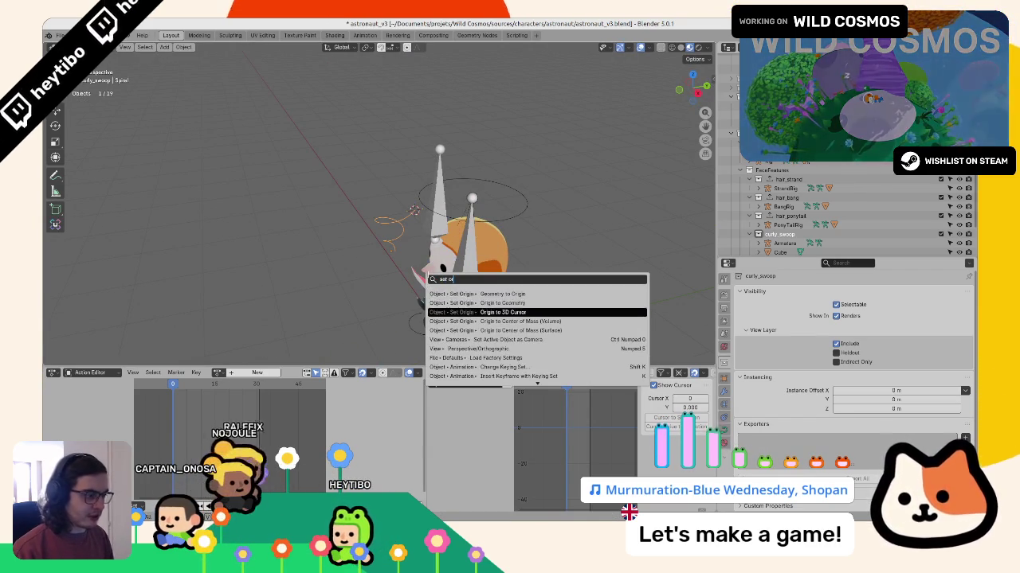
key("Return")
middle_click_drag(430, 279, 319, 215)
scroll(374, 247, "up", 3)
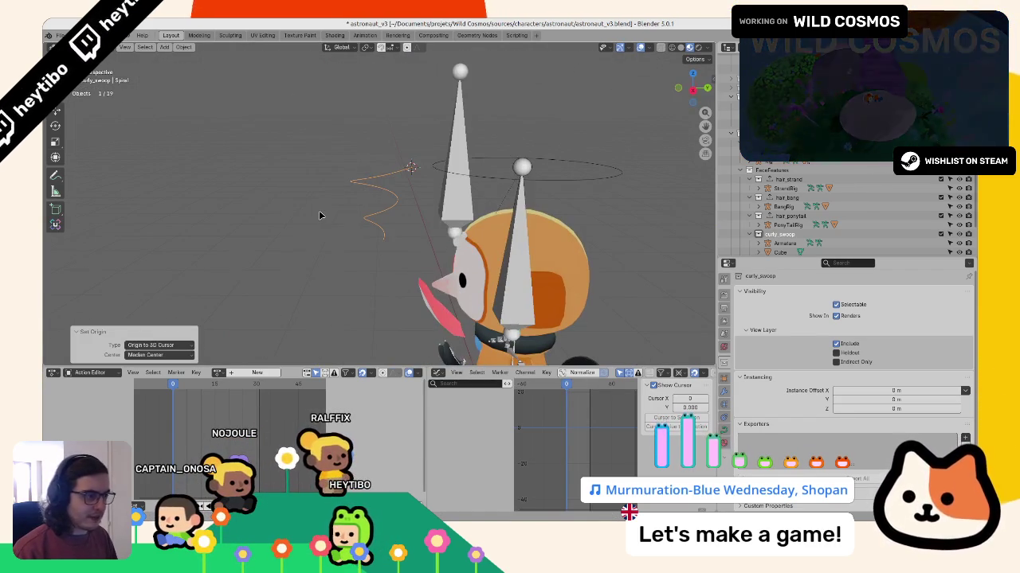
Step: Set the curve's Extrude to 0 m and raise Bevel Depth for a round tube
left_click(724, 404)
scroll(808, 375, "up", 3)
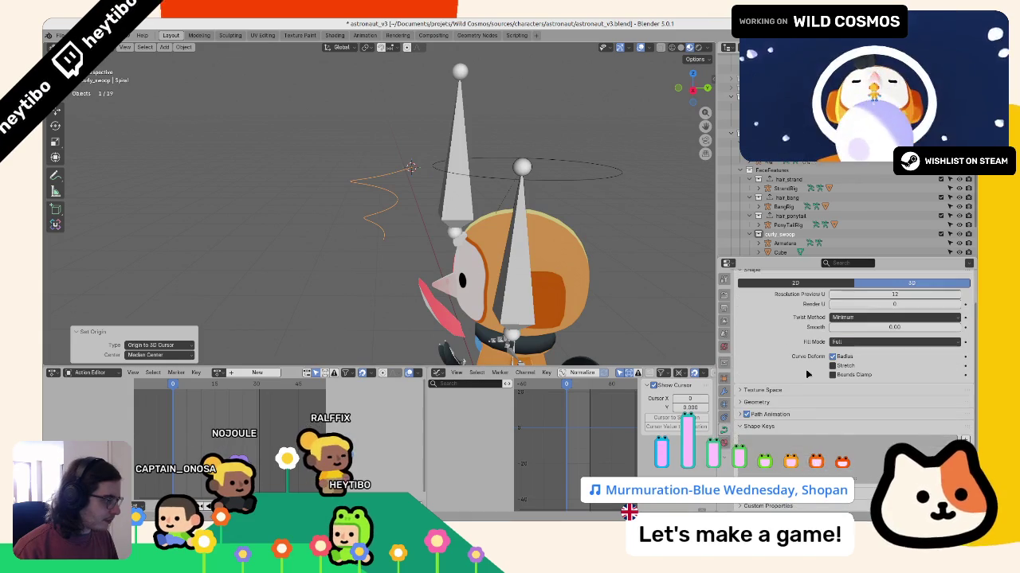
left_click(770, 407)
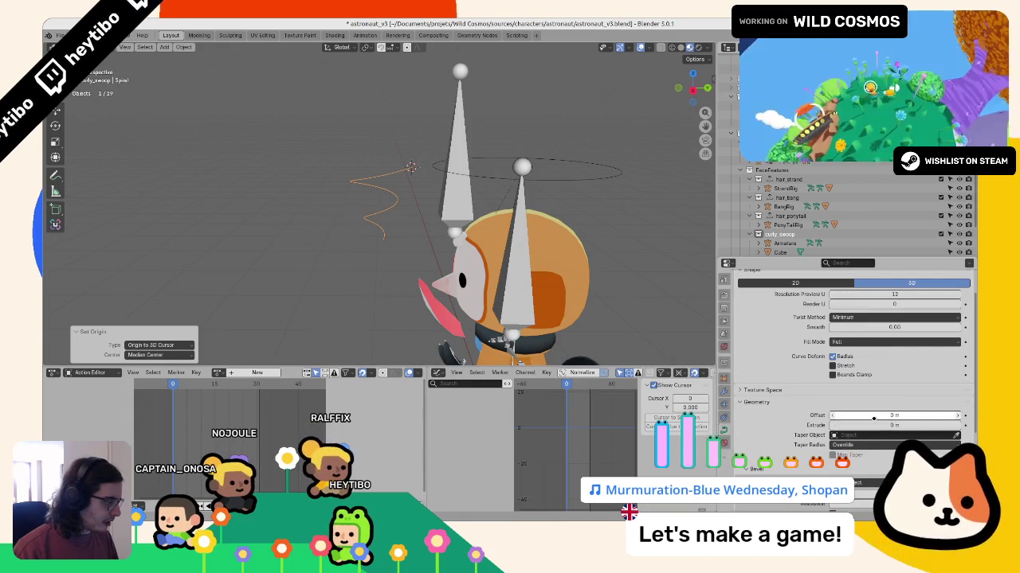
key("ctrl+z")
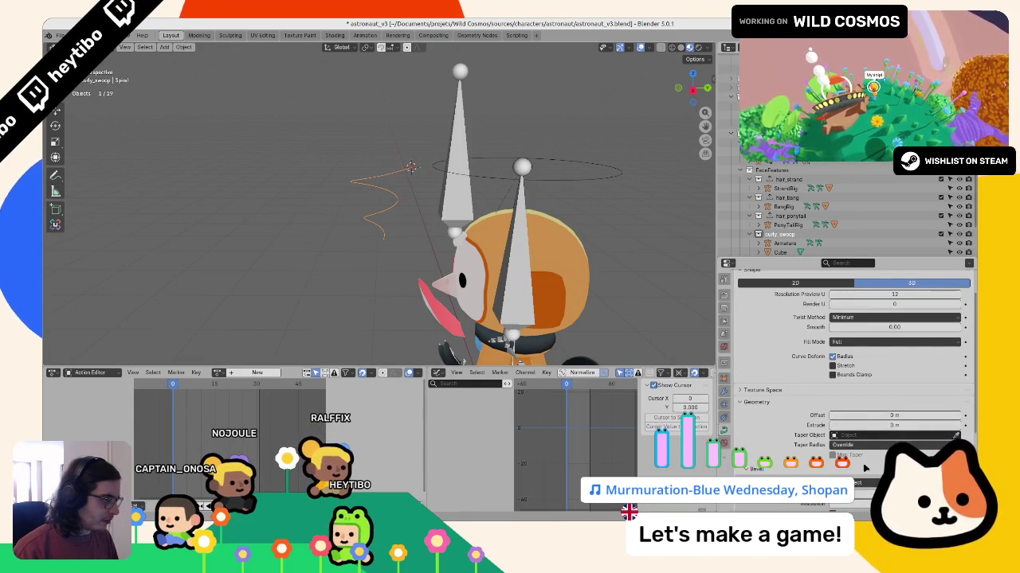
scroll(857, 454, "down", 2)
left_click_drag(856, 457, 872, 457)
mouse_move(478, 262)
middle_mouse_down()
mouse_move(515, 285)
mouse_move(573, 236)
mouse_move(359, 235)
mouse_move(526, 273)
mouse_move(487, 257)
middle_mouse_up()
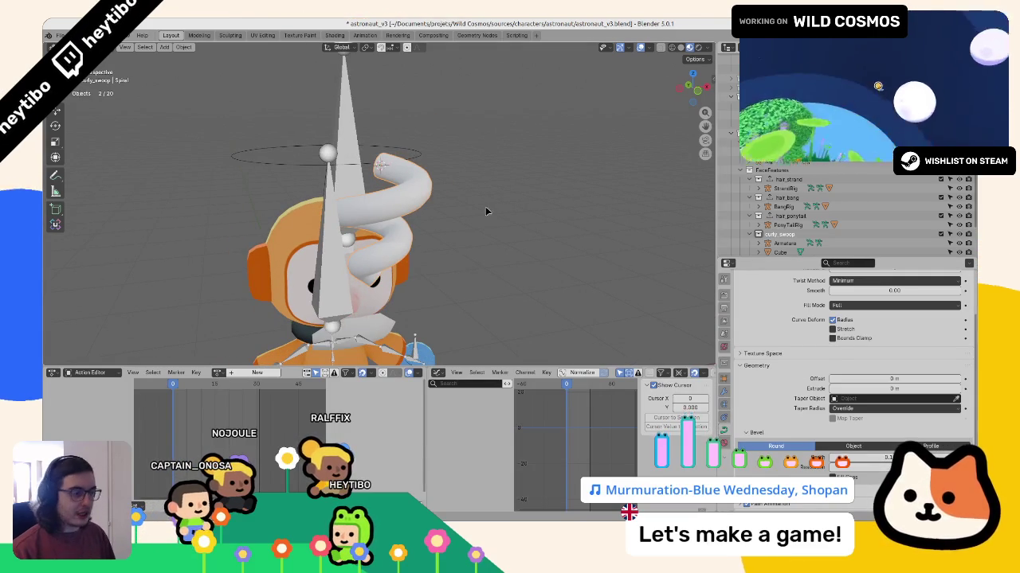
key("shift+a")
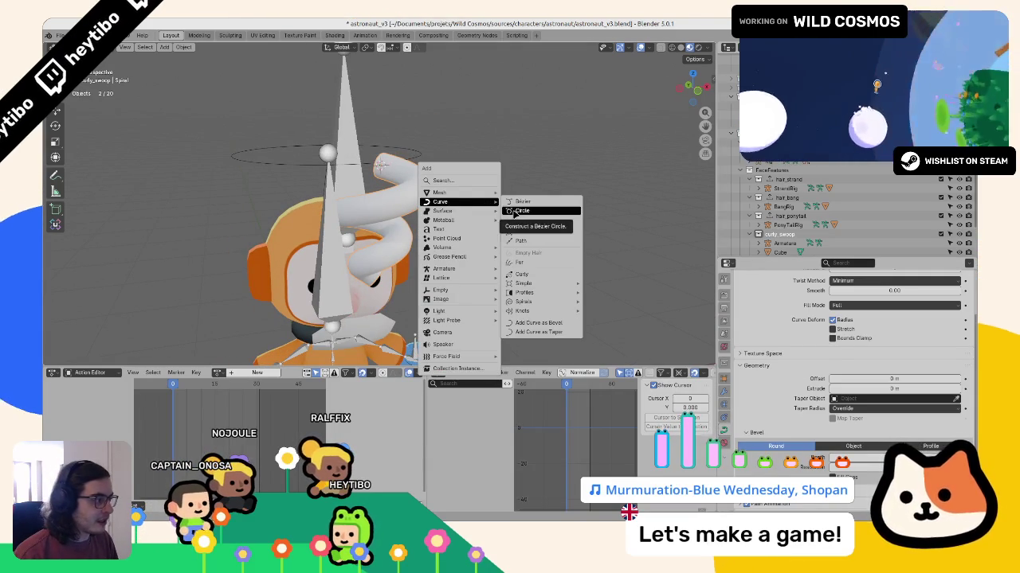
Step: Add a Bezier circle aligned to the view
left_click(519, 211)
left_click(141, 301)
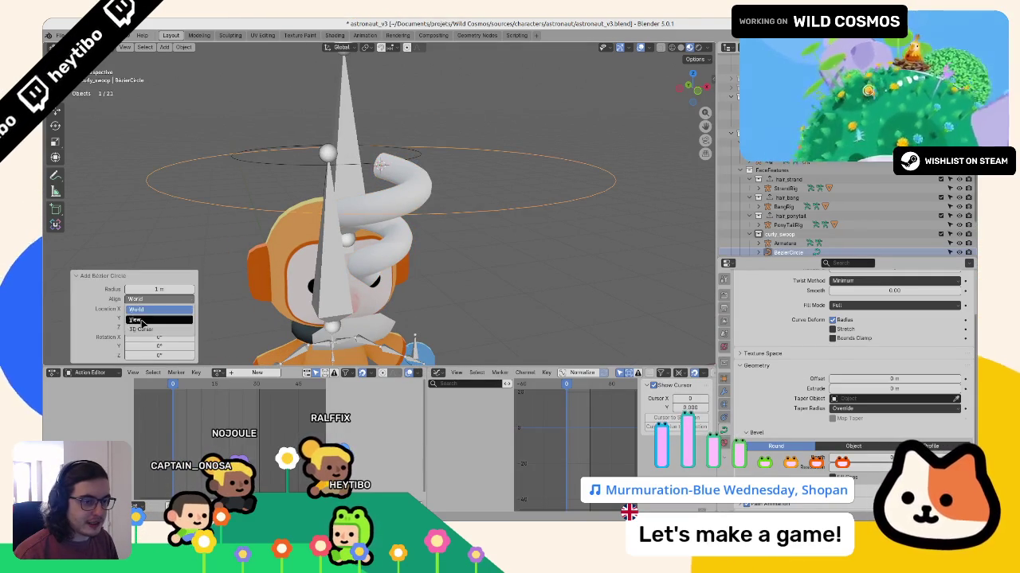
left_click(139, 313)
scroll(357, 232, "down", 3)
Step: Select all the circle's points and move them up along Z
key("Tab")
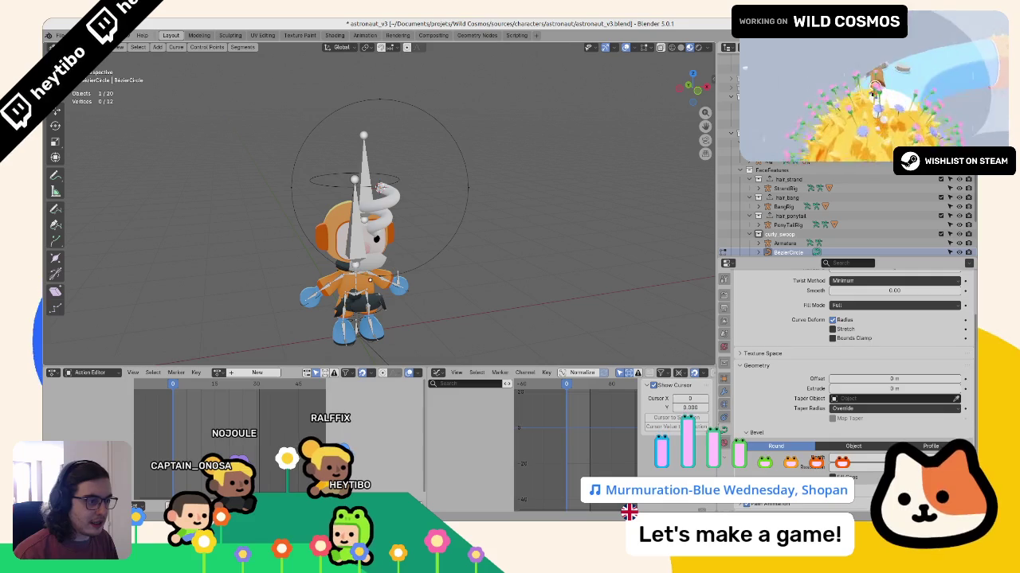
key("a")
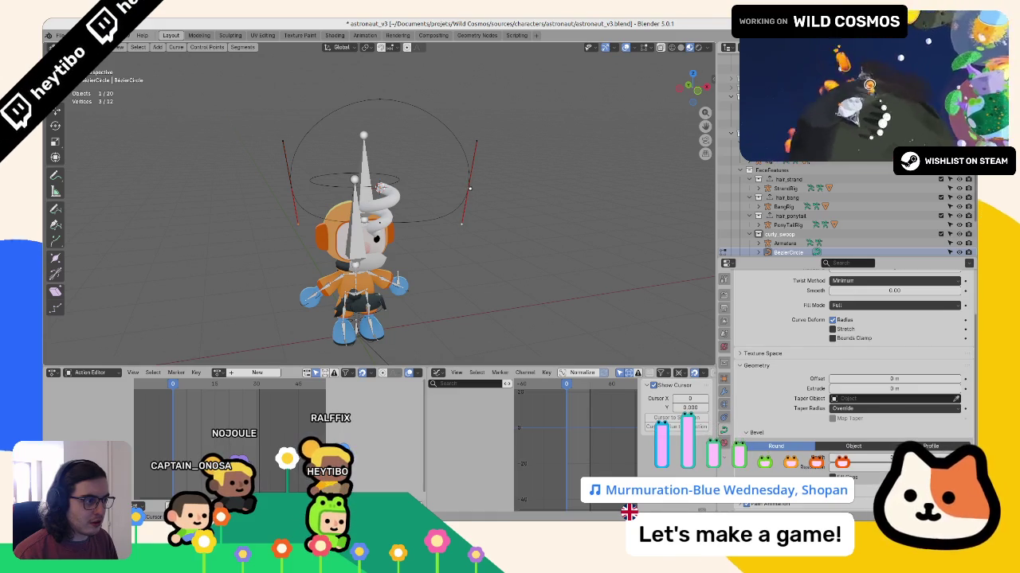
key("z")
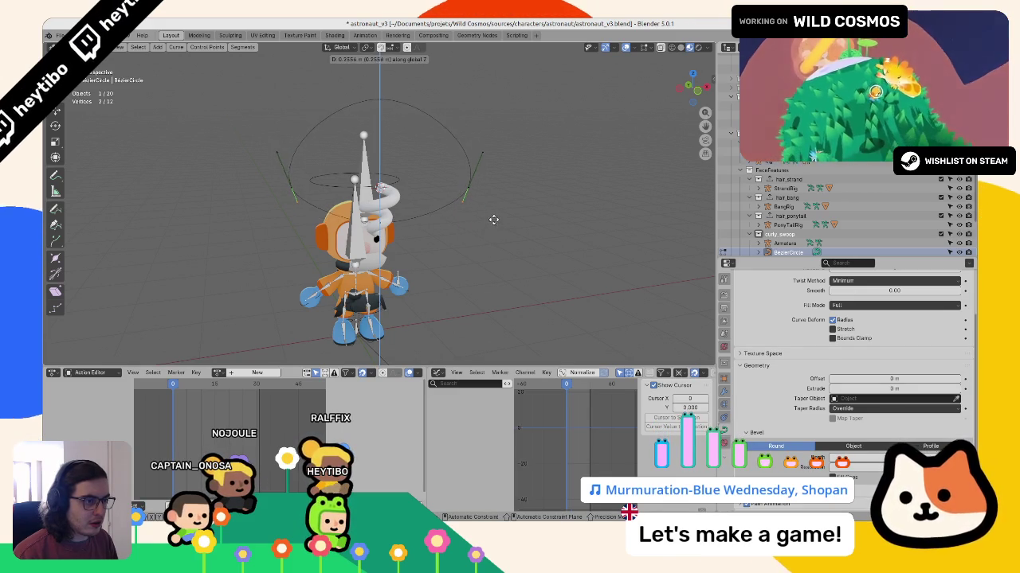
left_click(494, 220)
key("g")
key("z")
key("Return")
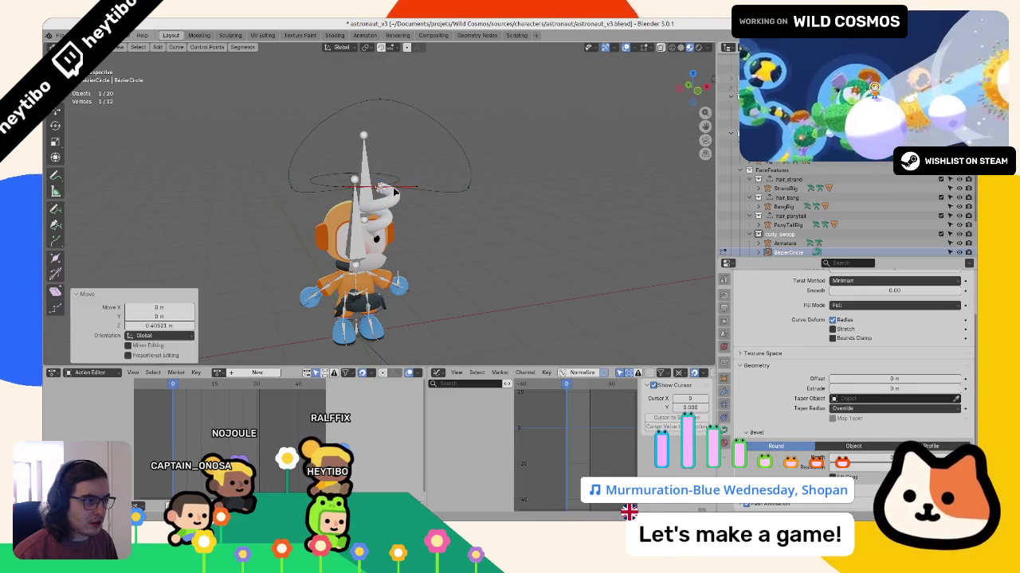
key("Tab")
scroll(385, 167, "up", 2)
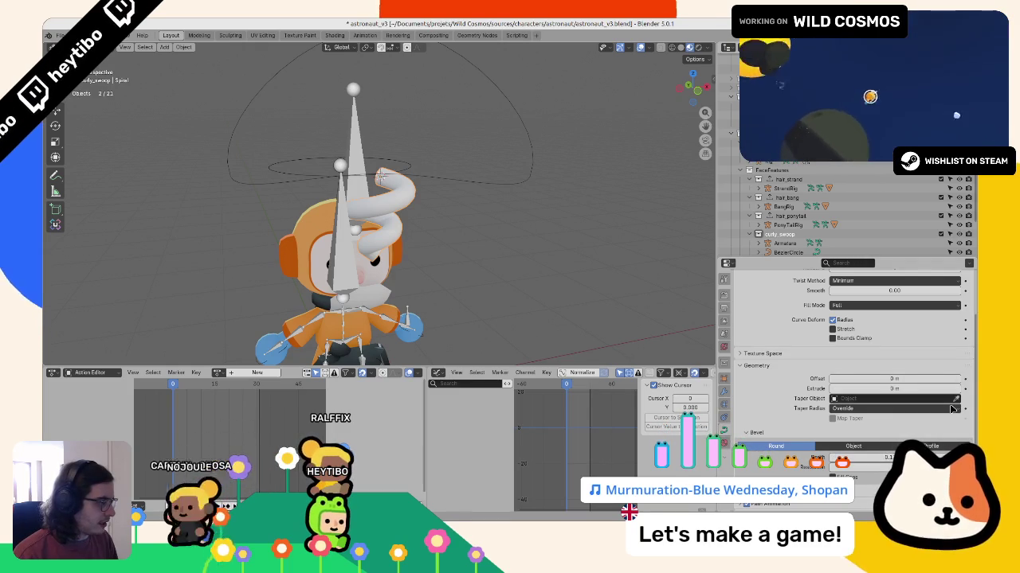
Step: Set the spiral's bevel to Object, using the BezierCircle as its profile
left_click(482, 179)
mouse_move(530, 206)
middle_mouse_down()
mouse_move(482, 178)
mouse_move(391, 199)
middle_mouse_up()
left_click(390, 197, "shift")
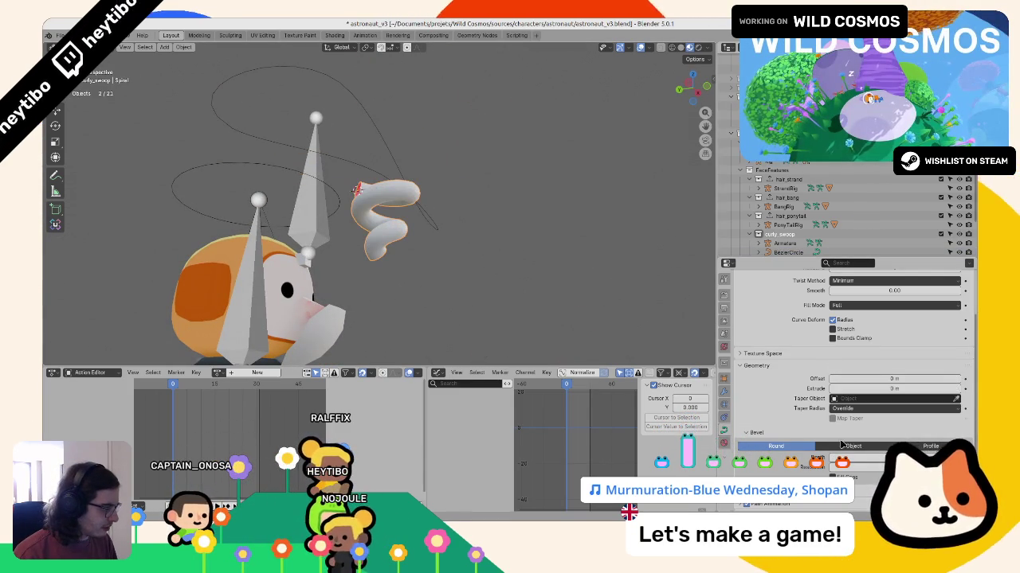
left_click(853, 446)
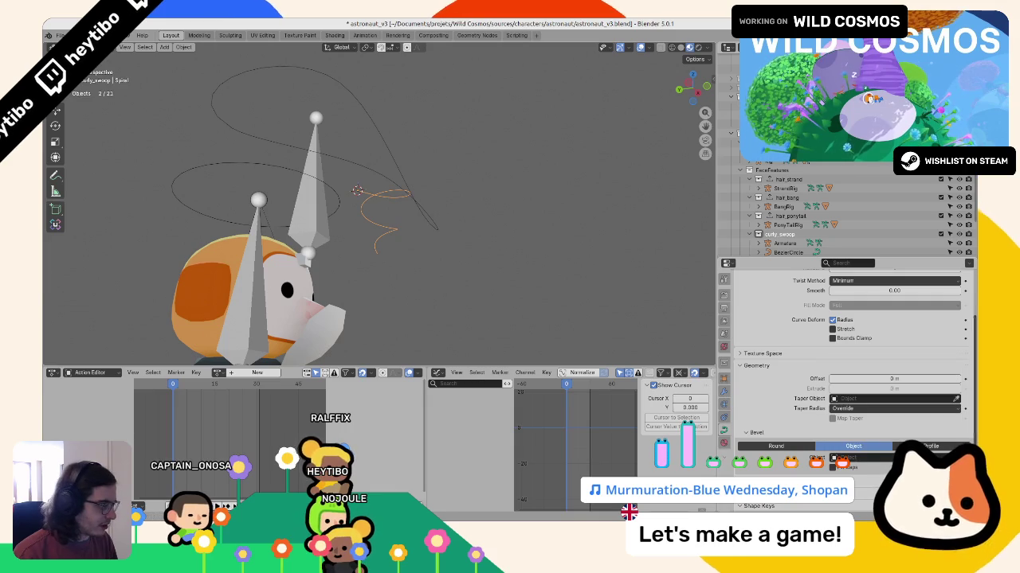
middle_click_drag(434, 221, 519, 223)
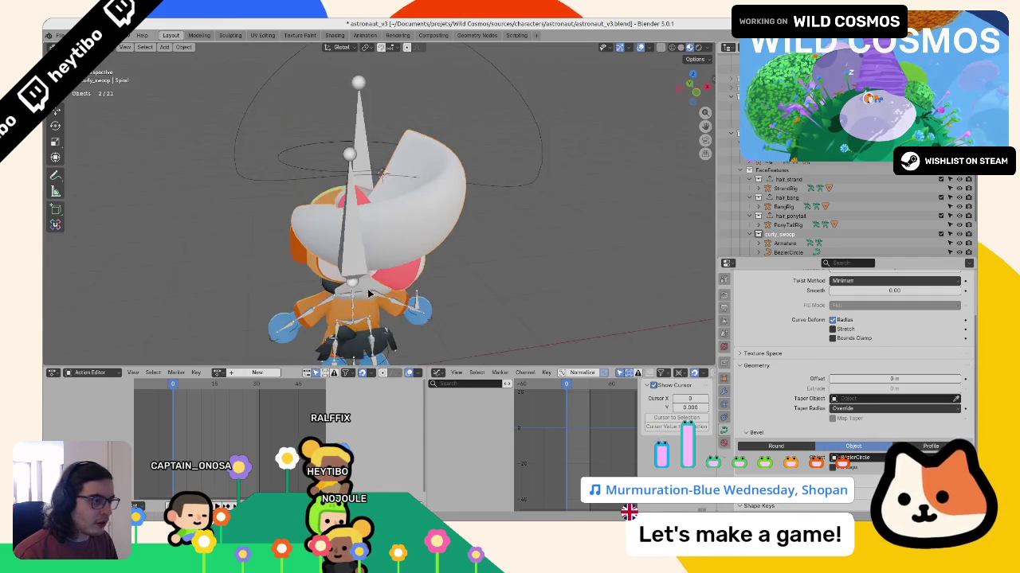
Step: Resize the BezierCircle profile in edit mode, scaling it to about 0.545
left_click(787, 252)
key("Tab")
key("s")
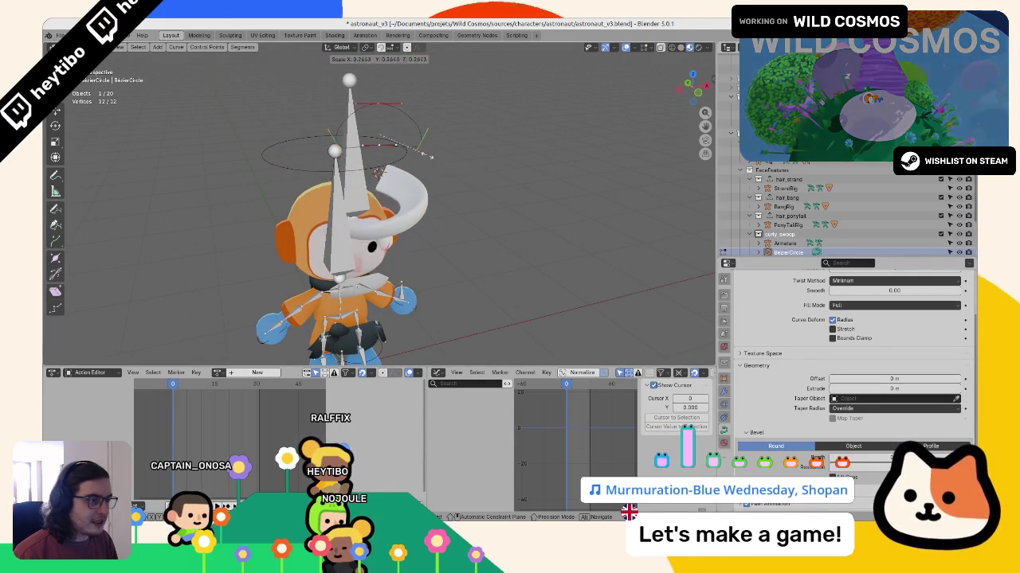
left_click(395, 179)
mouse_move(395, 179)
middle_mouse_down()
mouse_move(394, 169)
mouse_move(342, 160)
mouse_move(521, 219)
mouse_move(274, 236)
mouse_move(415, 179)
mouse_move(422, 199)
middle_mouse_up()
key("s")
left_click(306, 136)
key("s")
left_click(511, 215)
Step: Lower all of the circle's points along Z to reshape the spiral ribbon
key("alt+q")
scroll(422, 199, "up", 3)
key("g")
key("z")
left_click(426, 213)
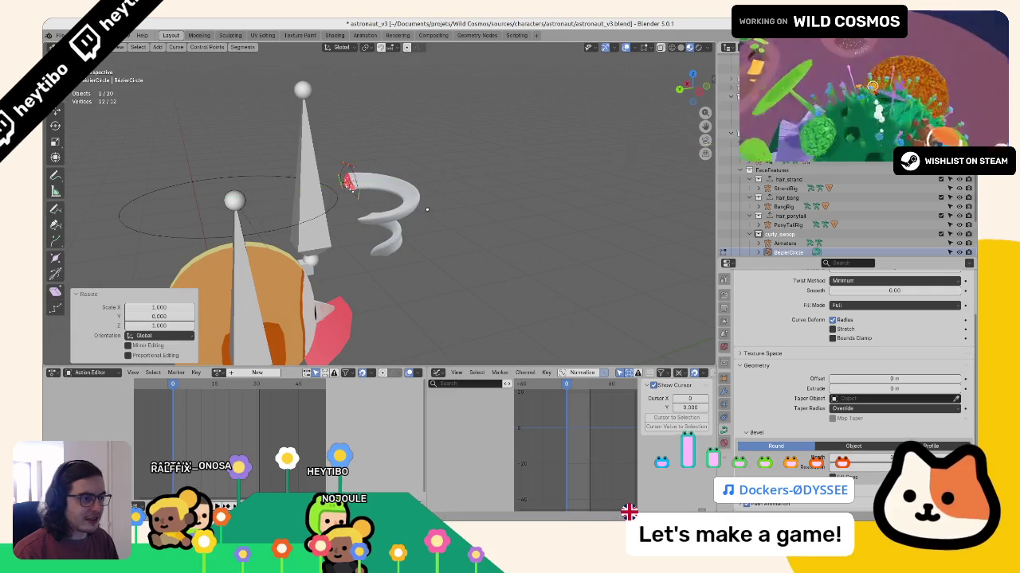
key("Tab")
Step: Lower the selected spiral points by 0.098 m along Z
mouse_move(447, 251)
middle_mouse_down()
mouse_move(320, 153)
mouse_move(297, 167)
mouse_move(457, 358)
mouse_move(414, 239)
mouse_move(386, 227)
middle_mouse_up()
key("Tab")
middle_click_drag(385, 160, 376, 151)
scroll(376, 152, "up", 2)
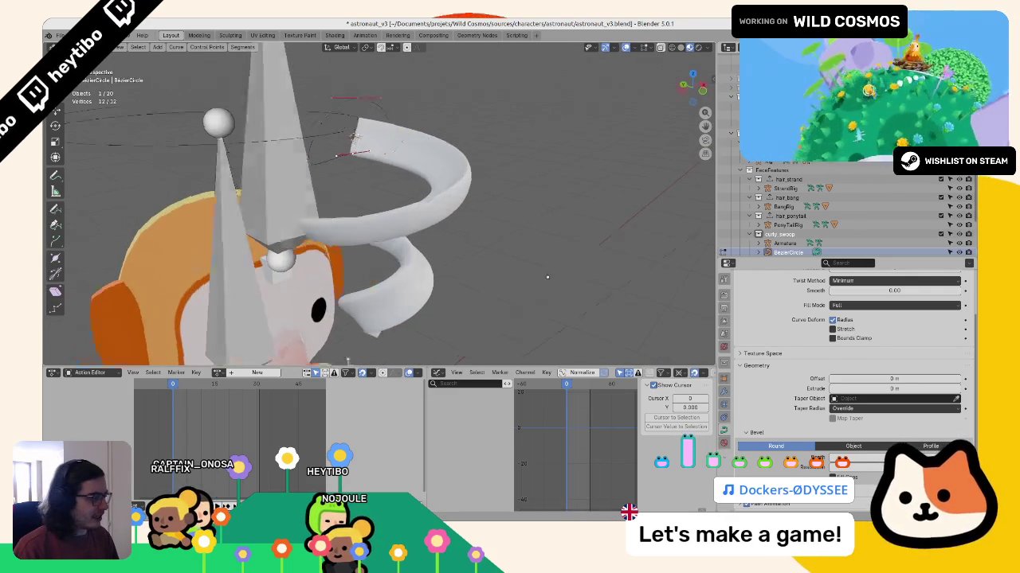
scroll(370, 144, "up", 2)
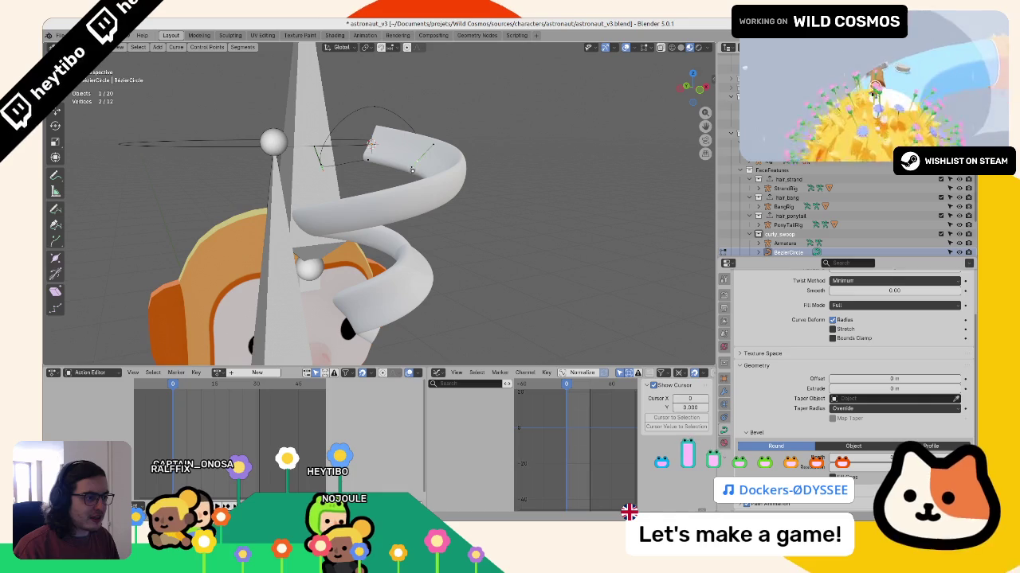
key("g")
key("z")
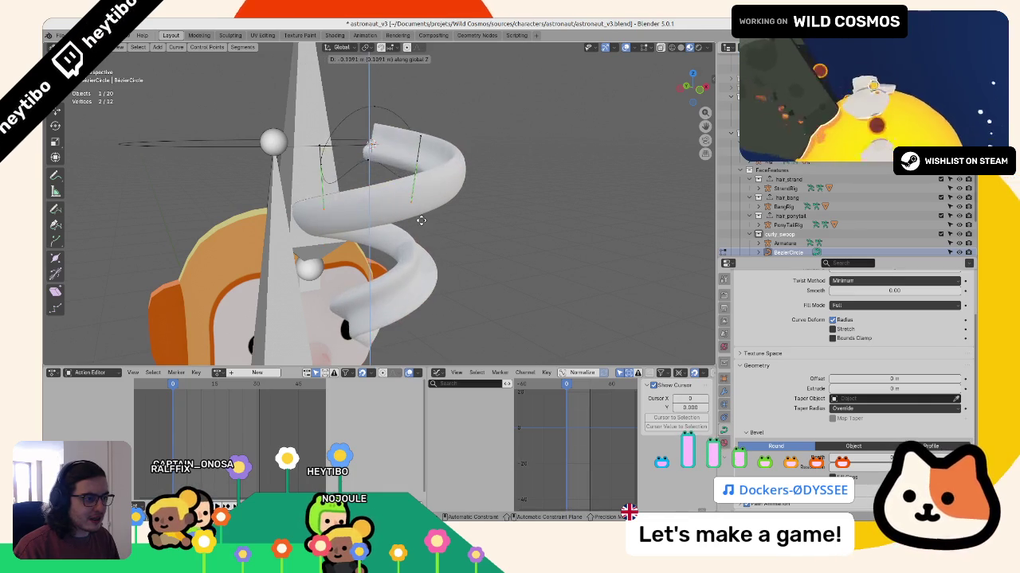
left_click(418, 191)
mouse_move(419, 191)
middle_mouse_down()
mouse_move(499, 206)
mouse_move(357, 215)
middle_mouse_up()
scroll(356, 216, "up", 2)
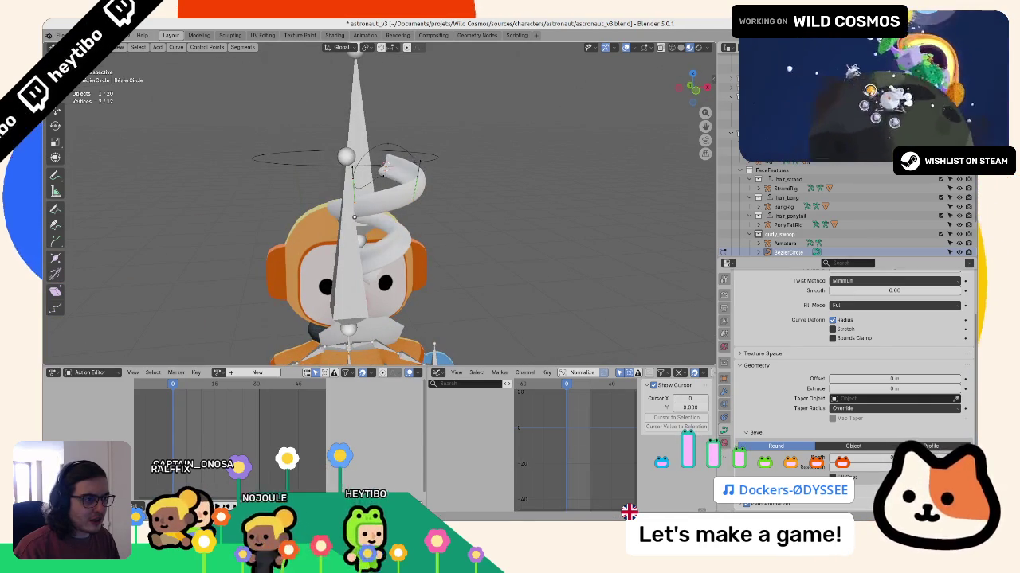
scroll(356, 216, "up", 2)
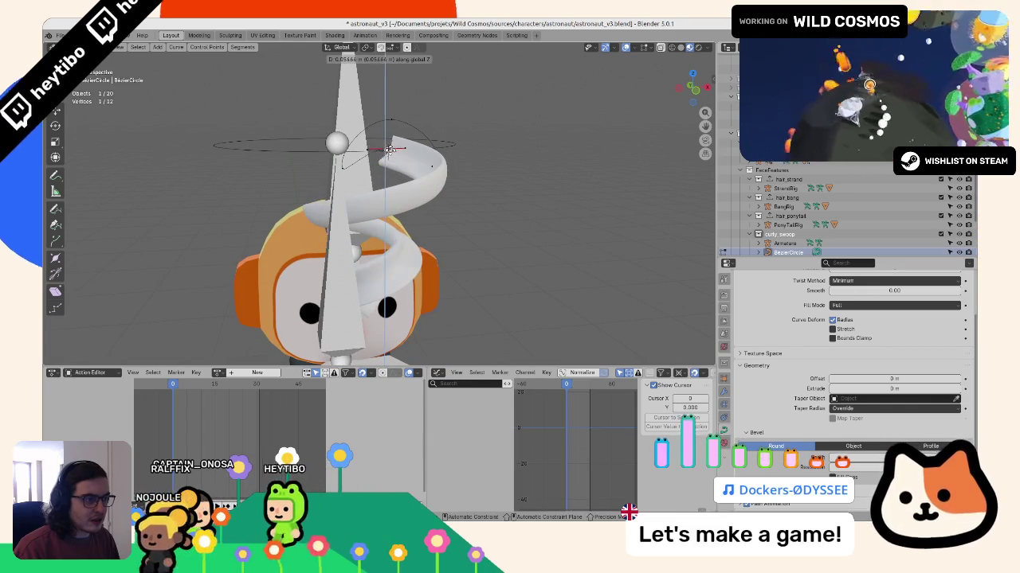
Step: Separate the selected spiral points into their own object and frame them in view
key("p")
key("Tab")
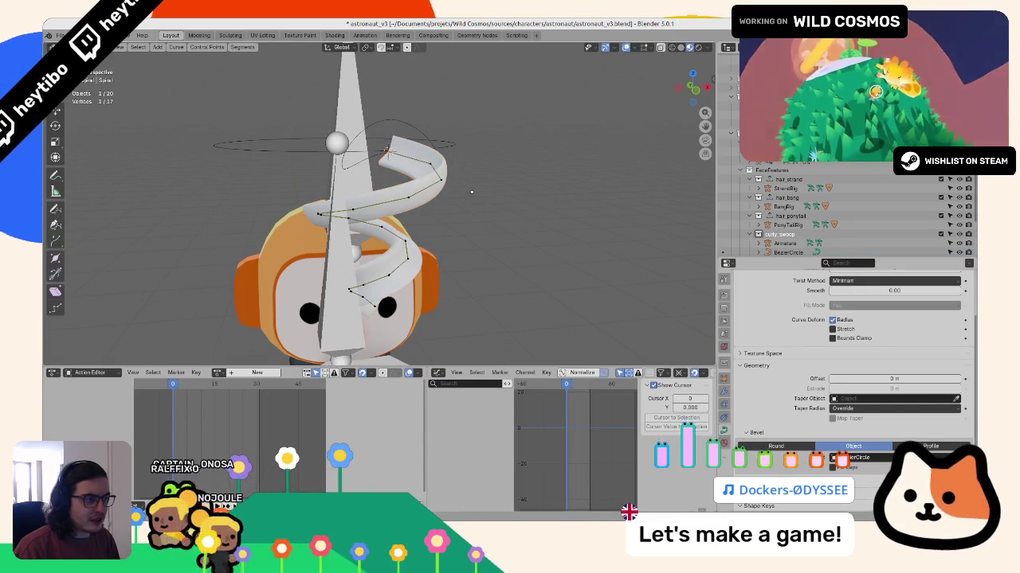
key("ctrl+z")
key("ctrl+z")
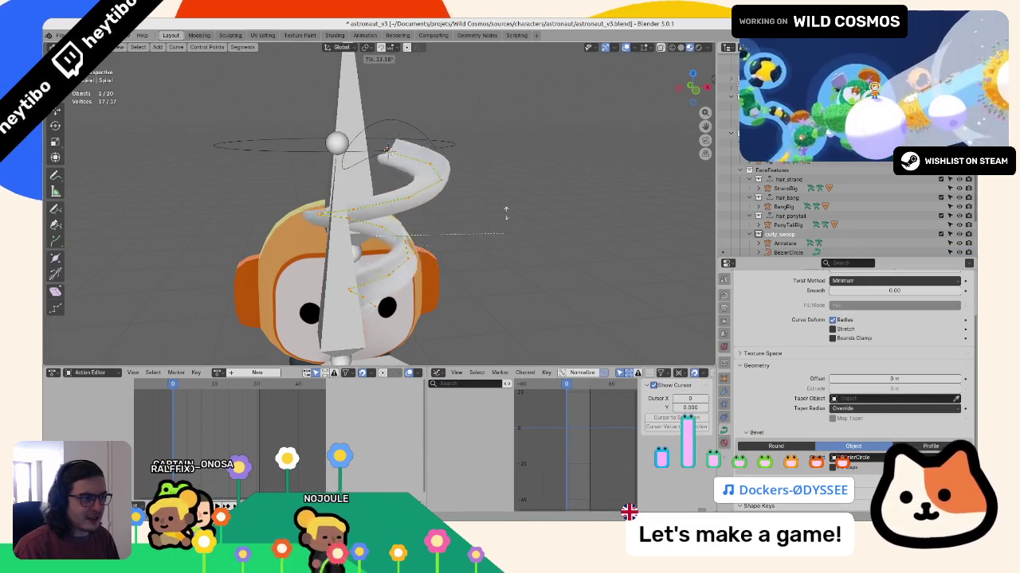
key("p")
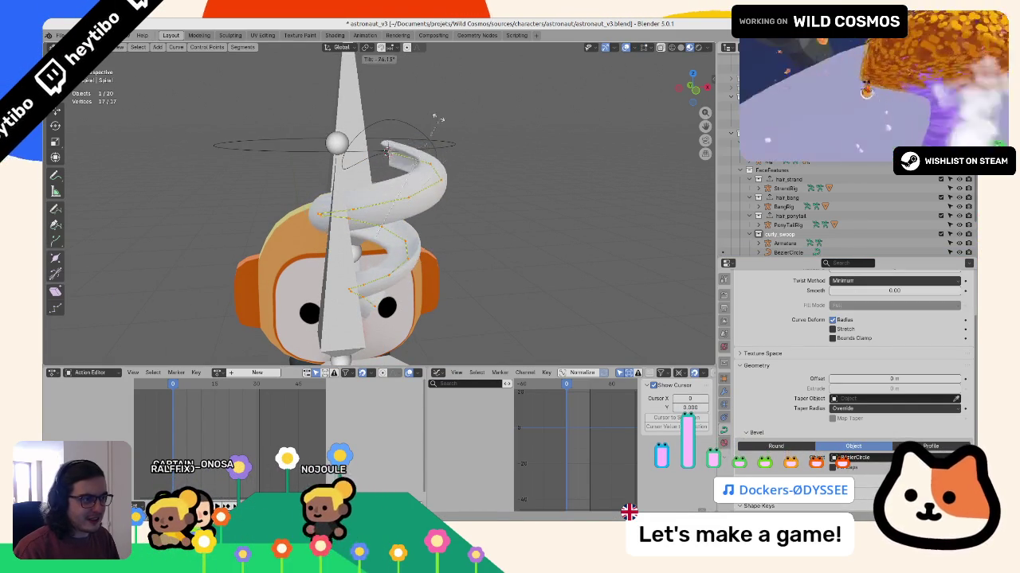
key("Tab")
key("KP_Decimal")
mouse_move(561, 186)
middle_mouse_down()
mouse_move(336, 156)
mouse_move(392, 197)
middle_mouse_up()
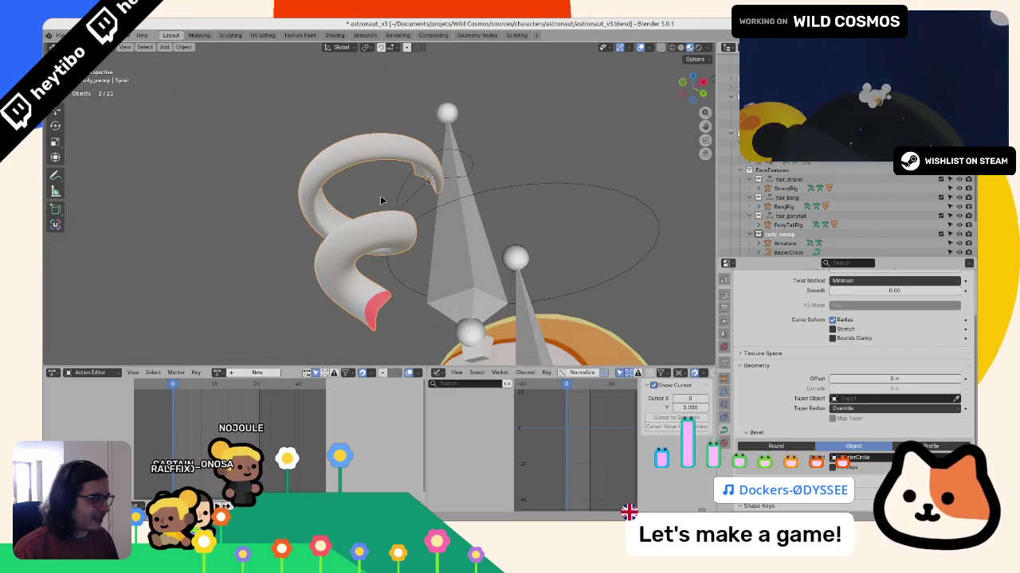
Step: In wireframe view, lower the Spiral's Resolution Preview U to 4, then lower it further
key("shift+z")
scroll(924, 342, "up", 3)
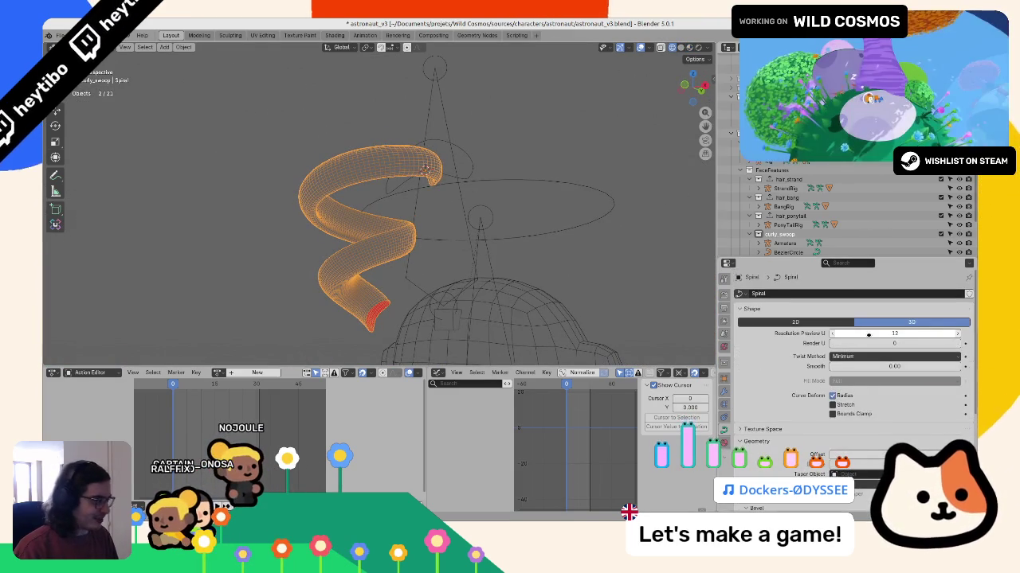
left_click_drag(867, 335, 864, 335)
left_click(862, 335)
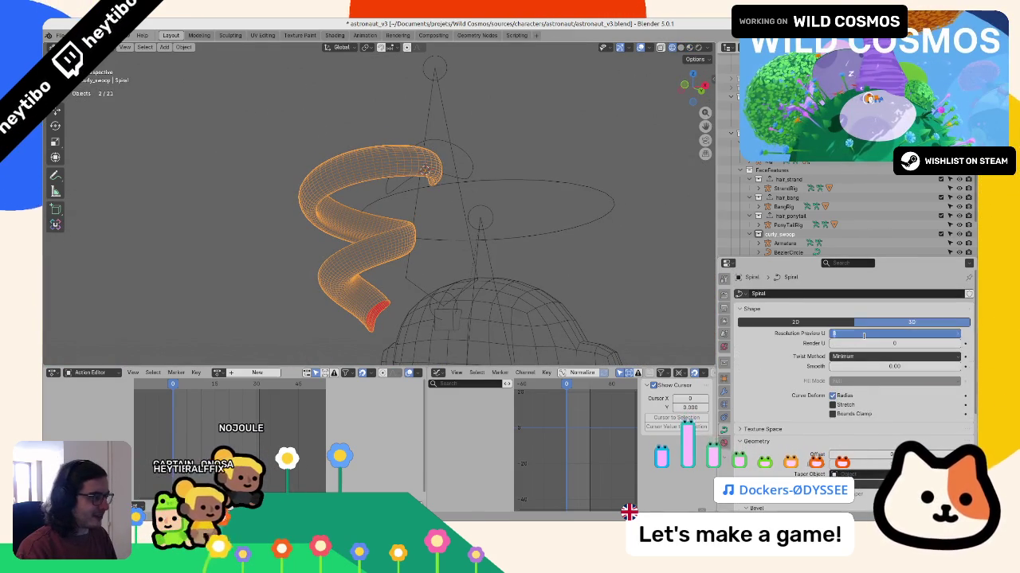
type("4")
key("Return")
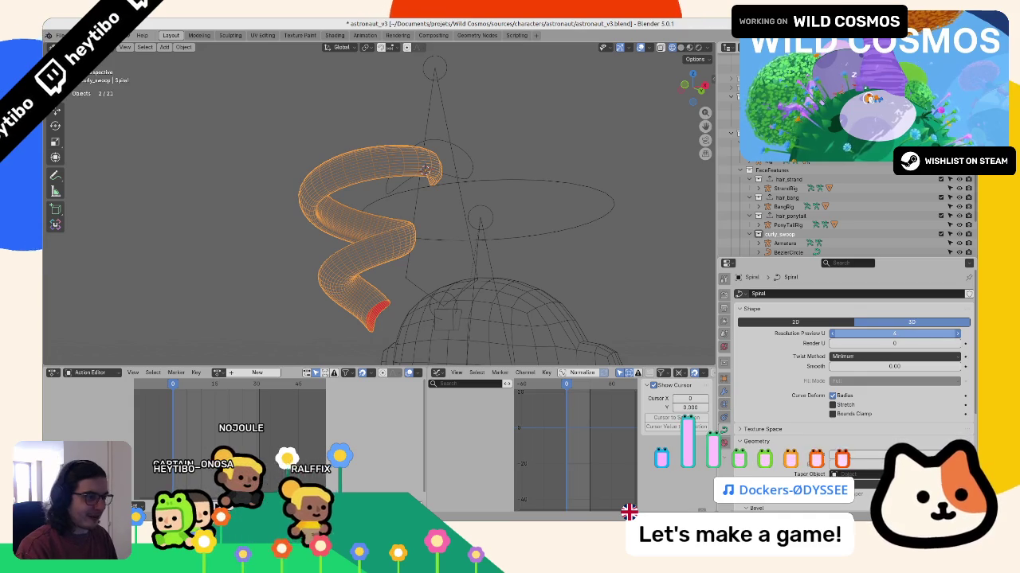
key("Return")
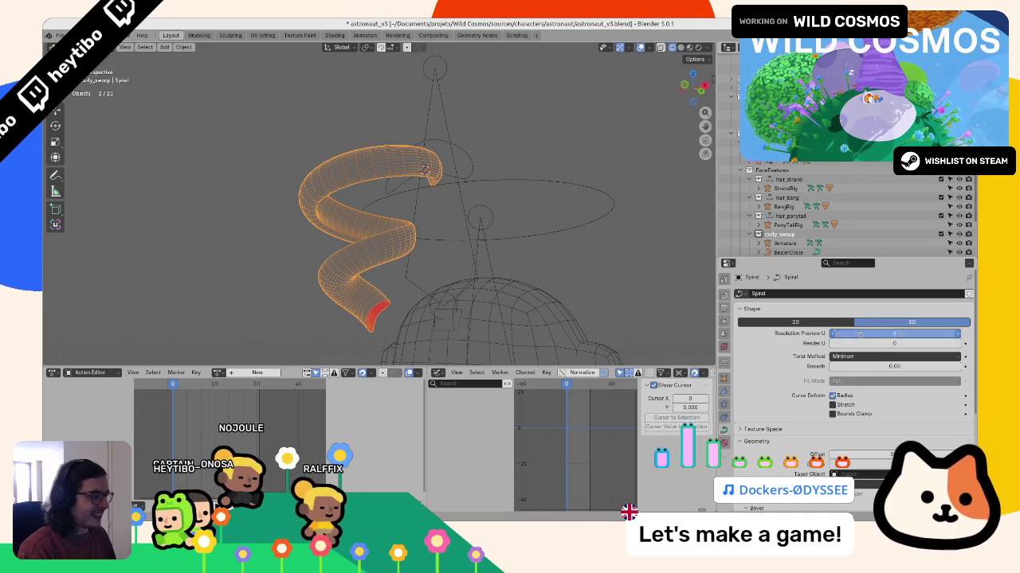
left_click_drag(873, 334, 860, 334)
Step: Lower the BezierCircle's Resolution Preview U to 3 and return to solid shading
middle_click_drag(670, 295, 426, 251)
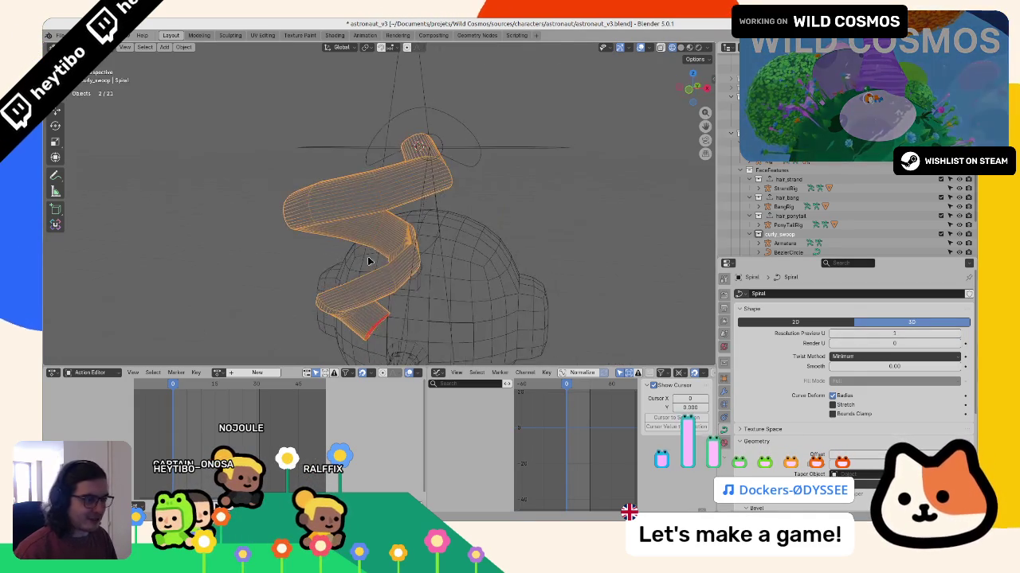
scroll(796, 335, "down", 3)
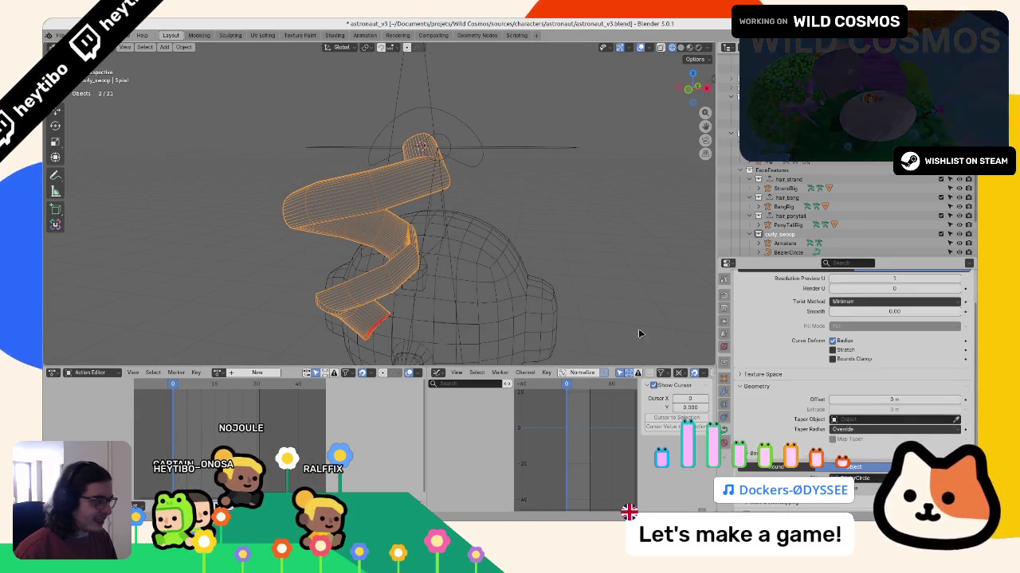
scroll(870, 438, "down", 1)
left_click(483, 157)
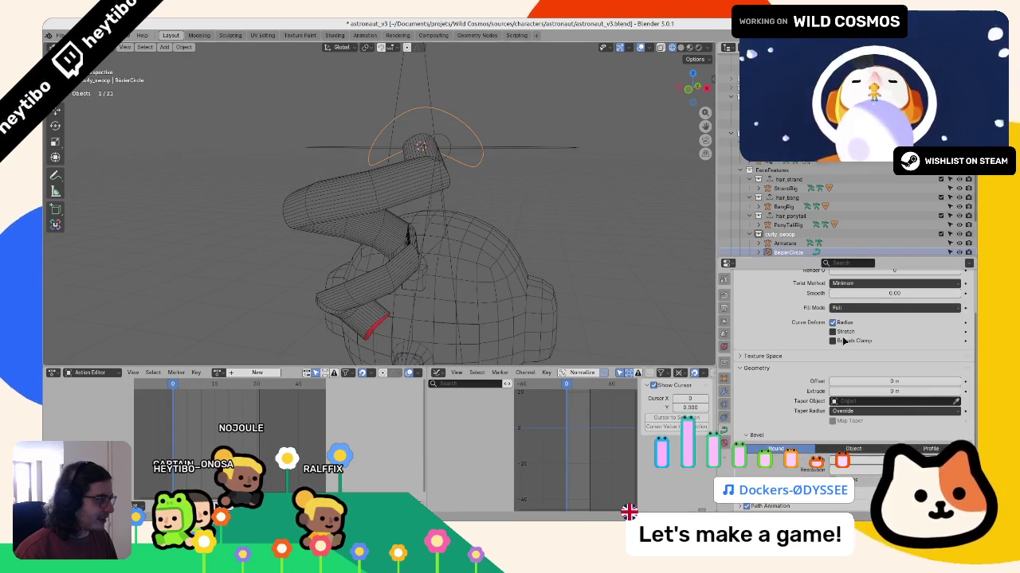
scroll(887, 320, "up", 4)
left_click_drag(892, 331, 844, 332)
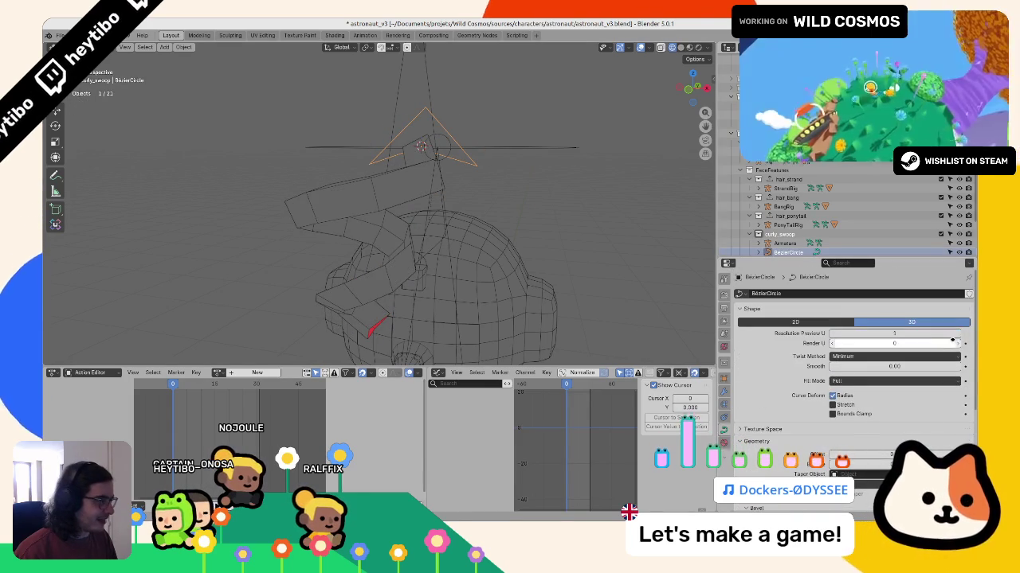
mouse_move(557, 271)
middle_mouse_down()
mouse_move(473, 228)
mouse_move(374, 262)
middle_mouse_up()
key("z")
left_click(466, 301)
scroll(458, 275, "down", 3)
Step: Delete the spiral's end vertices, leaving 12 points
left_click(424, 226)
key("Tab")
left_click(374, 261)
key("x")
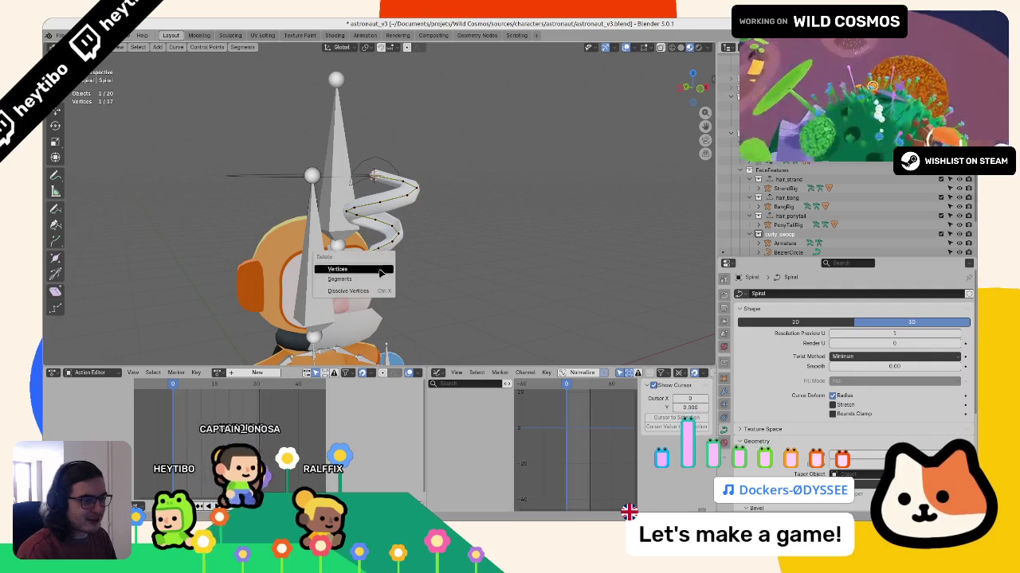
left_click(373, 266)
left_click(378, 265)
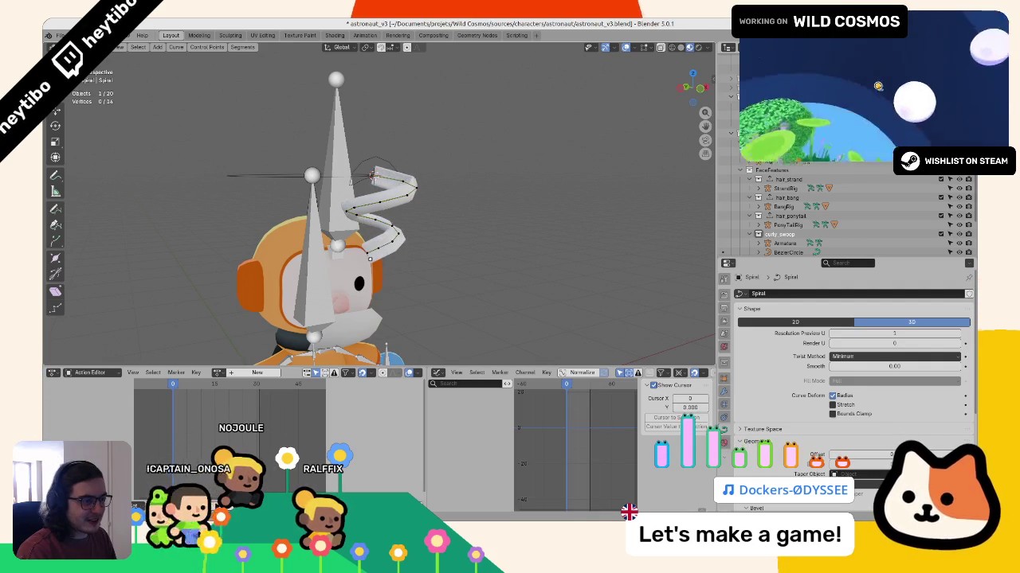
left_click(378, 250)
key("x")
left_click(375, 263)
middle_click_drag(375, 263, 452, 248)
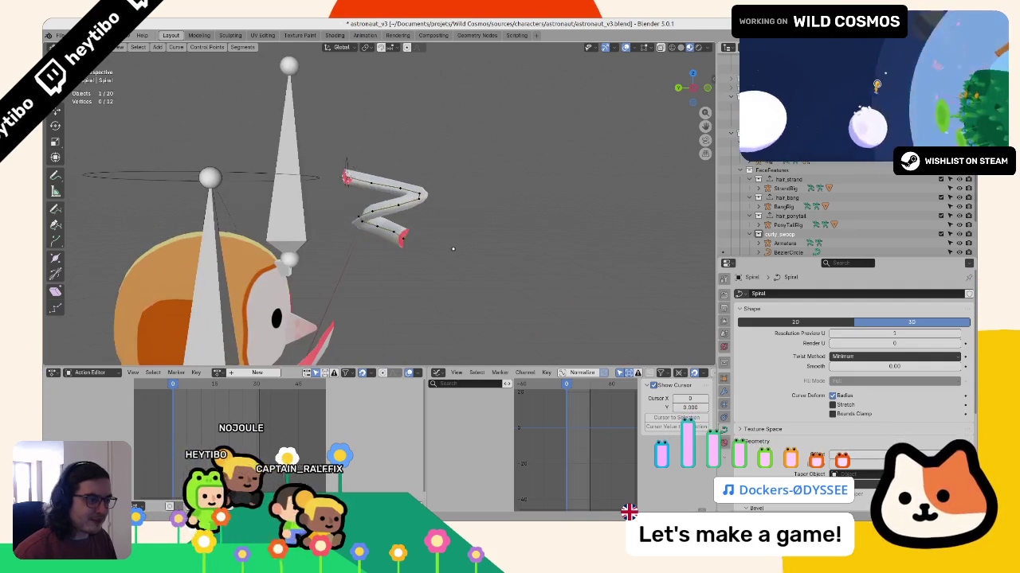
Step: Scale the spiral points horizontally to 0.618 and tilt them 57°
left_click(342, 91)
mouse_move(343, 92)
middle_mouse_down()
mouse_move(305, 194)
mouse_move(568, 232)
middle_mouse_up()
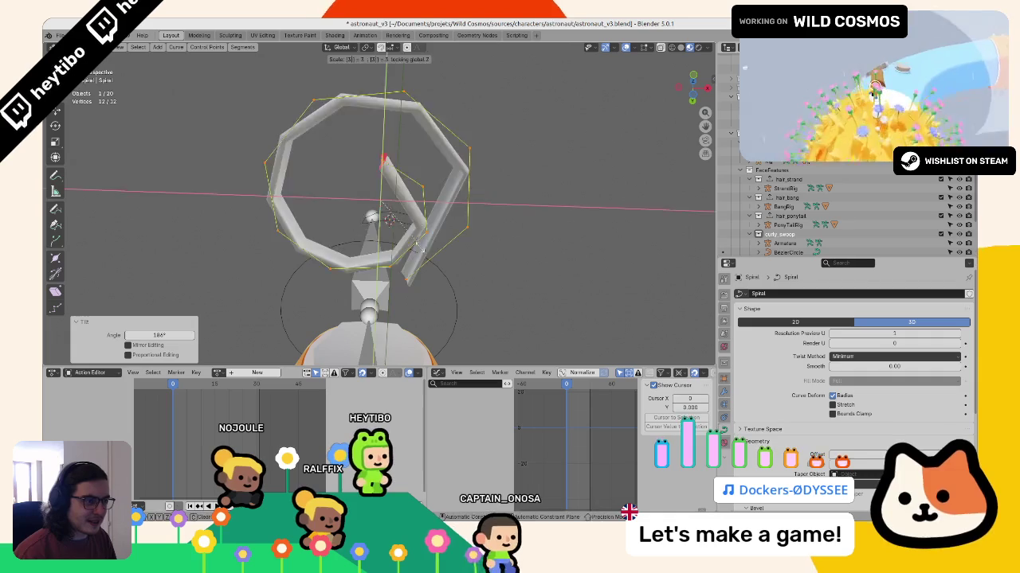
key("shift+z")
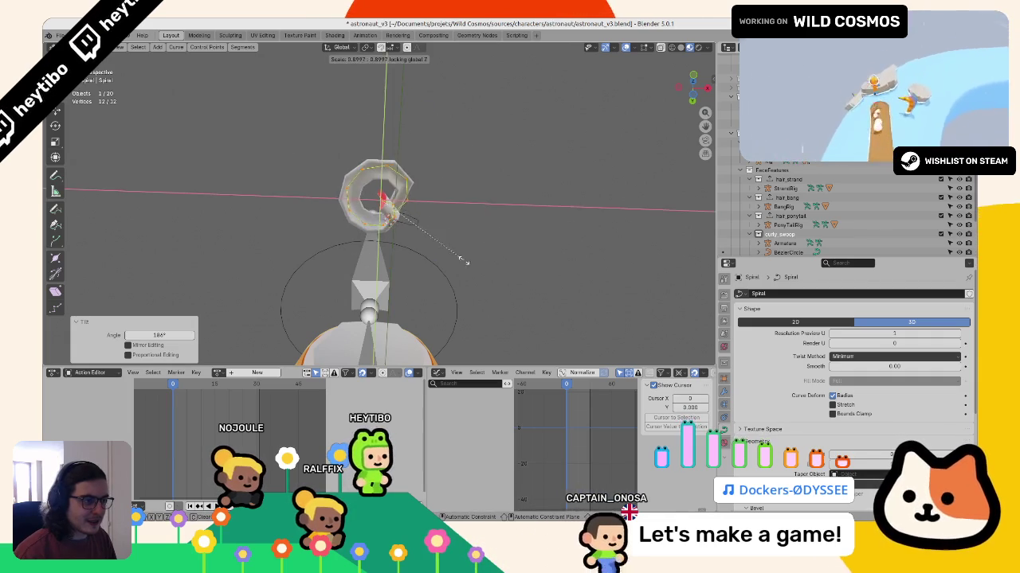
left_click(422, 256)
middle_click_drag(422, 257, 446, 322)
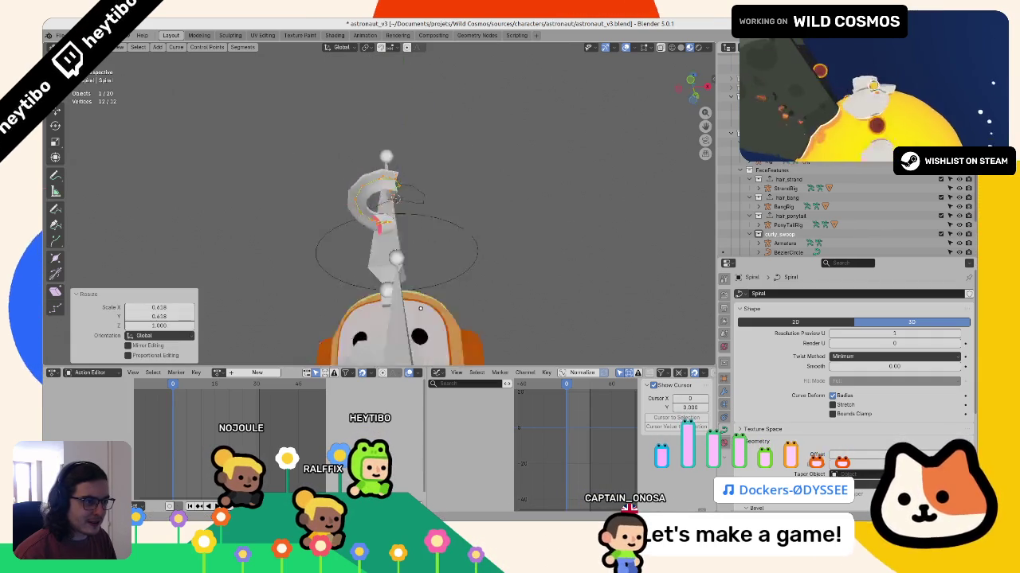
key("ctrl+t")
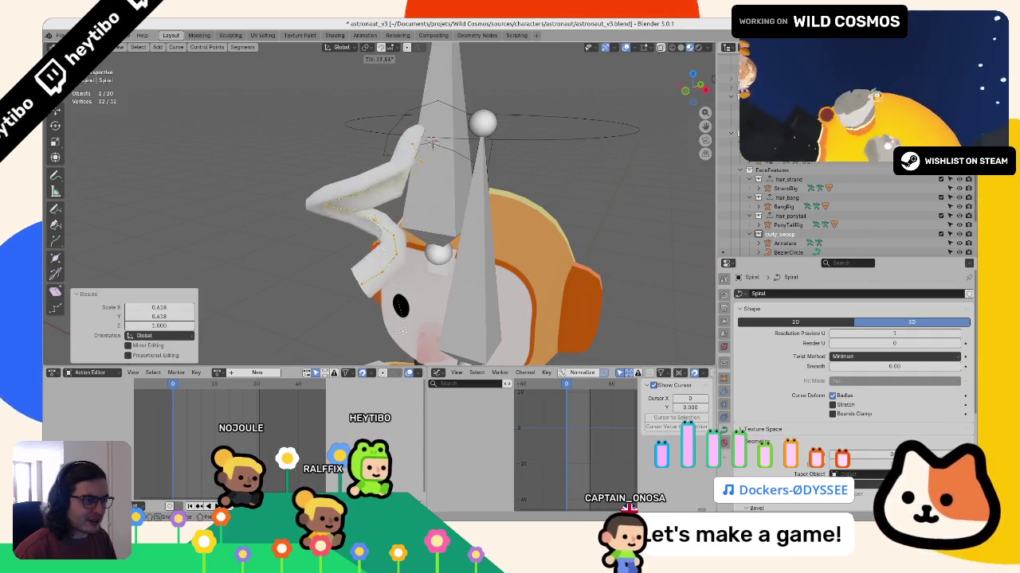
left_click(344, 267)
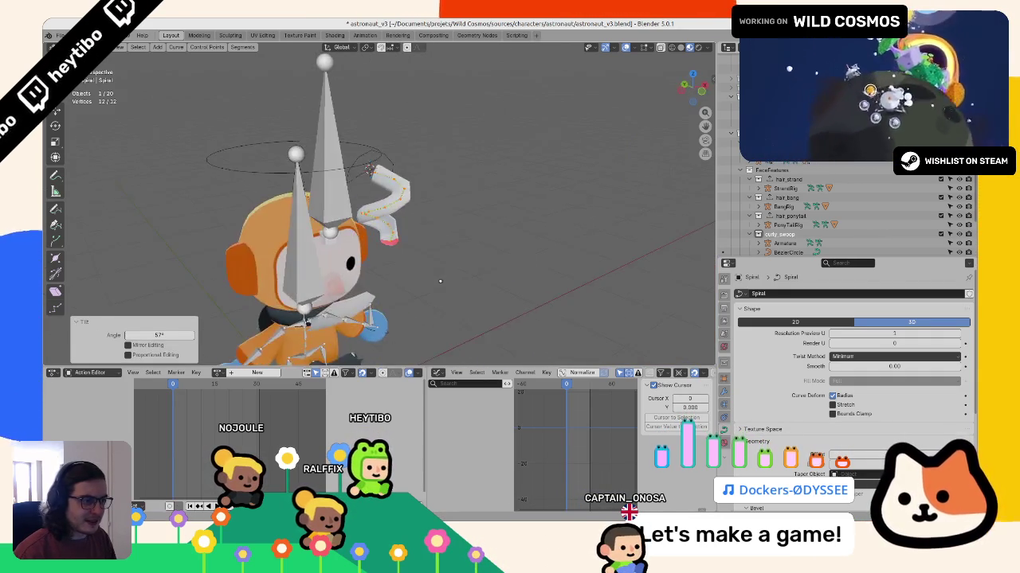
middle_click_drag(344, 268, 398, 263)
left_click(358, 171)
mouse_move(359, 171)
middle_mouse_down()
mouse_move(348, 162)
mouse_move(434, 182)
middle_mouse_up()
Step: Back in object mode and wireframe, set the spiral's Resolution Preview U to 1
key("Tab")
key("z")
left_click(369, 183)
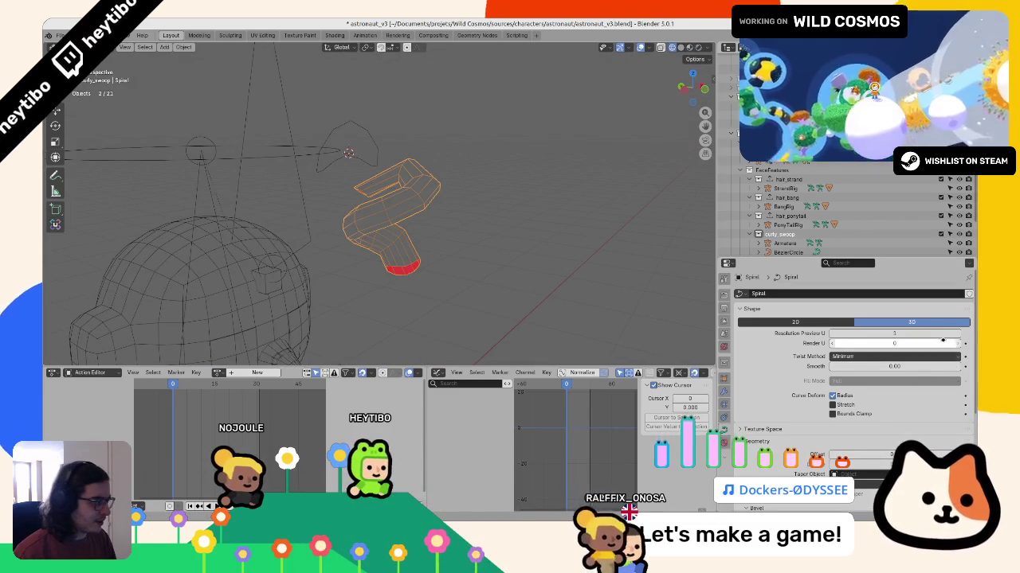
mouse_move(574, 255)
middle_mouse_down()
mouse_move(539, 243)
mouse_move(603, 281)
middle_mouse_up()
left_click(833, 333)
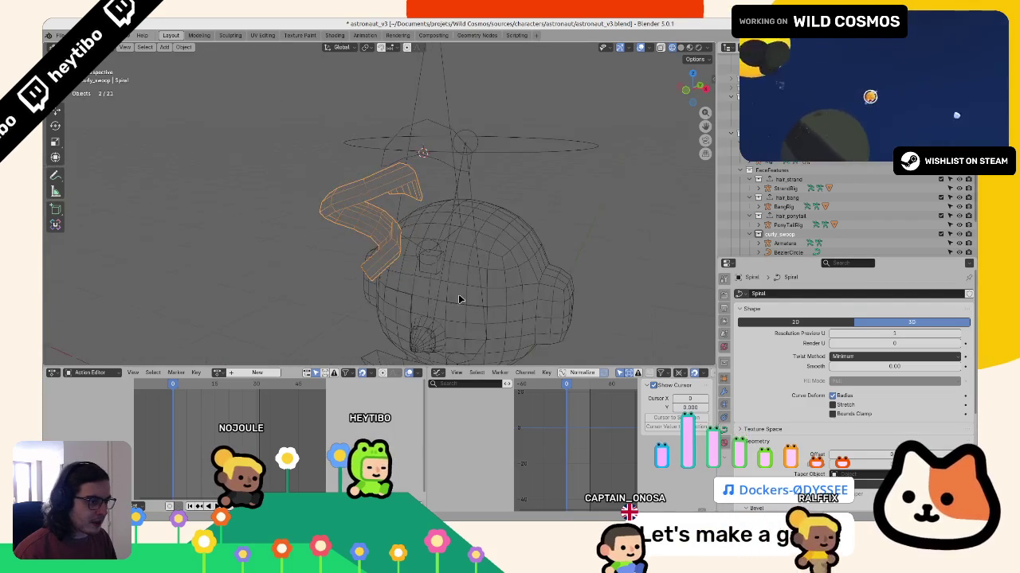
Step: Add a Subdivision Surface modifier to the spiral
left_click(726, 394)
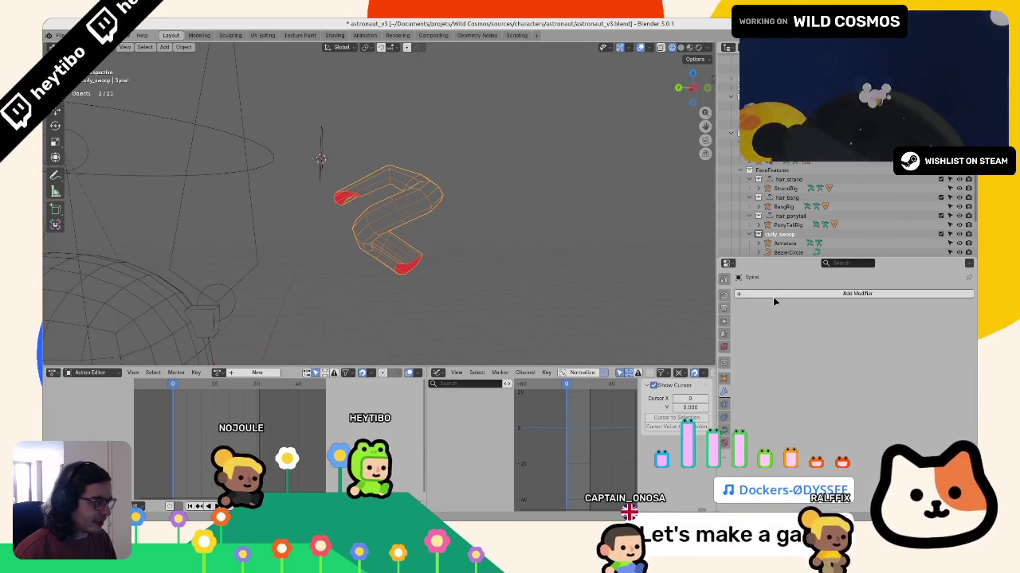
left_click(761, 295)
left_click(818, 408)
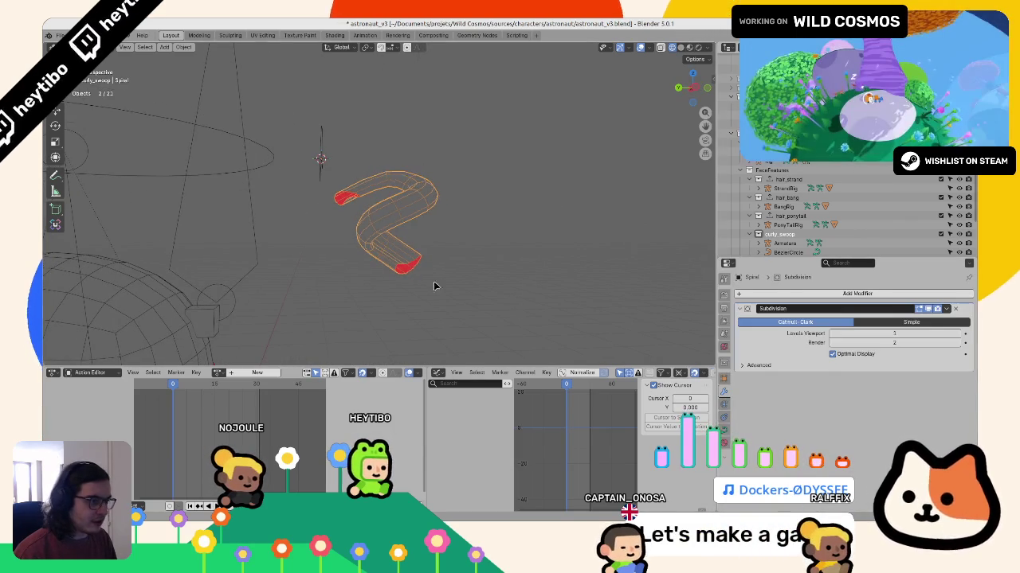
Step: Nudge individual spiral control points into new positions in edit mode
key("Tab")
mouse_move(439, 275)
middle_mouse_down()
mouse_move(361, 156)
mouse_move(407, 153)
mouse_move(422, 196)
mouse_move(406, 212)
mouse_move(420, 243)
mouse_move(425, 231)
mouse_move(428, 217)
mouse_move(386, 226)
middle_mouse_up()
key("g")
left_click(413, 162)
key("g")
left_click(384, 228)
left_click(378, 216)
Step: Move spiral points with proportional editing to round out the curl
key("g")
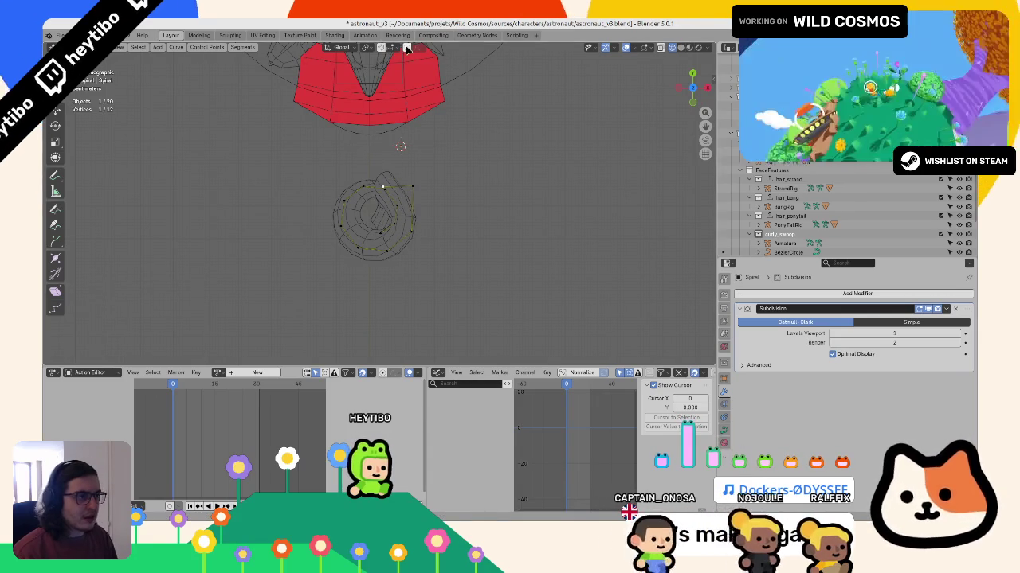
scroll(464, 264, "down", 5)
scroll(458, 265, "up", 2)
scroll(458, 265, "down", 6)
scroll(458, 262, "down", 2)
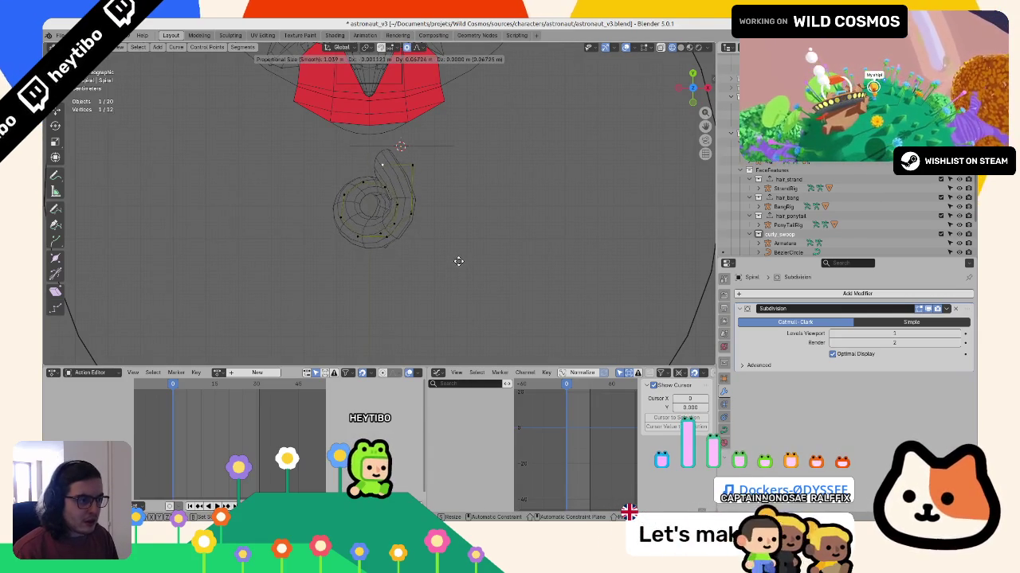
left_click(453, 261)
key("Tab")
middle_click_drag(450, 270, 526, 176)
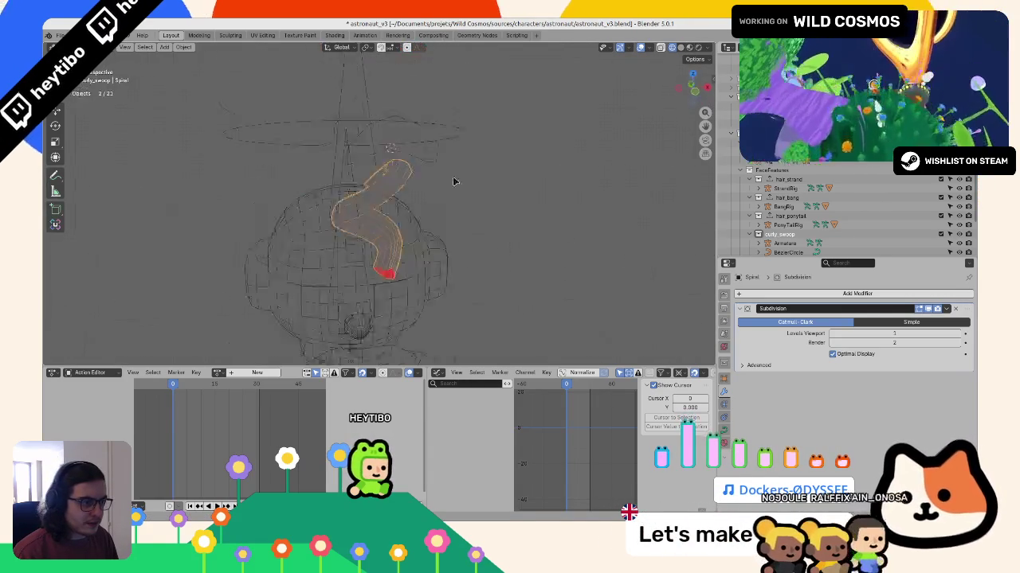
Step: Reposition a control point to tighten the curl into a rolled hook
key("Tab")
middle_click_drag(411, 189, 350, 199)
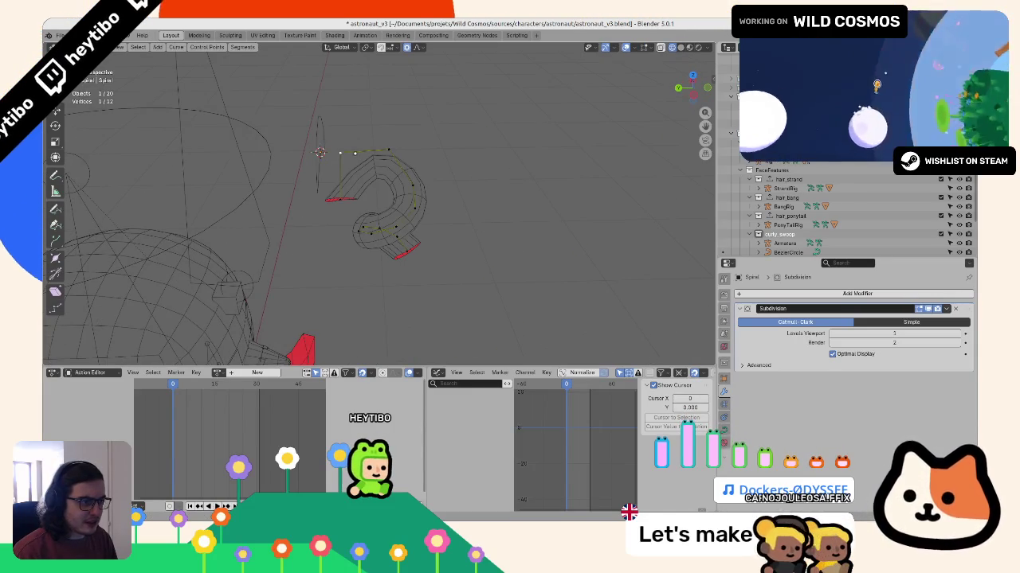
scroll(379, 204, "up", 4)
key("g")
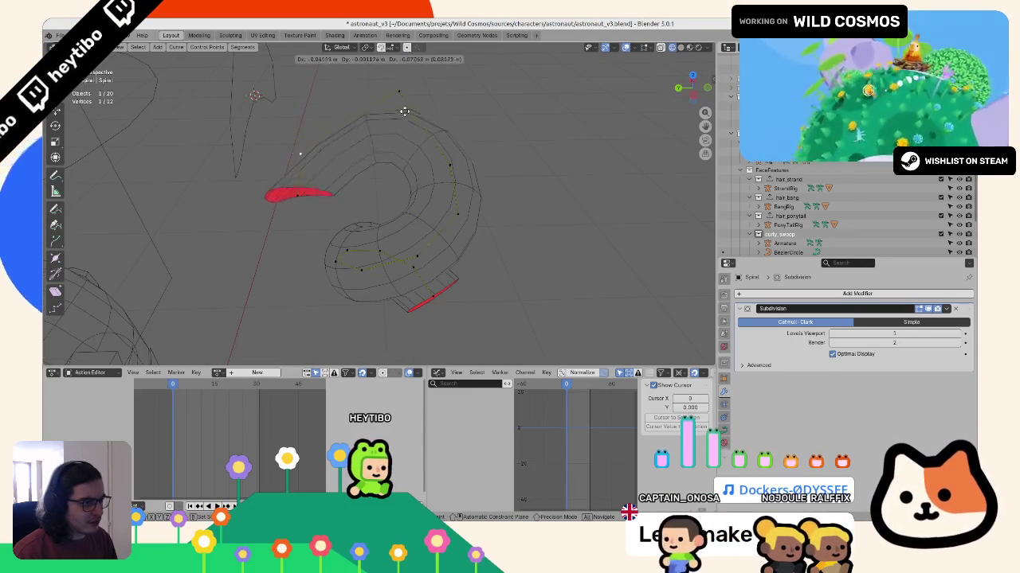
middle_click_drag(400, 62, 325, 137)
key("Escape")
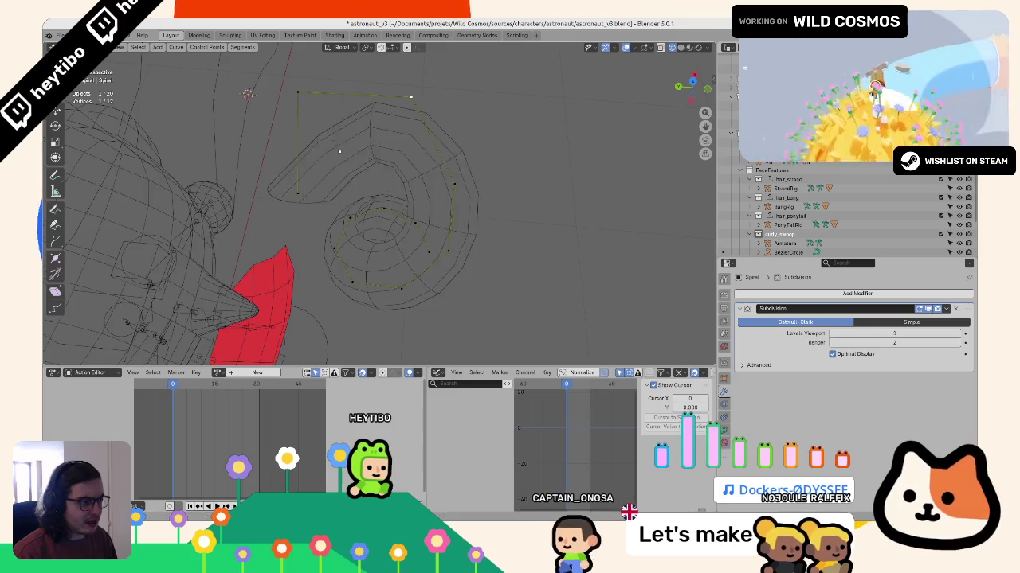
key("Tab")
left_click(724, 428)
key("Tab")
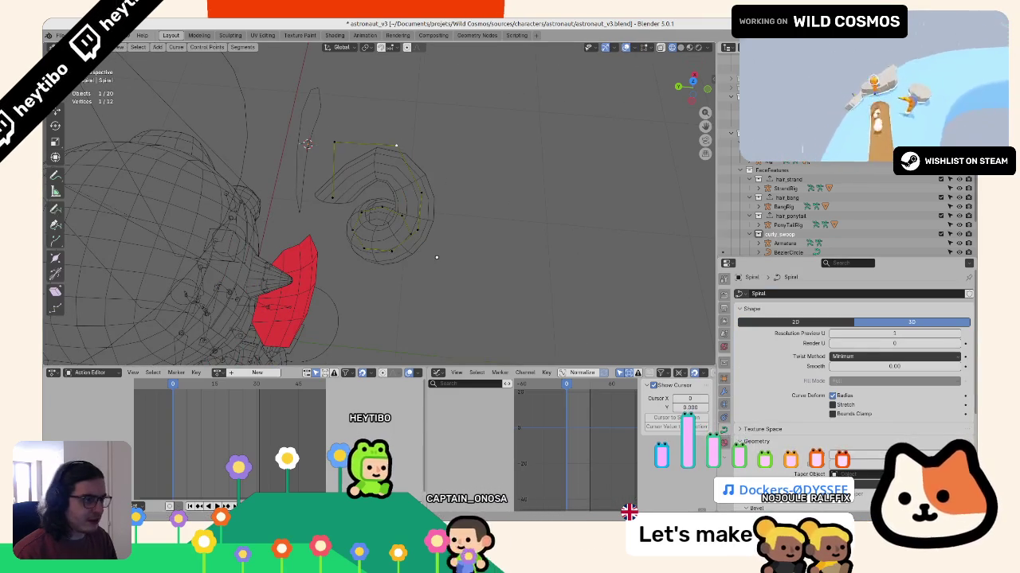
Step: Change the spiral's spline type to Poly, after briefly trying NURBS
right_click(437, 257)
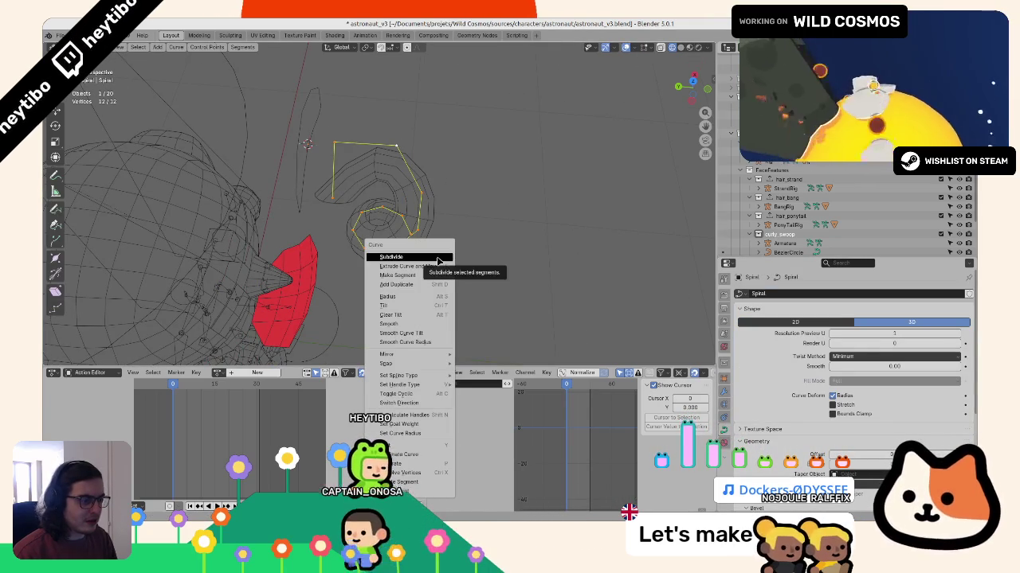
type("convert")
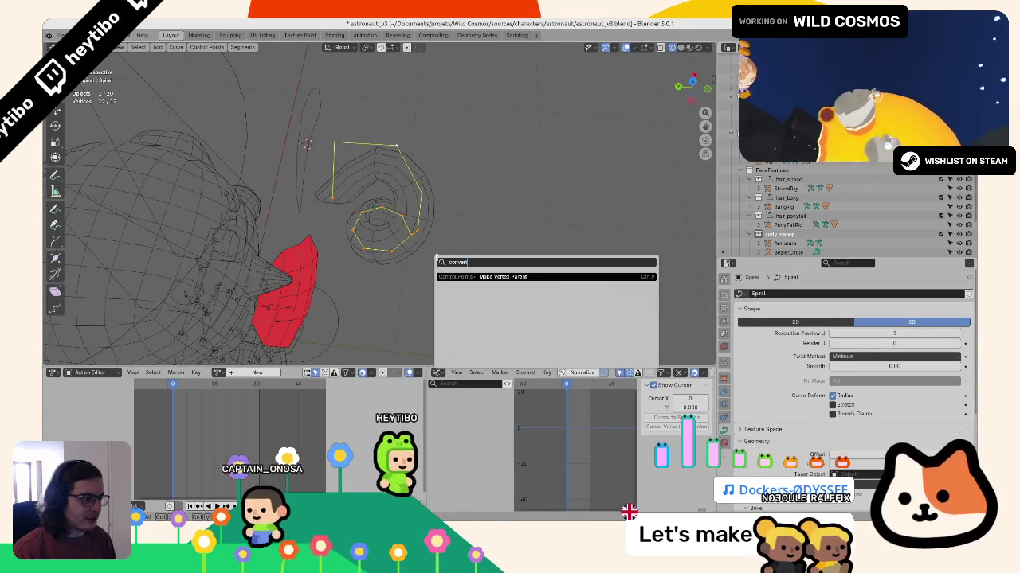
left_click(249, 48)
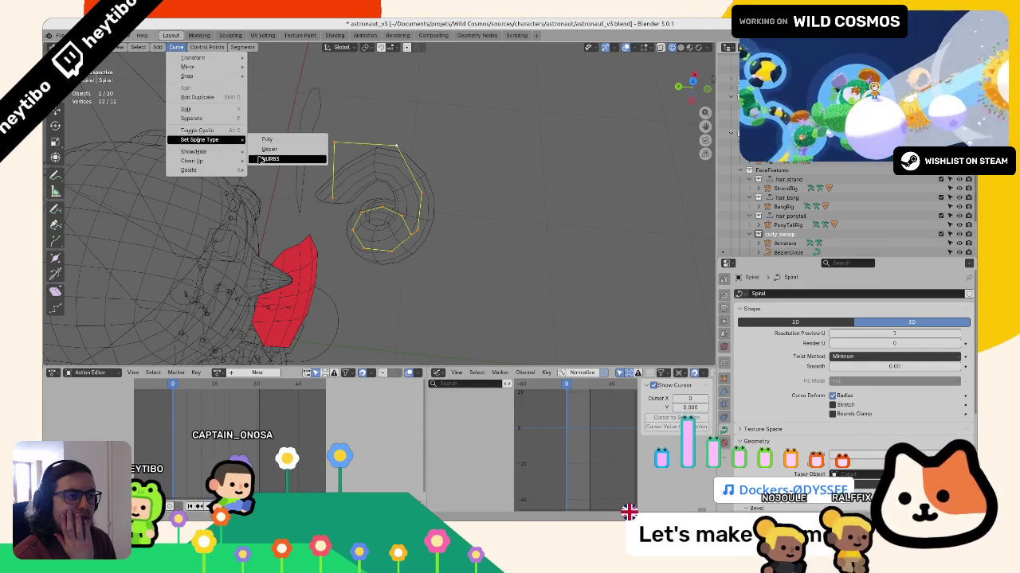
left_click(269, 159)
left_click(174, 49)
left_click(231, 108)
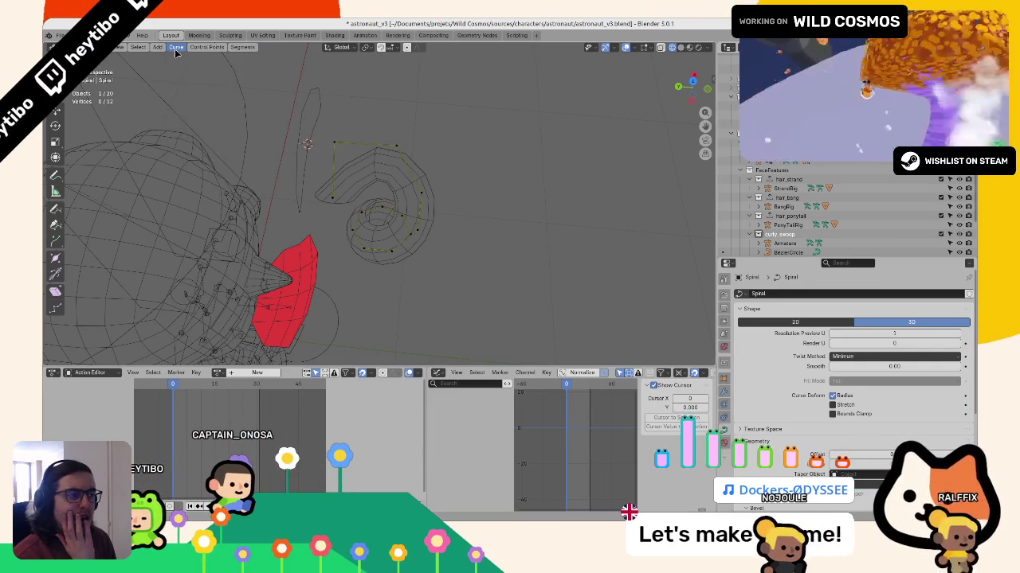
left_click(176, 47)
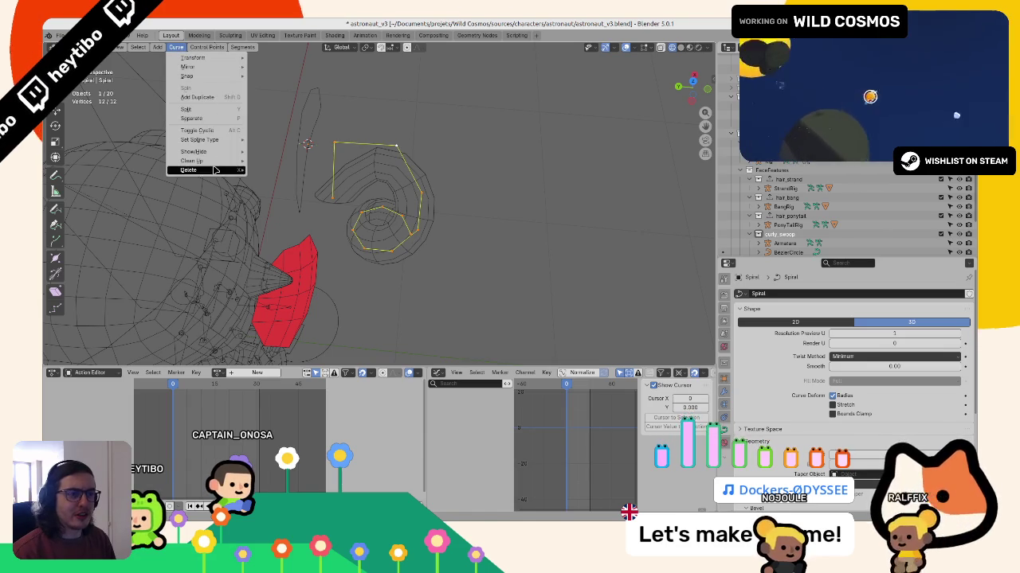
left_click(267, 140)
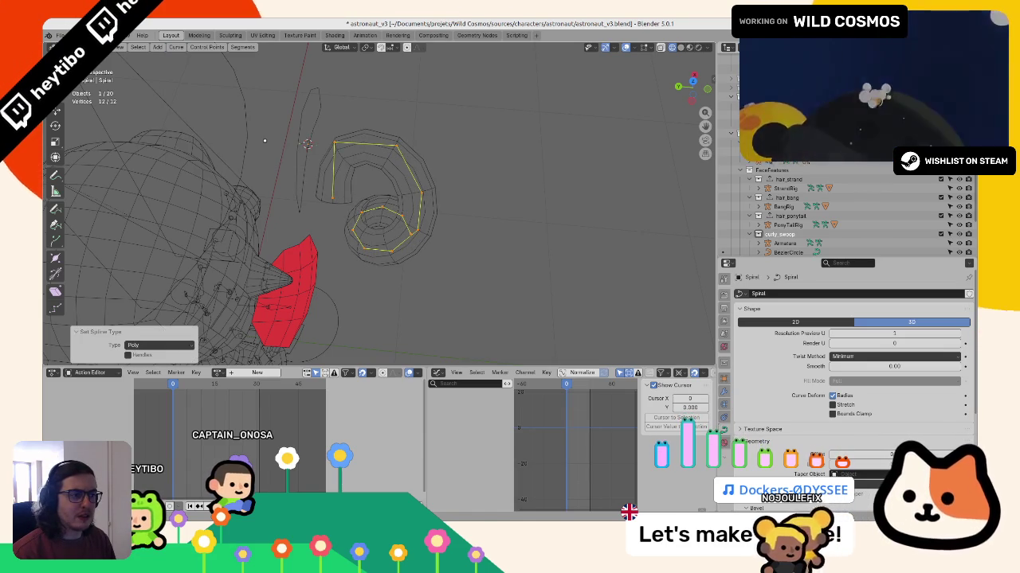
Step: Set the spiral's curve handles to Free
key("v")
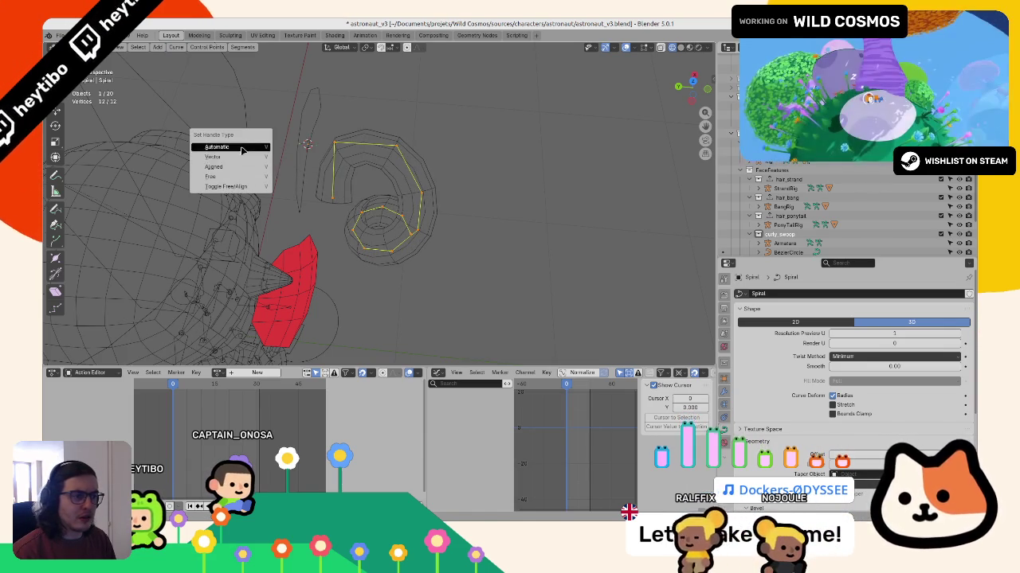
left_click(215, 176)
left_click(353, 150)
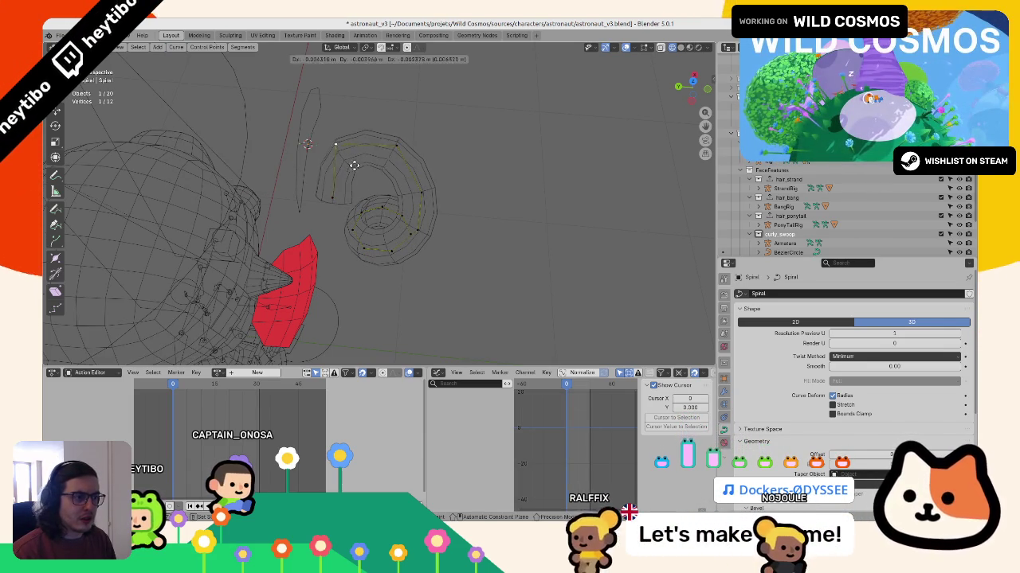
mouse_move(350, 162)
middle_mouse_down()
mouse_move(384, 141)
mouse_move(351, 159)
mouse_move(420, 143)
mouse_move(349, 150)
mouse_move(446, 191)
middle_mouse_up()
Step: Fatten the selected end points to radius 1.132 and select the curl's tip point
key("s")
key("g")
key("alt+s")
left_click(461, 201)
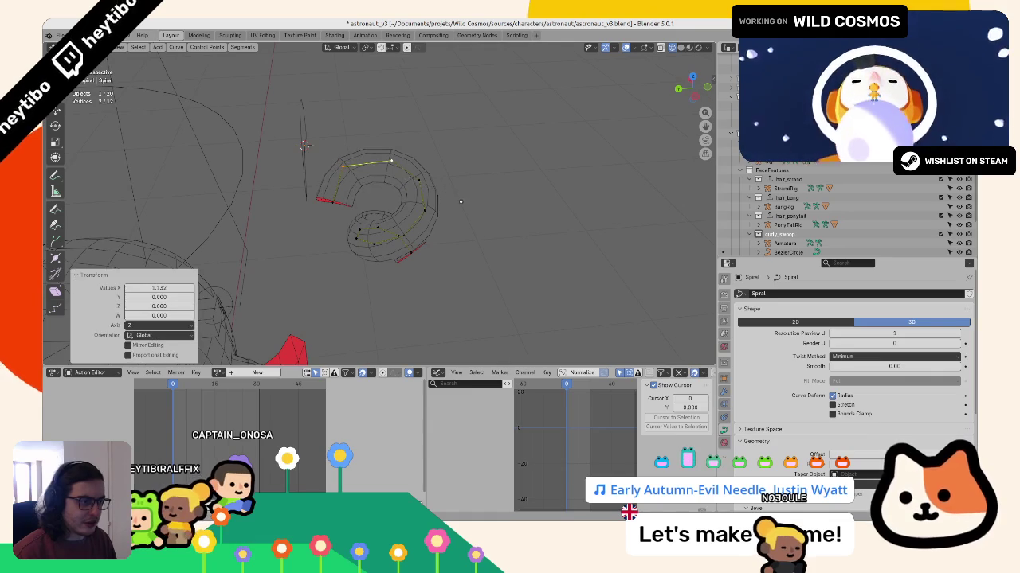
left_click(422, 255)
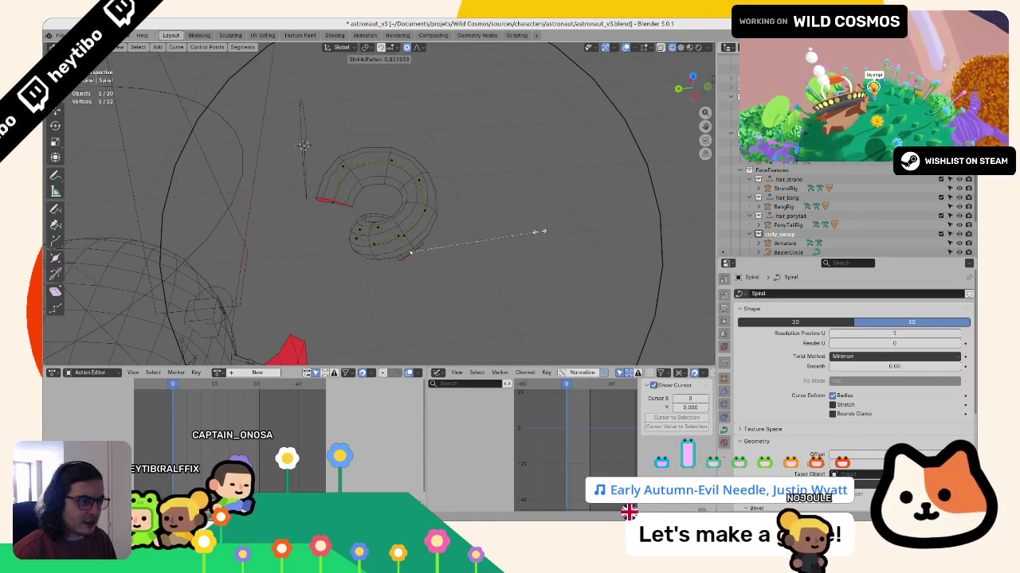
Step: Taper the spiral's end points with Shrink/Fatten so the curl tip thins out
left_click(458, 230)
scroll(459, 231, "down", 3)
middle_click_drag(458, 230, 493, 256)
key("alt+s")
left_click(466, 254)
left_click(371, 179)
scroll(383, 158, "up", 2)
middle_click_drag(383, 158, 509, 167)
key("alt+s")
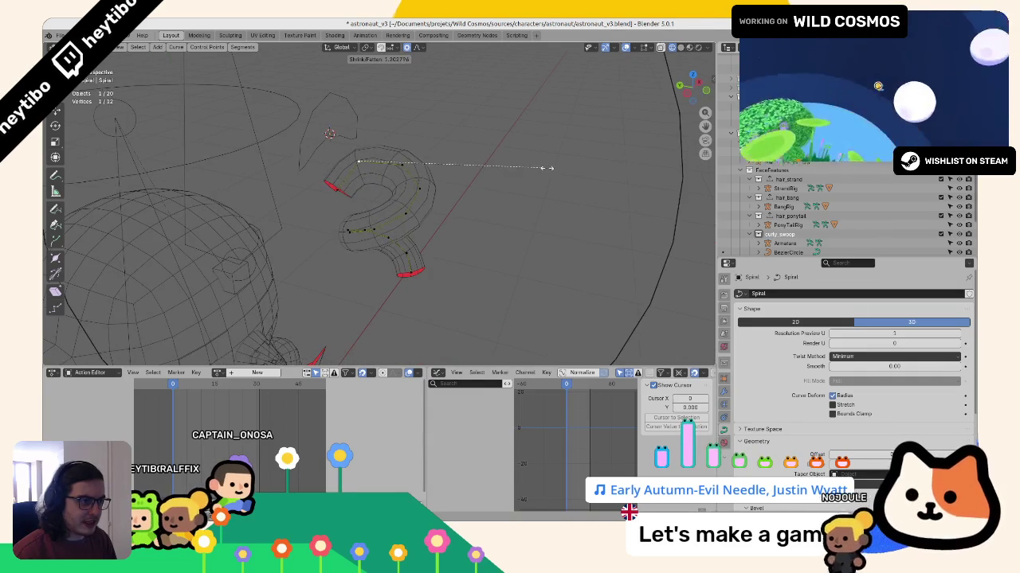
left_click(521, 200)
mouse_move(521, 200)
middle_mouse_down()
mouse_move(478, 238)
mouse_move(463, 195)
mouse_move(440, 216)
middle_mouse_up()
Step: Switch to solid shading and twist the selected curve point with Tilt
key("Tab")
key("shift+z")
key("Tab")
key("ctrl+t")
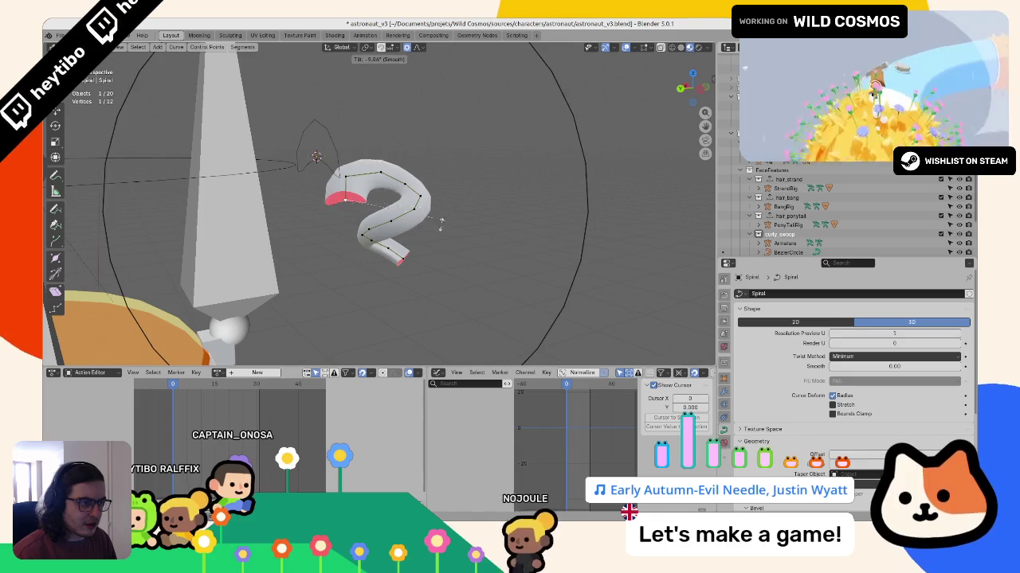
left_click(441, 266)
key("Tab")
mouse_move(440, 266)
middle_mouse_down()
mouse_move(272, 266)
mouse_move(353, 212)
mouse_move(444, 219)
mouse_move(375, 231)
mouse_move(400, 247)
mouse_move(427, 177)
middle_mouse_up()
Step: Refine the thickness of more spiral points, bringing the curl tip down to 0.693
key("Tab")
key("alt+s")
left_click(400, 248)
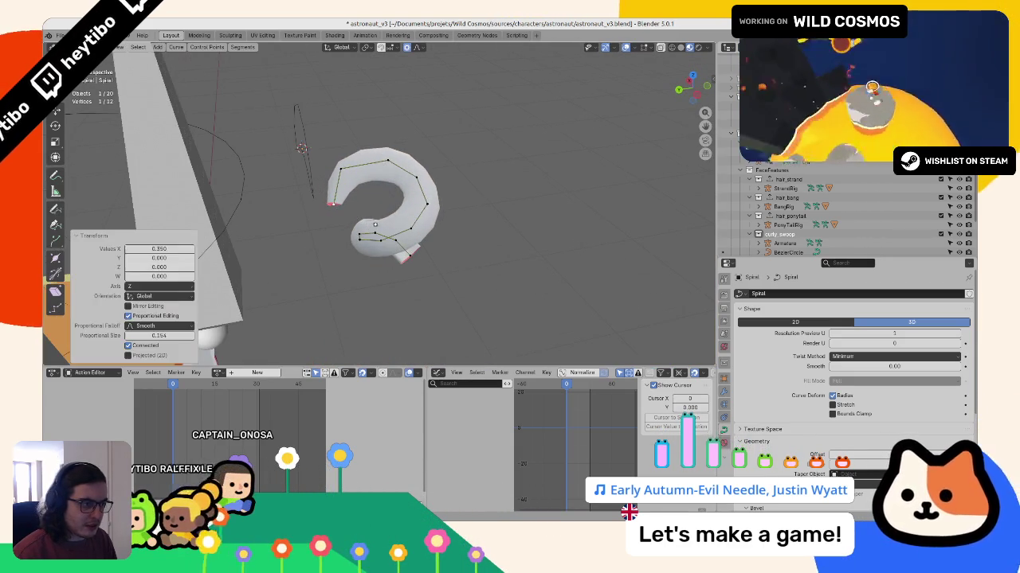
left_click(476, 199)
key("Tab")
mouse_move(477, 199)
middle_mouse_down()
mouse_move(415, 167)
mouse_move(263, 161)
mouse_move(318, 167)
middle_mouse_up()
key("Tab")
middle_click_drag(392, 252, 425, 269)
key("alt+s")
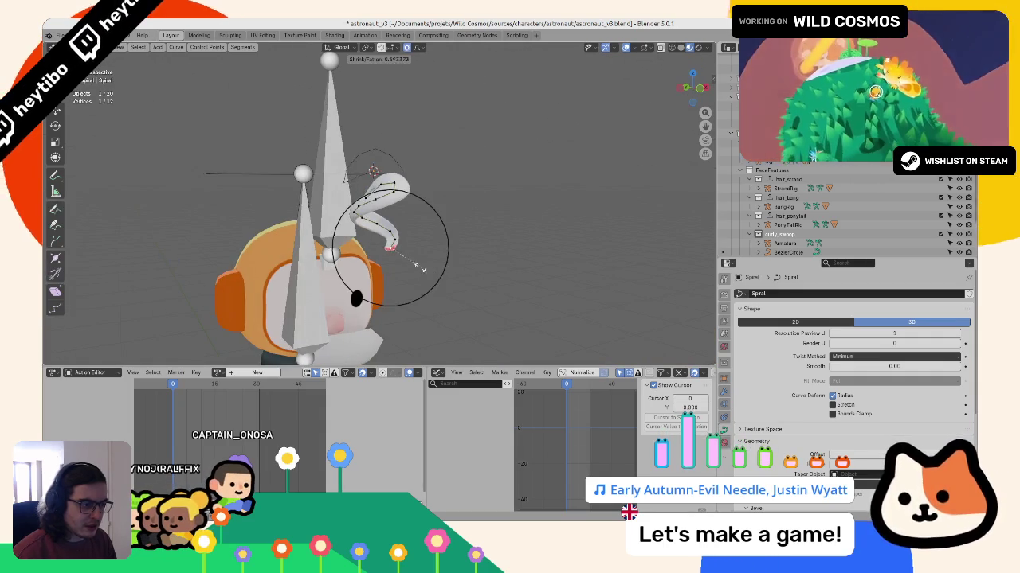
left_click(381, 254)
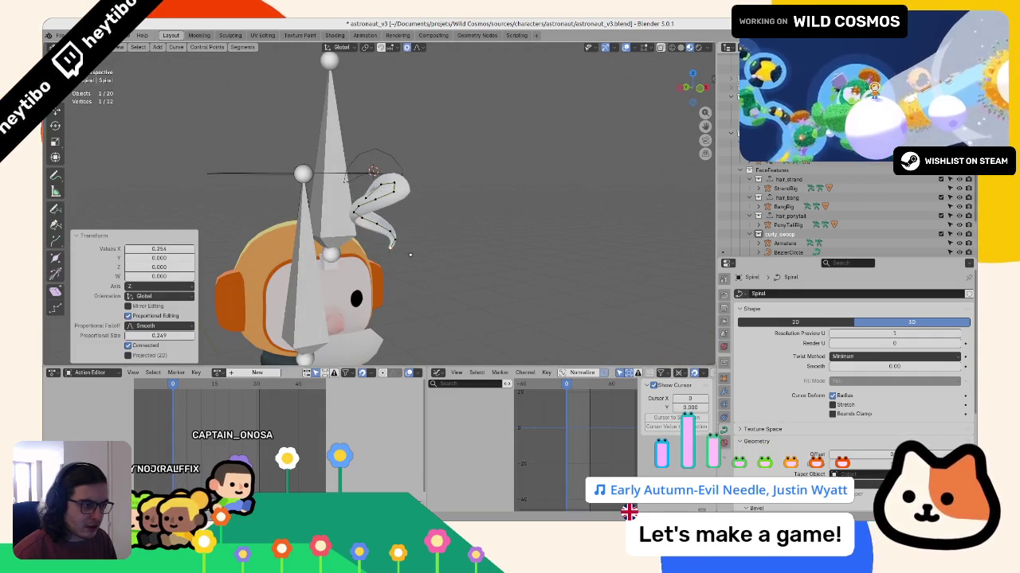
scroll(381, 254, "up", 4)
mouse_move(381, 254)
middle_mouse_down()
mouse_move(239, 249)
mouse_move(342, 278)
mouse_move(518, 295)
mouse_move(425, 256)
mouse_move(382, 255)
middle_mouse_up()
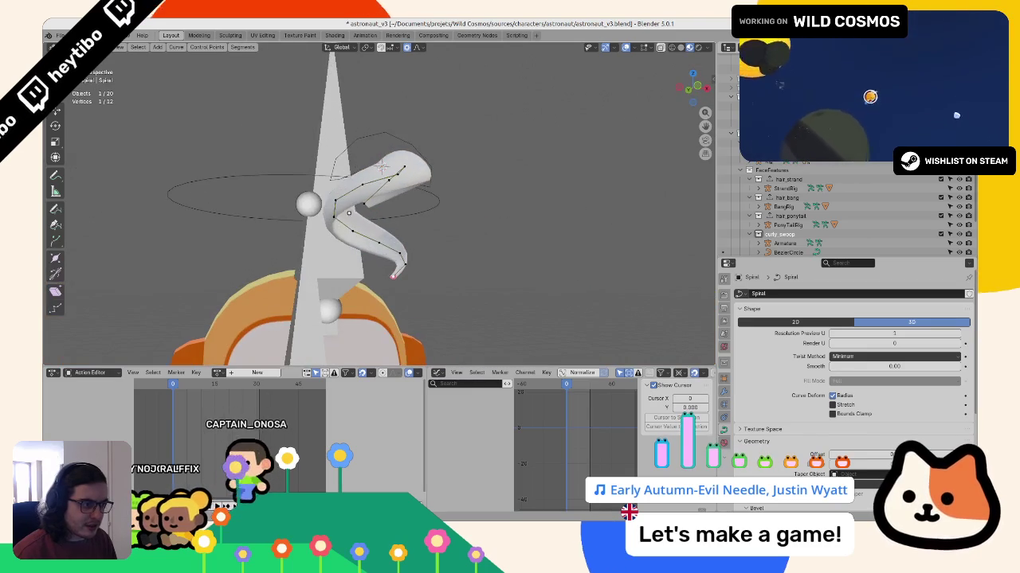
Step: Select all of the spiral's points and search for the Smooth command
key("c")
left_click(358, 164)
middle_click_drag(358, 164, 420, 232)
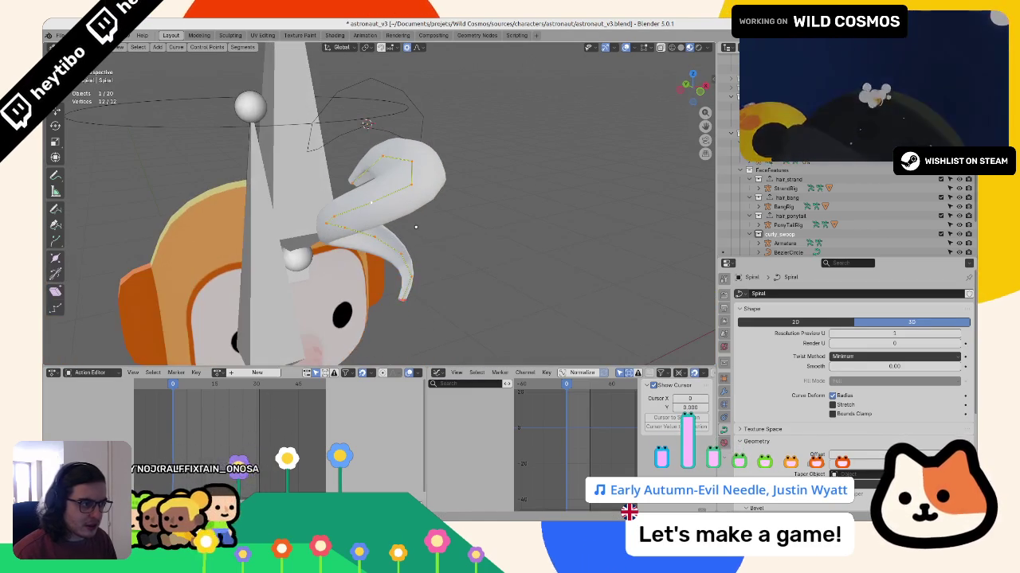
key("F3")
type("smoot")
key("Down")
key("Down")
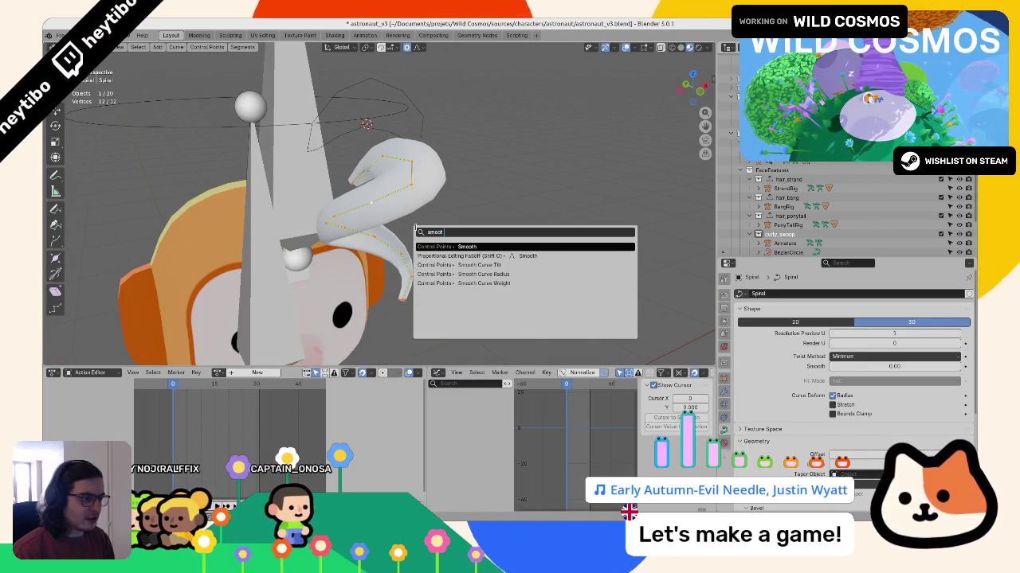
Step: Smooth the spiral's control points and adjust a point's thickness
key("Return")
middle_click_drag(424, 219, 485, 287)
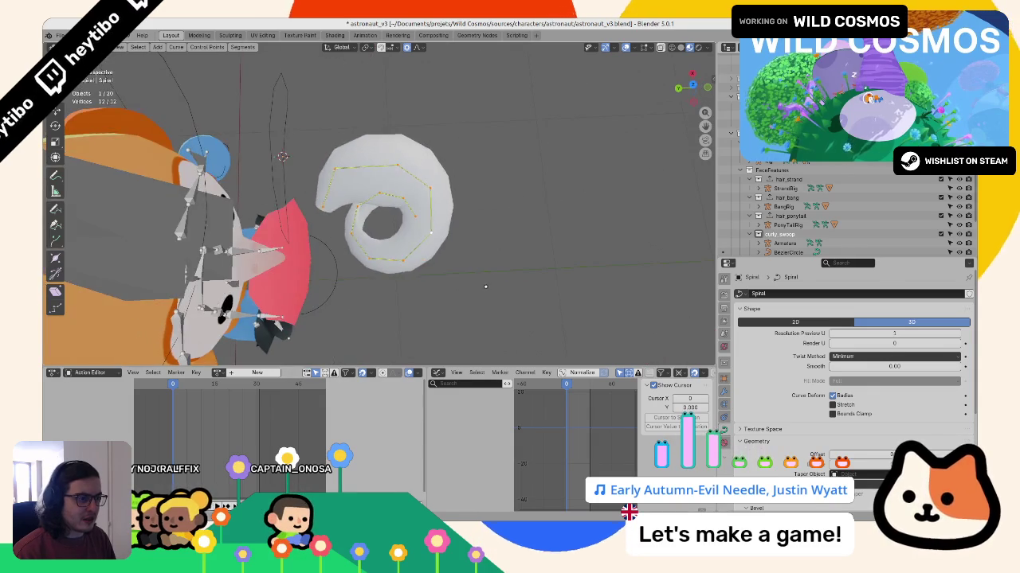
middle_click_drag(366, 199, 385, 194)
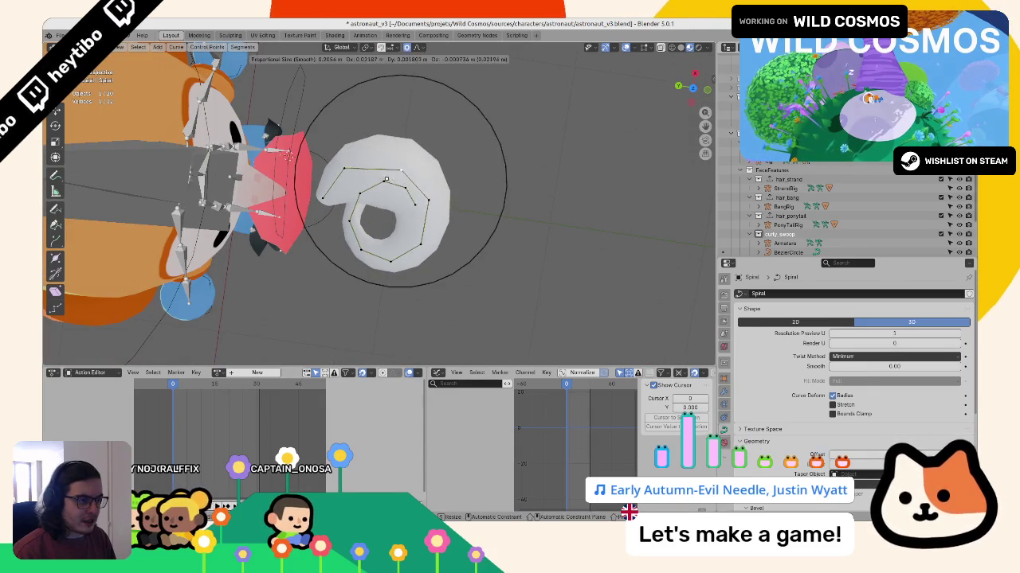
left_click(458, 151)
middle_click_drag(458, 151, 430, 115)
key("Tab")
key("Tab")
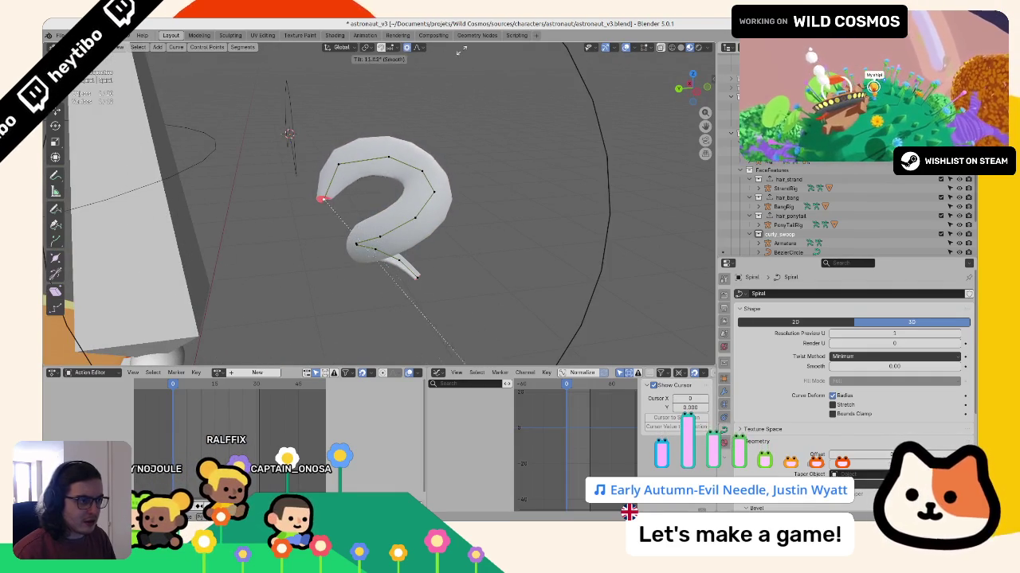
Step: Refine the curl's twist to 17.5° and tweak point thickness
left_click(476, 363)
middle_click_drag(476, 363, 321, 79)
middle_click_drag(368, 165, 521, 229)
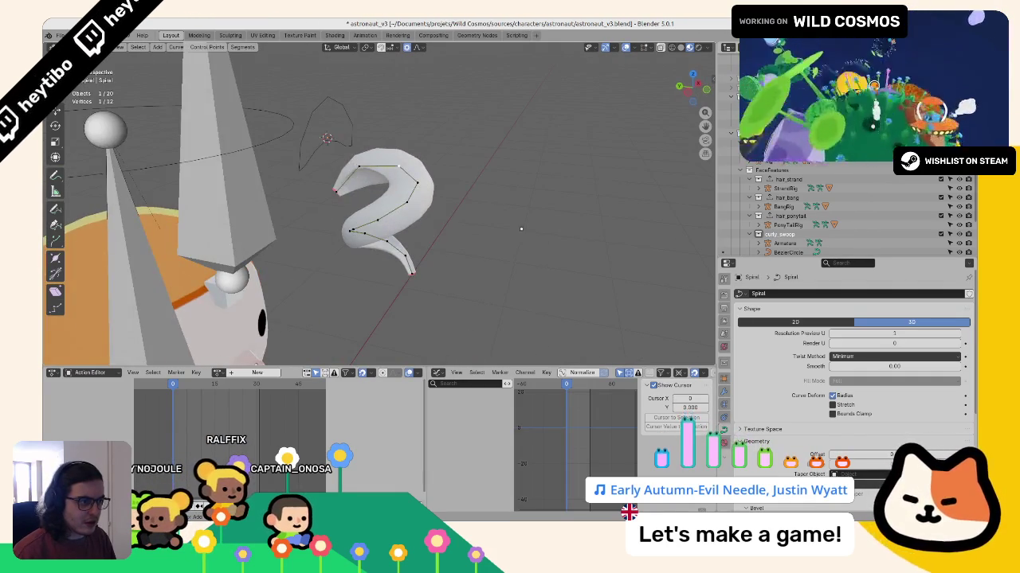
left_click(456, 294)
mouse_move(456, 294)
middle_mouse_down()
mouse_move(474, 277)
mouse_move(463, 301)
mouse_move(509, 275)
middle_mouse_up()
left_click(454, 290)
Step: Apply Smooth Curve Radius to all 12 points and return to Object Mode
key("a")
key("F3")
type("smooth")
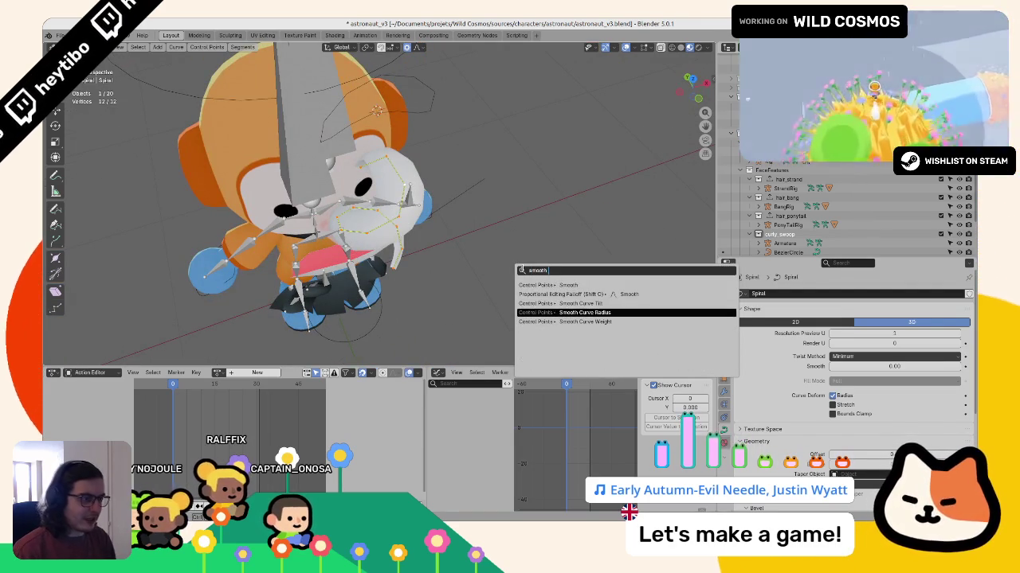
key("Return")
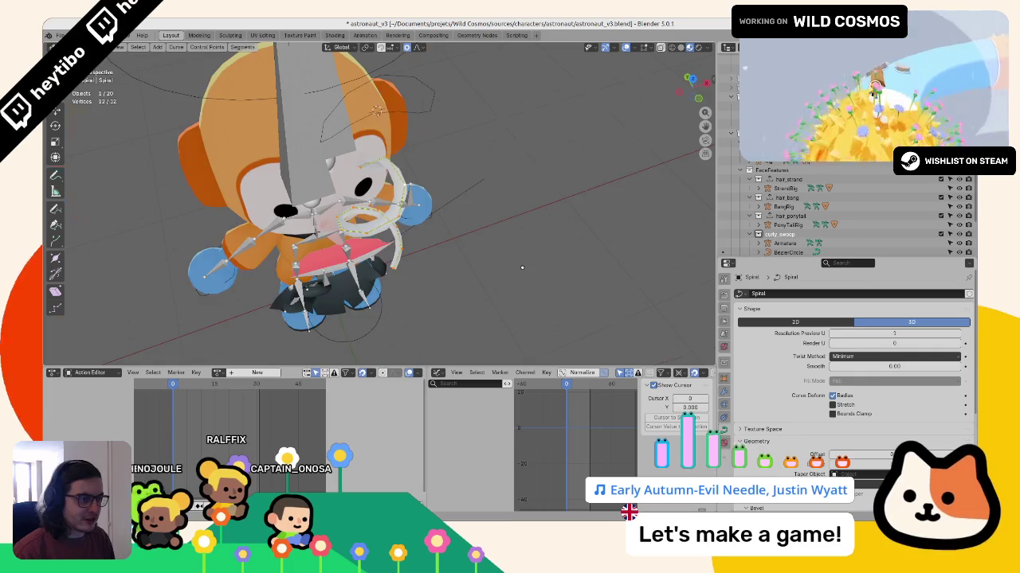
key("KP_1")
key("Tab")
mouse_move(520, 265)
middle_mouse_down()
mouse_move(551, 254)
mouse_move(269, 273)
middle_mouse_up()
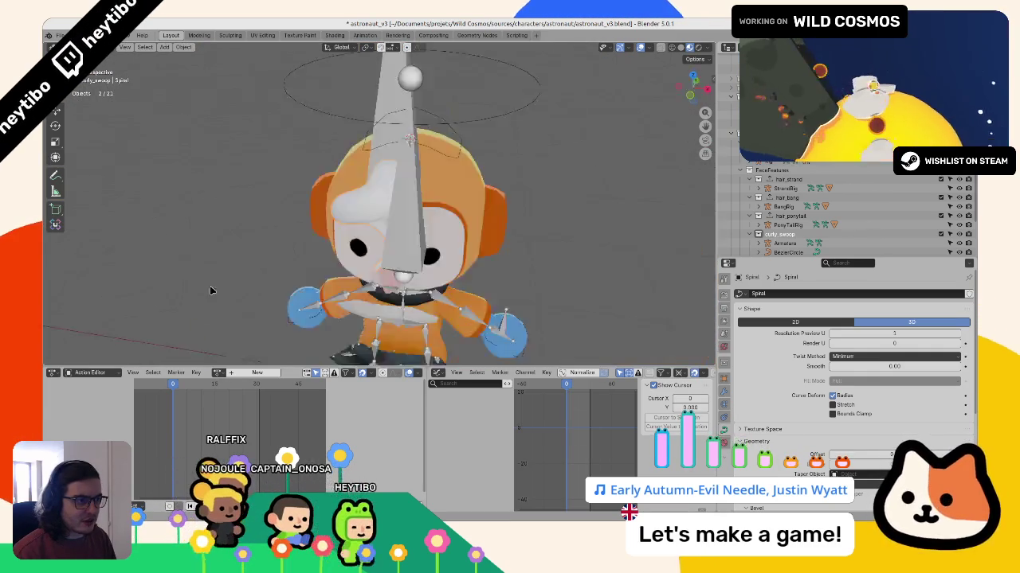
Step: Make a trial mesh copy of the spiral with Convert, then delete it
key("shift+d")
left_click(464, 257)
key("F3")
type("convert")
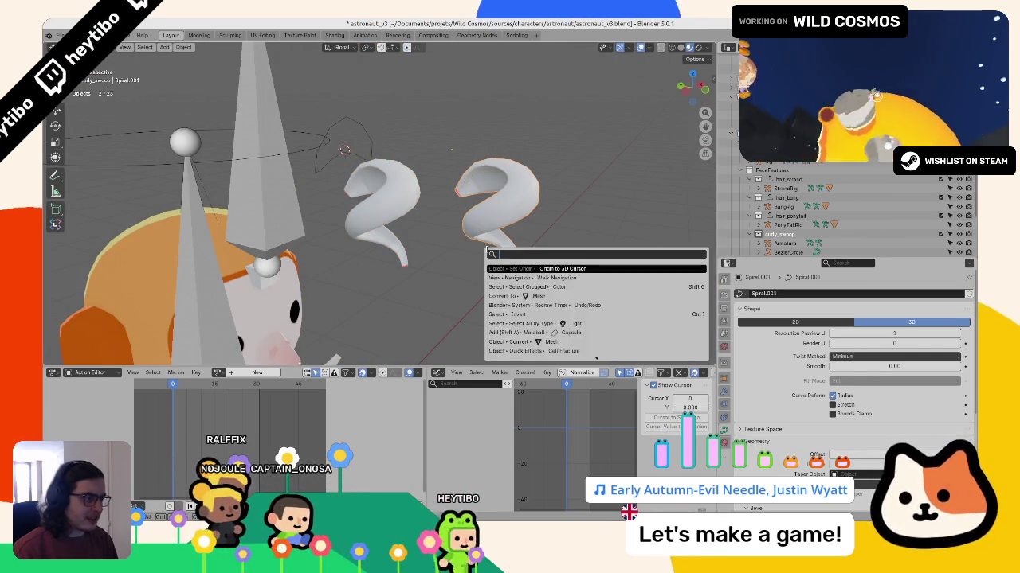
key("Return")
key("Tab")
key("Tab")
middle_click_drag(486, 258, 406, 163)
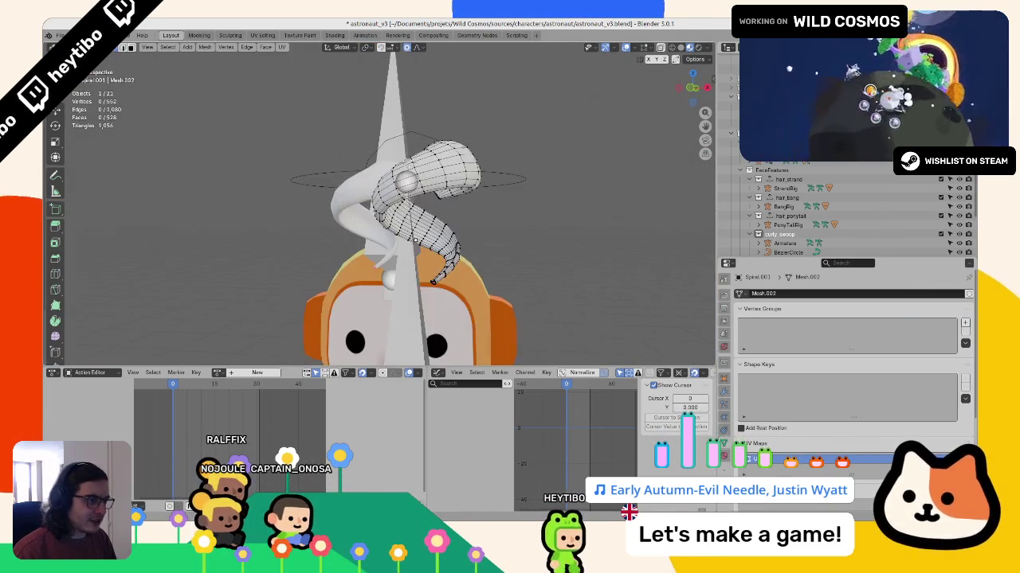
key("Delete")
Step: Remove the Subdivision modifier from the spiral curve
left_click(411, 152)
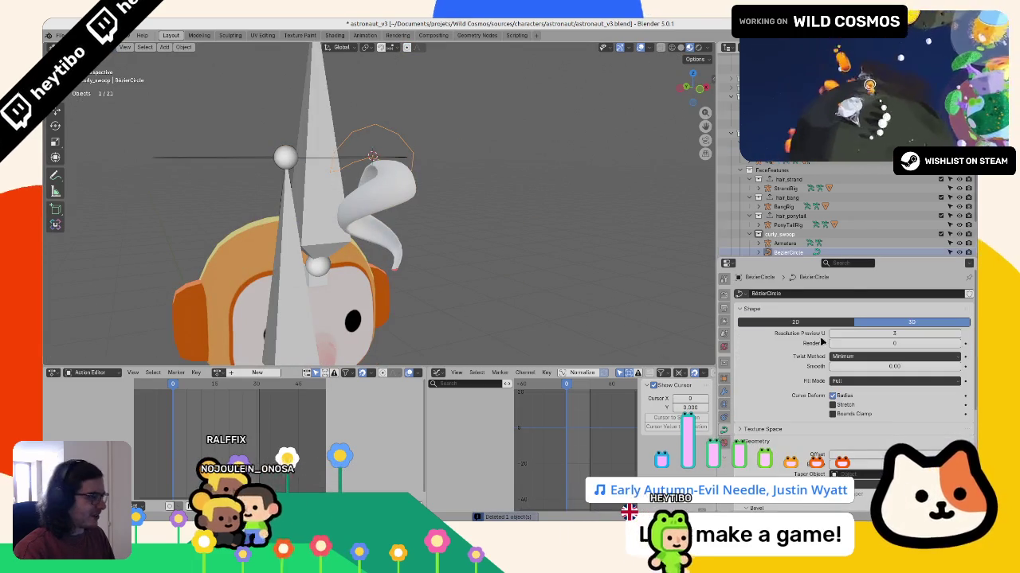
scroll(480, 259, "up", 3)
mouse_move(481, 260)
middle_mouse_down()
mouse_move(420, 206)
mouse_move(422, 216)
middle_mouse_up()
key("shift+z")
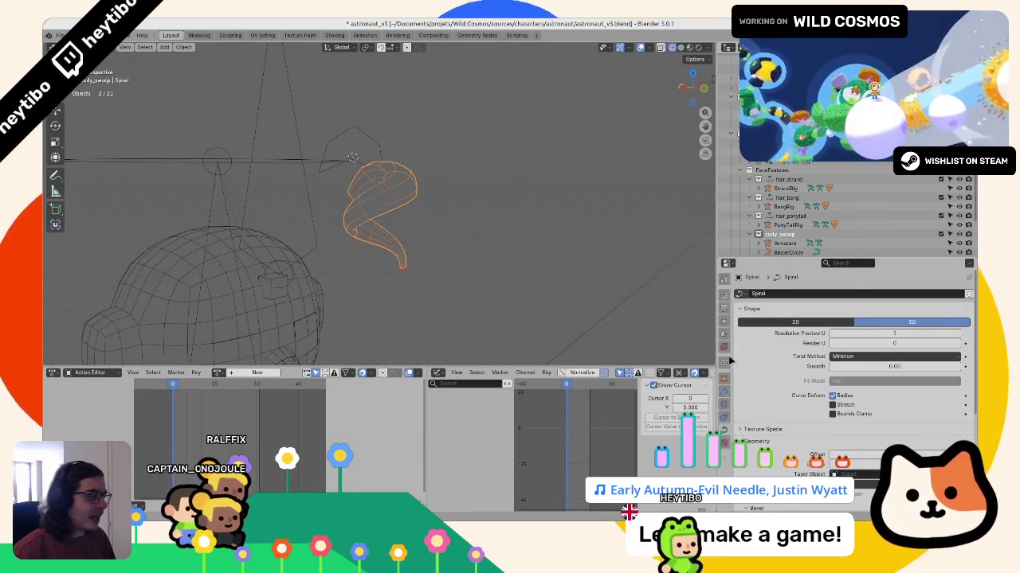
left_click(724, 393)
left_click(956, 309)
middle_click_drag(364, 275, 301, 192)
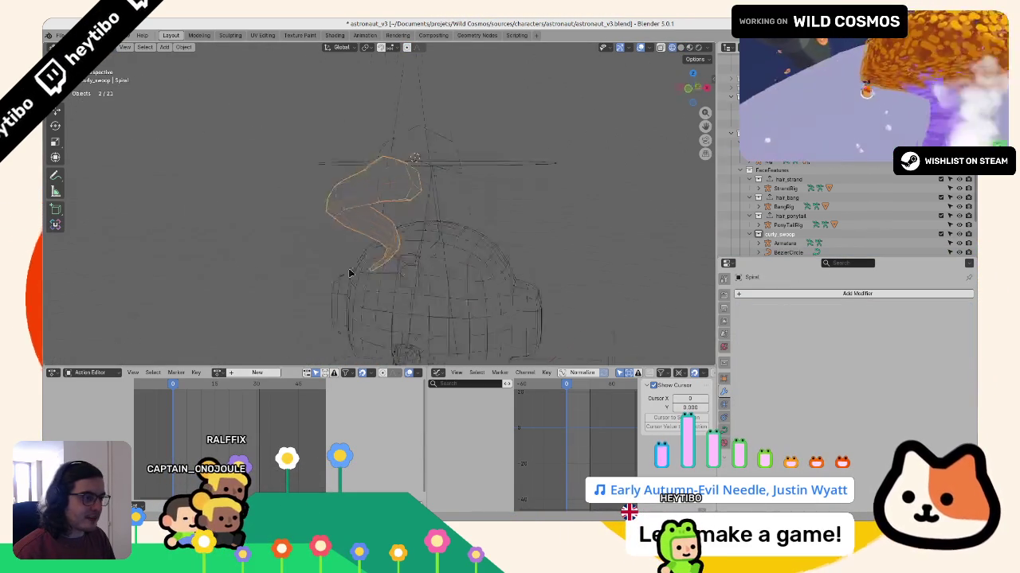
scroll(301, 192, "down", 5)
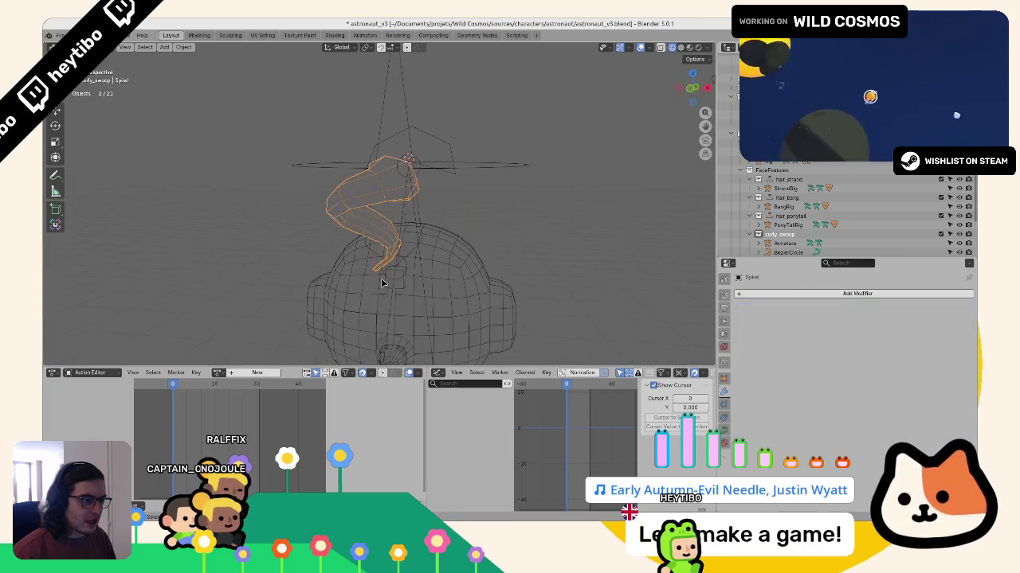
middle_click_drag(301, 193, 344, 272)
key("shift+z")
Step: Duplicate the spiral beside the original as Spiral.001 and enter Edit Mode on it
key("KP_Decimal")
middle_click_drag(251, 271, 299, 230)
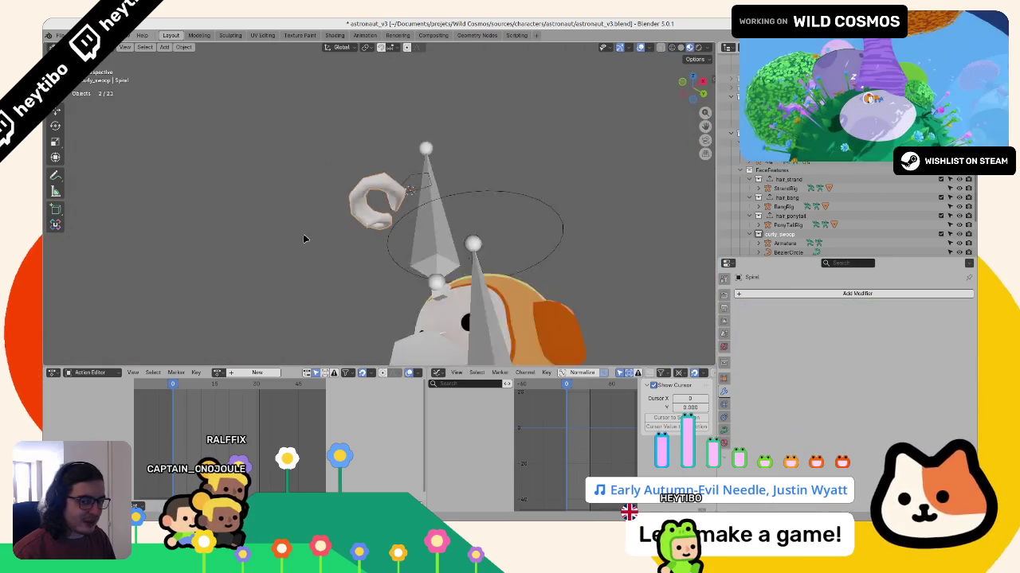
scroll(299, 231, "up", 3)
key("shift+d")
left_click(505, 301)
key("Tab")
scroll(408, 228, "up", 4)
key("F3")
Step: Grid Fill the open strand end, then undo the fill
type("grid f")
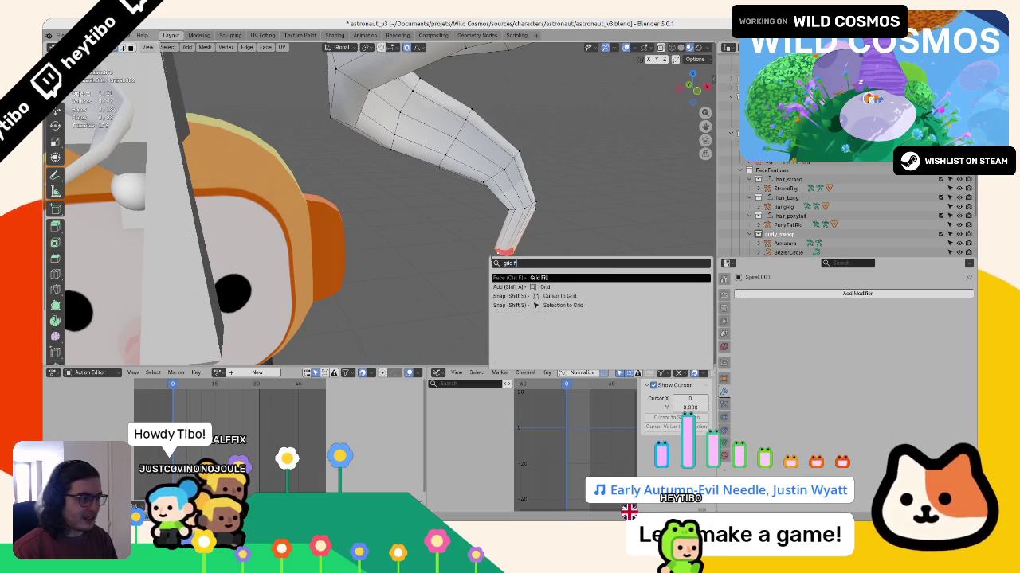
key("Return")
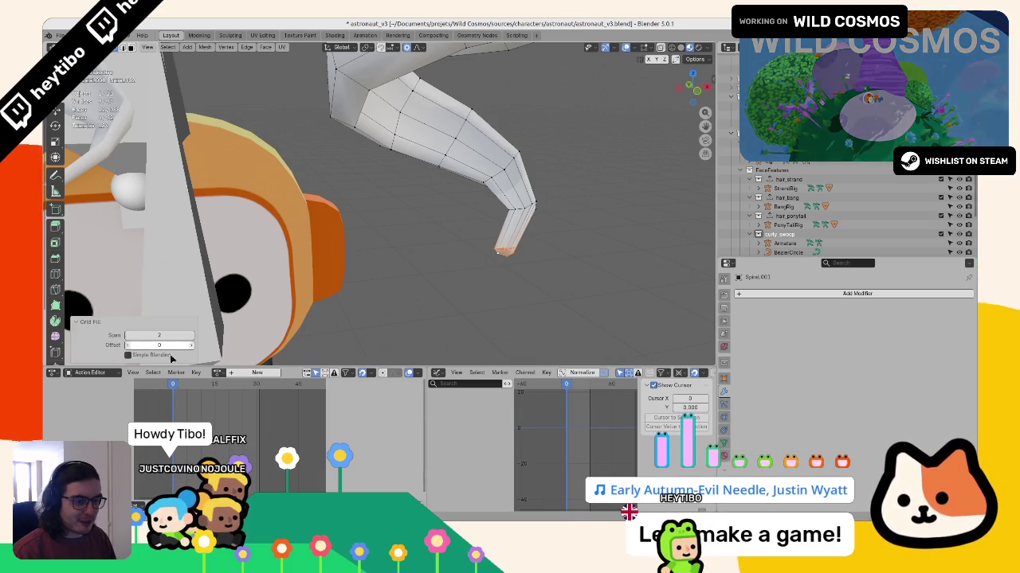
scroll(374, 297, "up", 3)
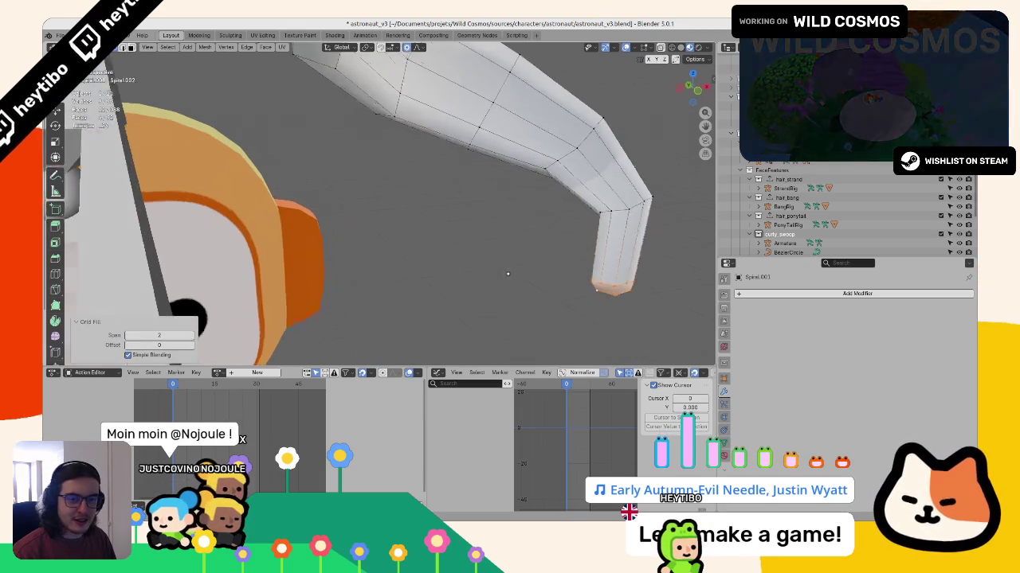
scroll(398, 263, "up", 3)
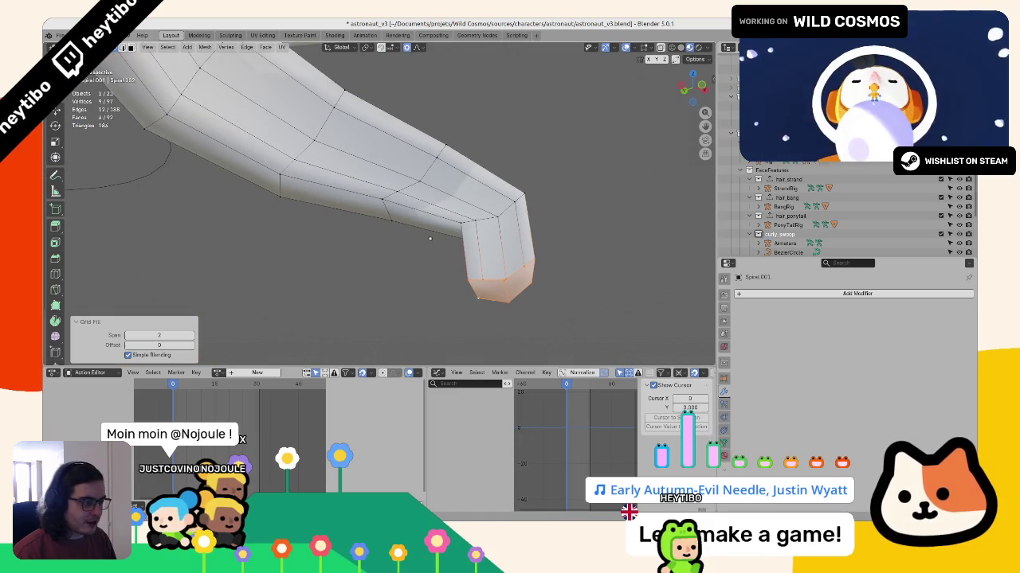
key("ctrl+z")
middle_click_drag(508, 293, 514, 307)
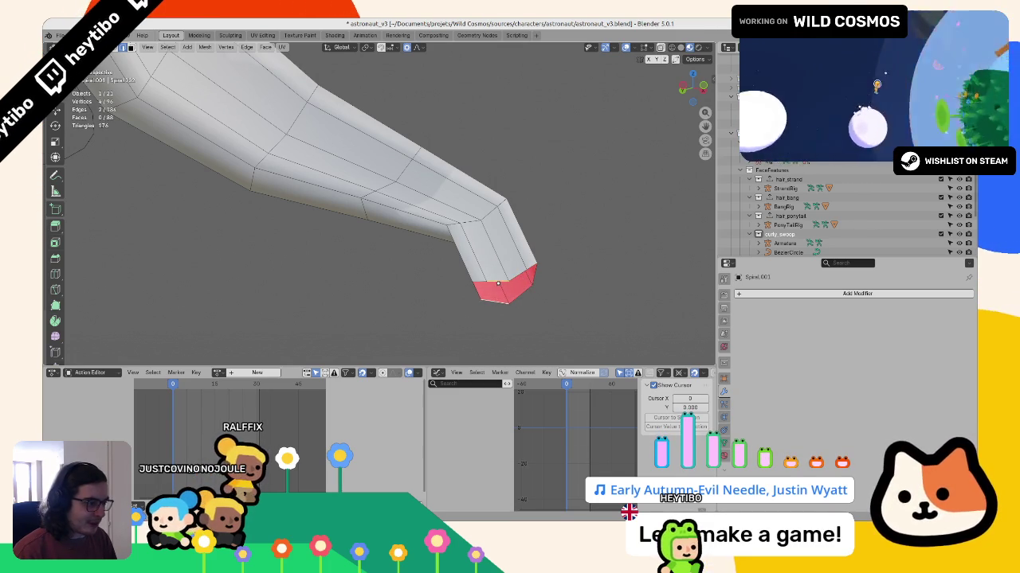
Step: Extrude the tip face in place, scale it to 0.393, and Limited Dissolve it
key("Escape")
key("ctrl+z")
key("e")
key("Escape")
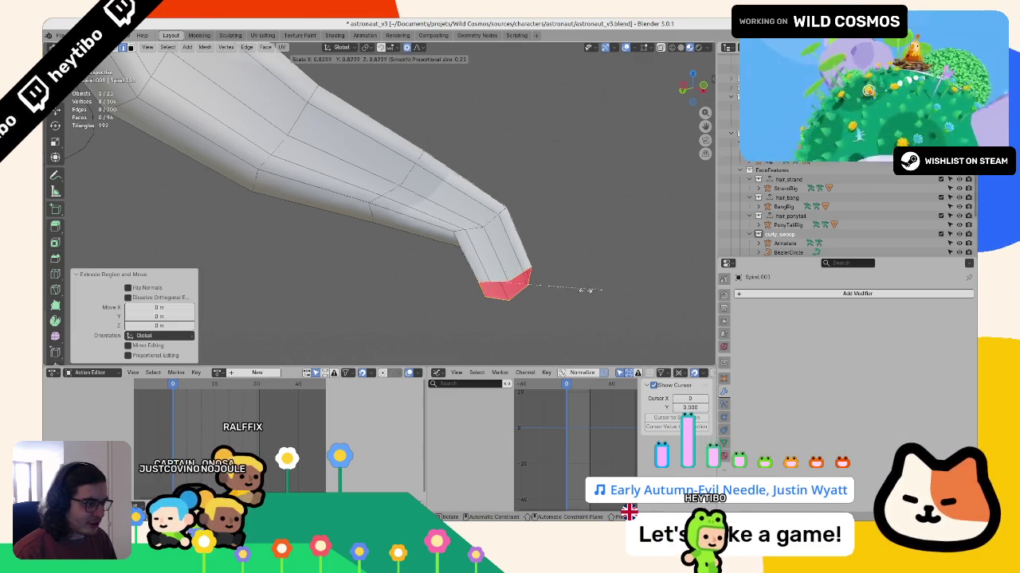
left_click(561, 249)
key("x")
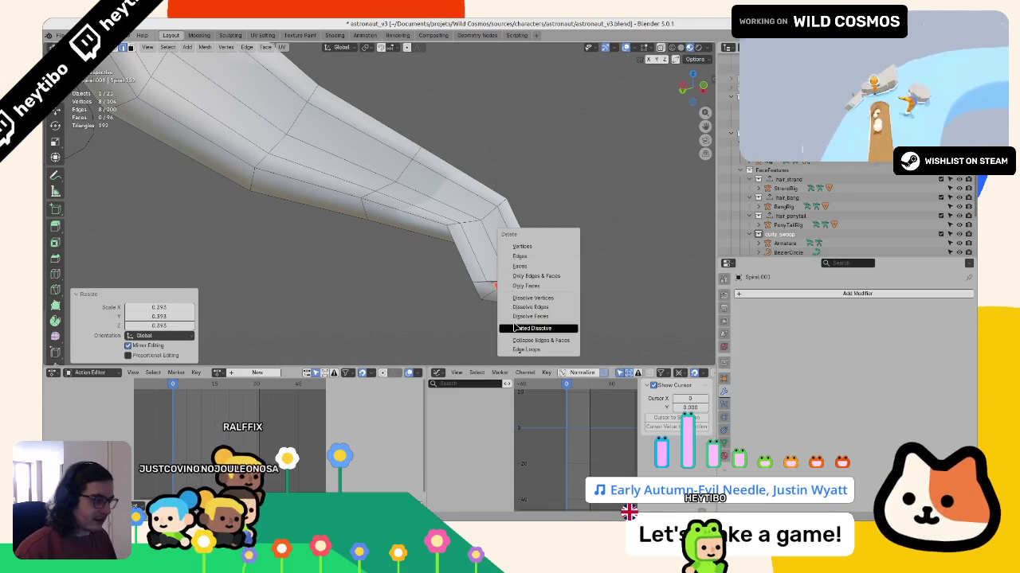
left_click(514, 327)
Step: Grow the selection around the tip and apply Smooth Vertices
key("ctrl+KP_Add")
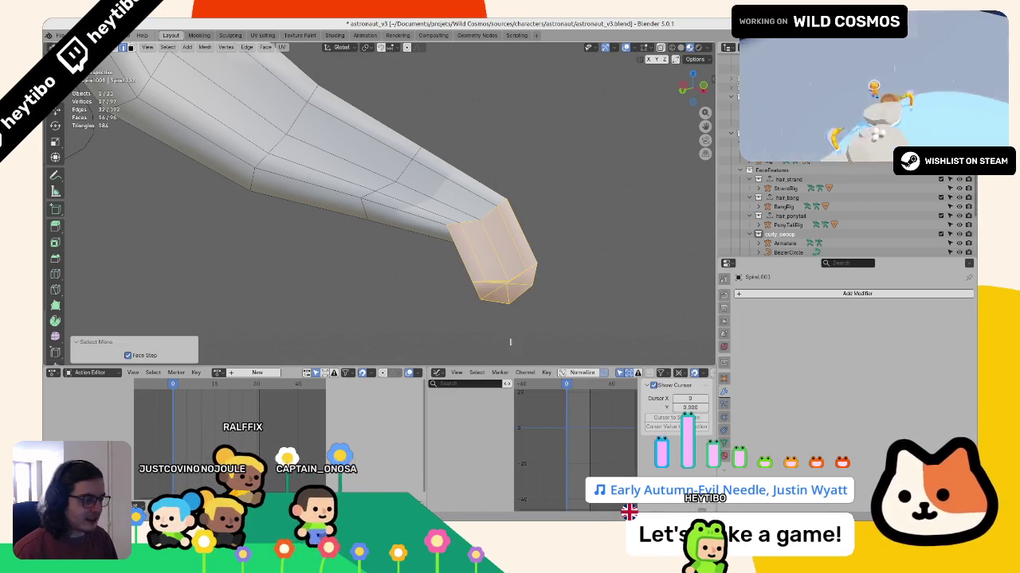
key("F3")
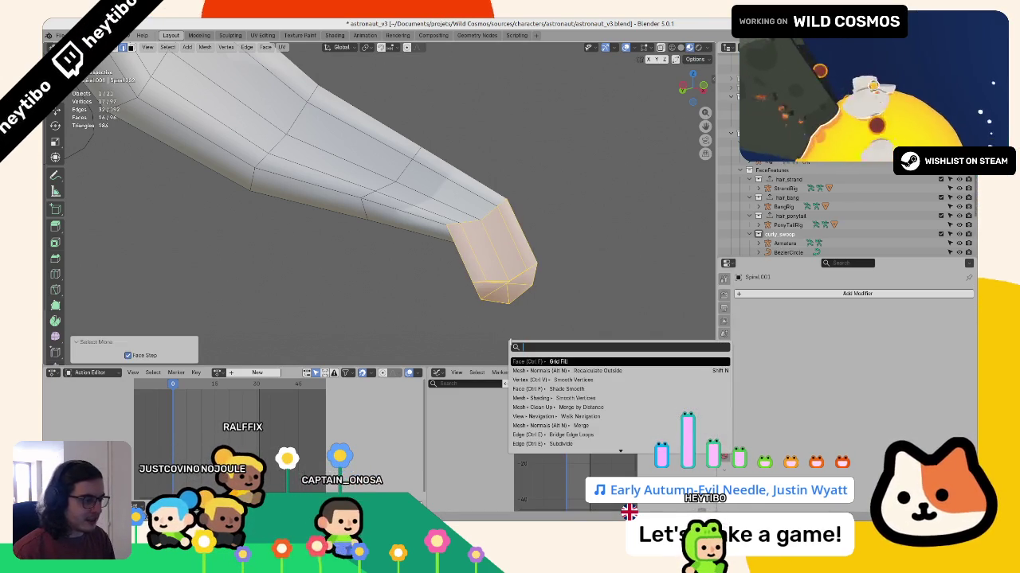
type("smooth")
key("Return")
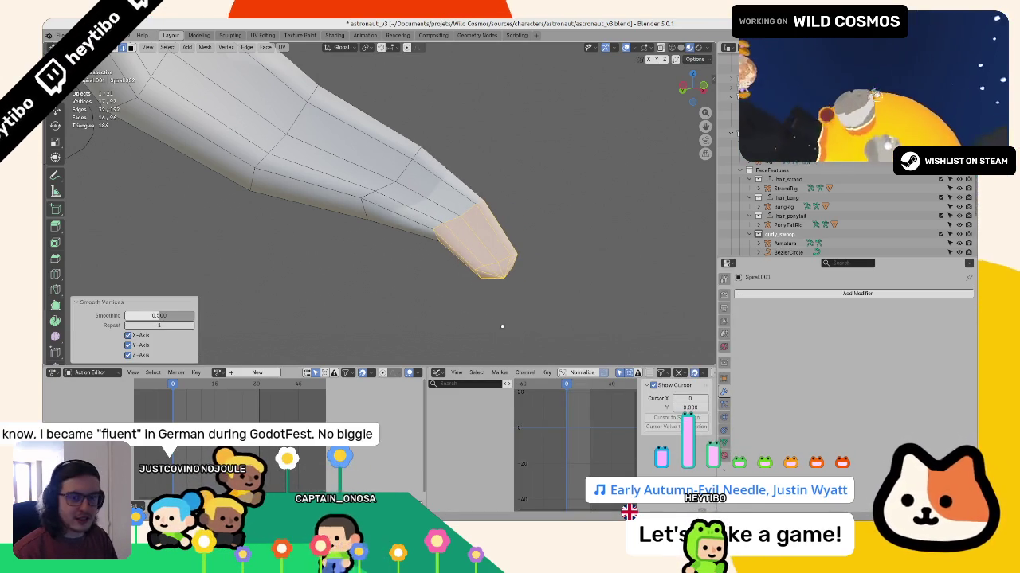
scroll(462, 271, "down", 2)
scroll(430, 223, "down", 3)
scroll(412, 203, "down", 4)
mouse_move(412, 203)
middle_mouse_down()
mouse_move(423, 217)
mouse_move(375, 103)
mouse_move(423, 259)
mouse_move(398, 247)
middle_mouse_up()
Step: Shade the spirals smooth and raise the left spiral's Resolution Preview U
key("Tab")
right_click(398, 247)
left_click(393, 248)
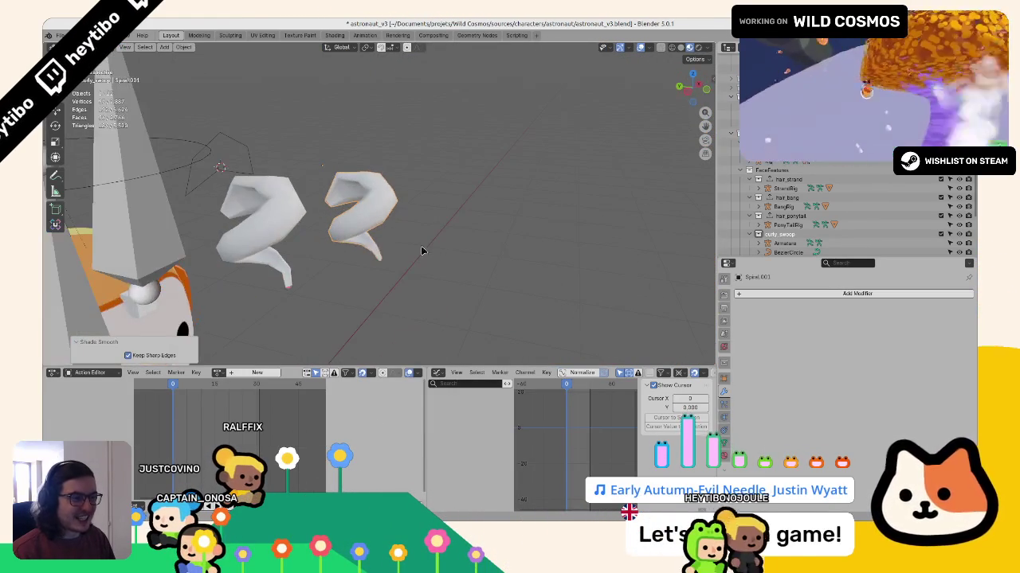
left_click(290, 236)
left_click(724, 383)
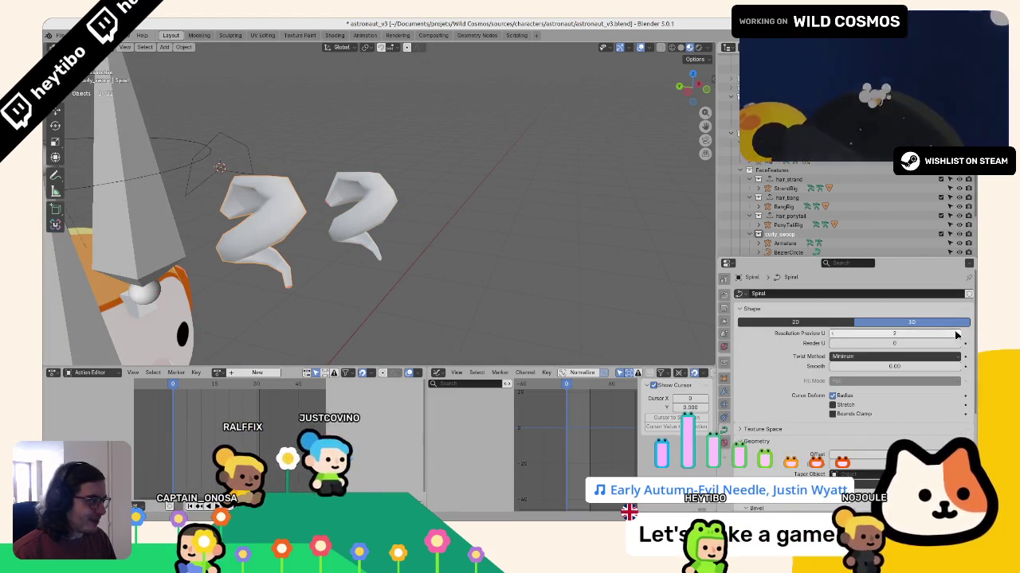
left_click(958, 332)
Step: Switch to wireframe and frame the selected spiral in view
key("shift+z")
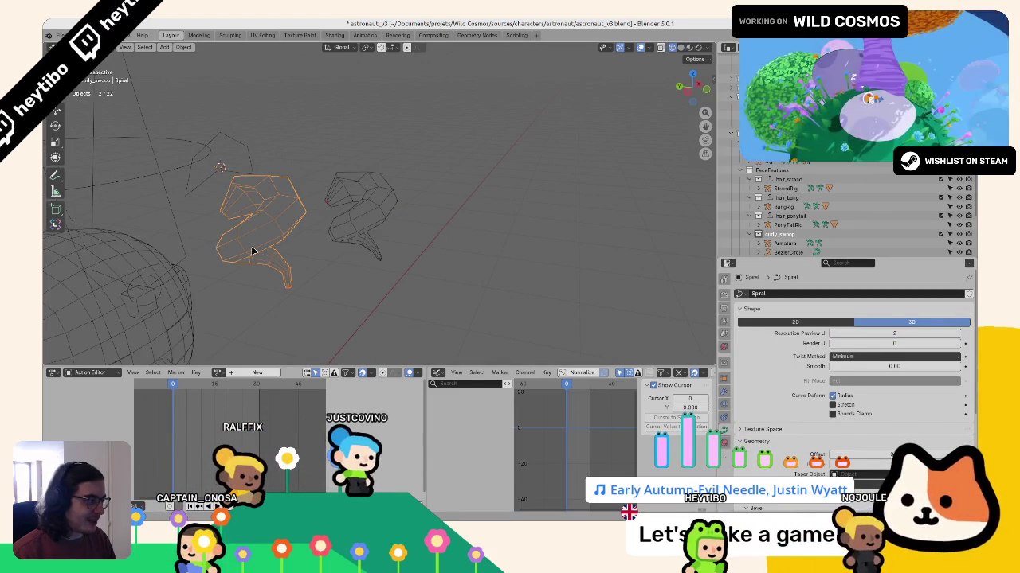
middle_click_drag(227, 249, 451, 263, "shift")
key("Tab")
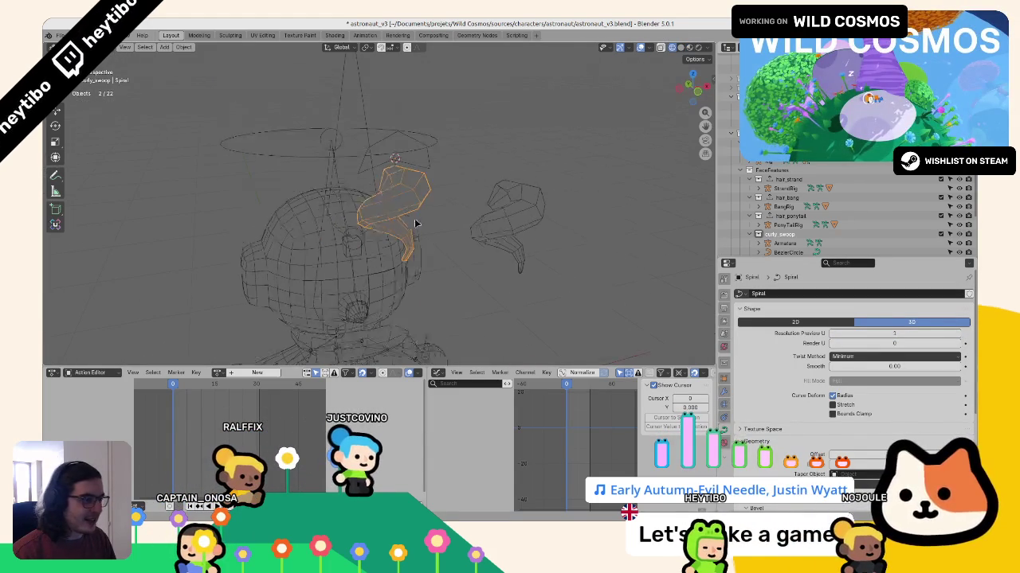
key("KP_Decimal")
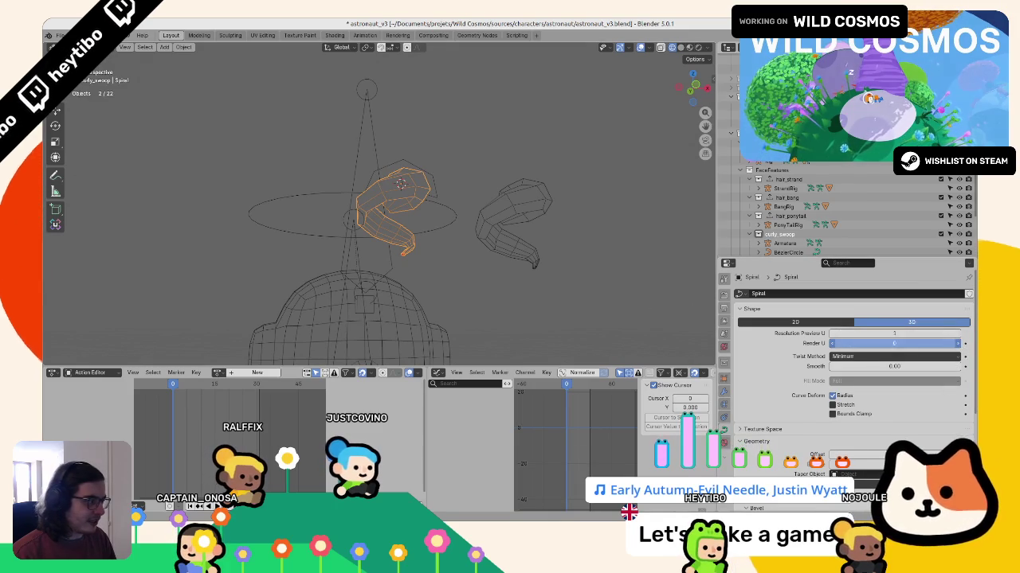
scroll(809, 381, "down", 2)
scroll(852, 408, "down", 2)
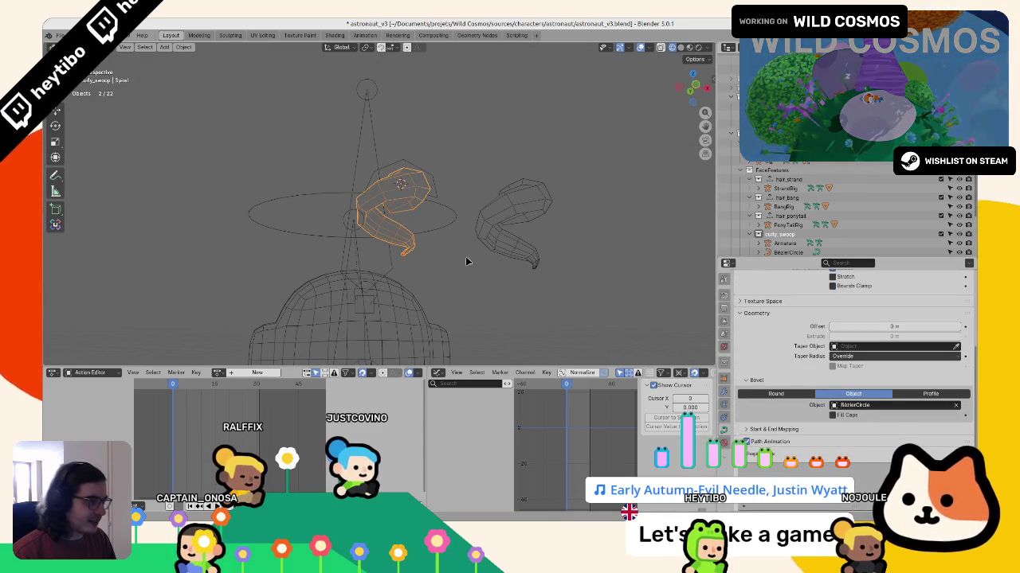
middle_click_drag(541, 300, 496, 251)
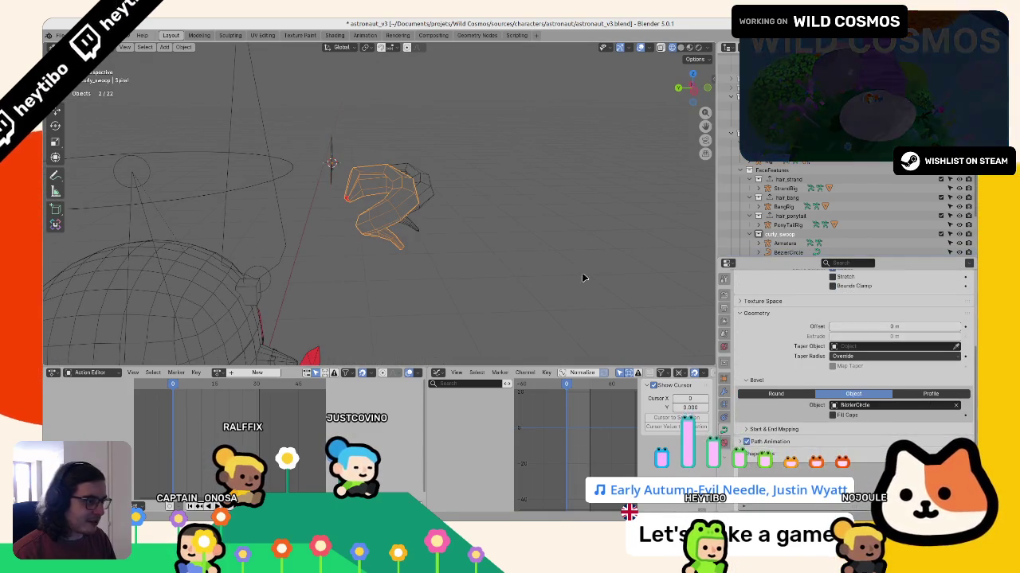
Step: Add a level-1 Subdivision modifier to the spiral in solid shading
left_click(724, 392)
left_click(766, 295)
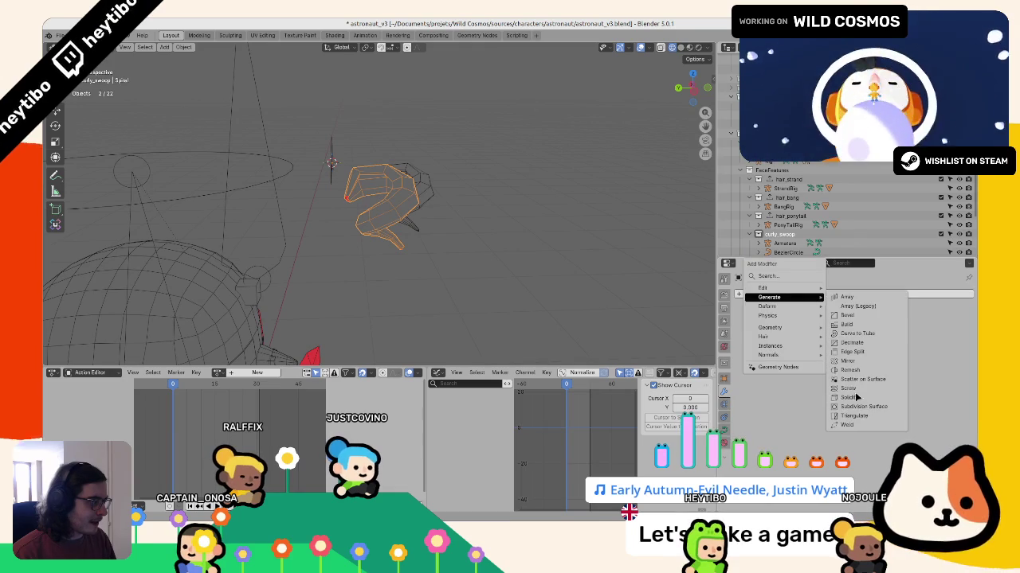
mouse_move(620, 320)
middle_mouse_down()
mouse_move(425, 268)
mouse_move(416, 278)
mouse_move(418, 234)
middle_mouse_up()
key("shift+z")
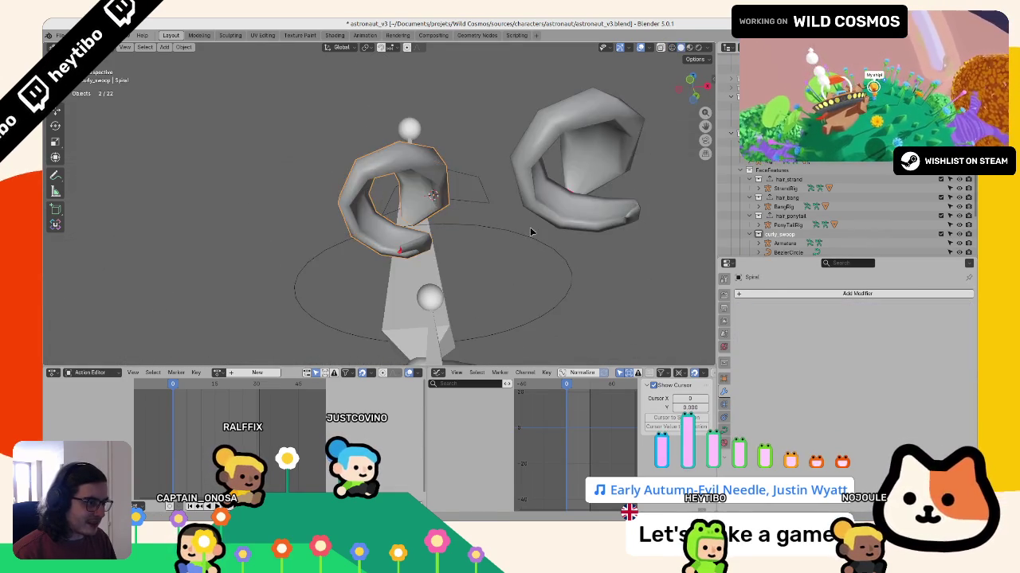
mouse_move(444, 281)
middle_mouse_down()
mouse_move(485, 303)
mouse_move(472, 281)
mouse_move(482, 259)
middle_mouse_up()
key("ctrl+1")
Step: Delete the duplicate copy Spiral.002 and enter Edit Mode on the mesh curl
key("shift+d")
key("Tab")
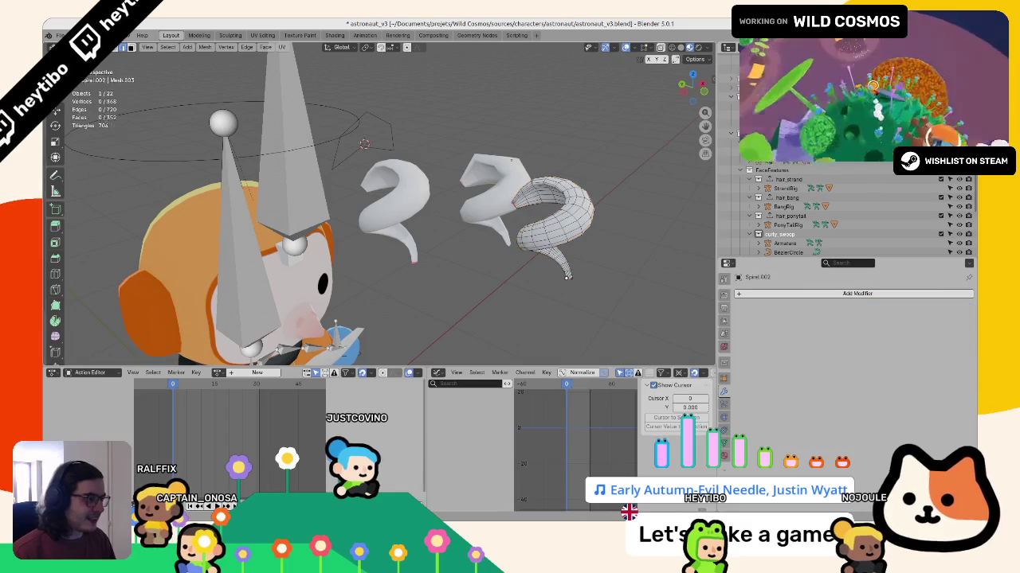
mouse_move(562, 259)
middle_mouse_down()
mouse_move(427, 269)
mouse_move(366, 239)
middle_mouse_up()
scroll(351, 227, "up", 3)
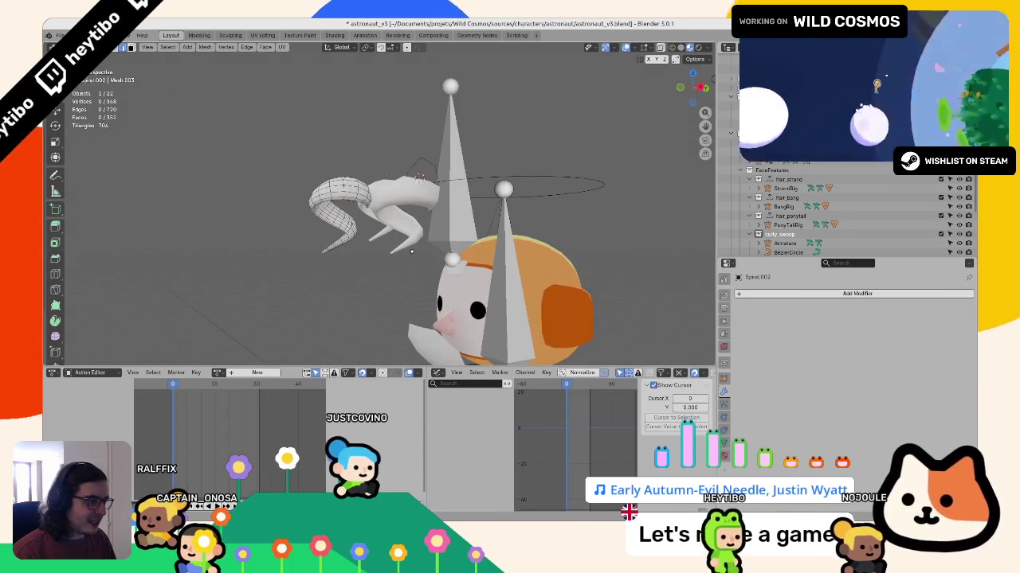
key("Tab")
key("Delete")
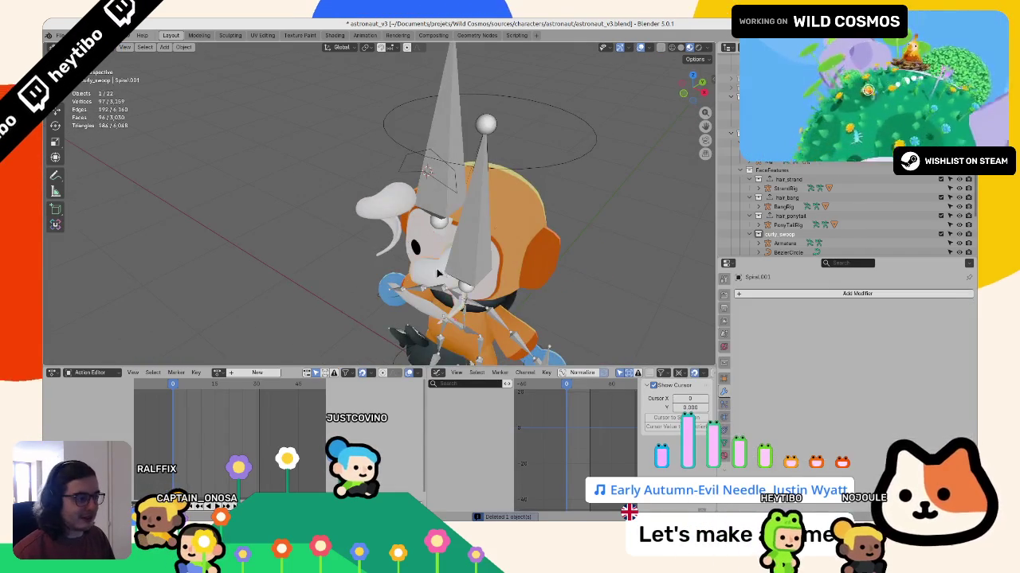
mouse_move(325, 206)
middle_mouse_down()
mouse_move(370, 349)
mouse_move(351, 216)
middle_mouse_up()
key("Tab")
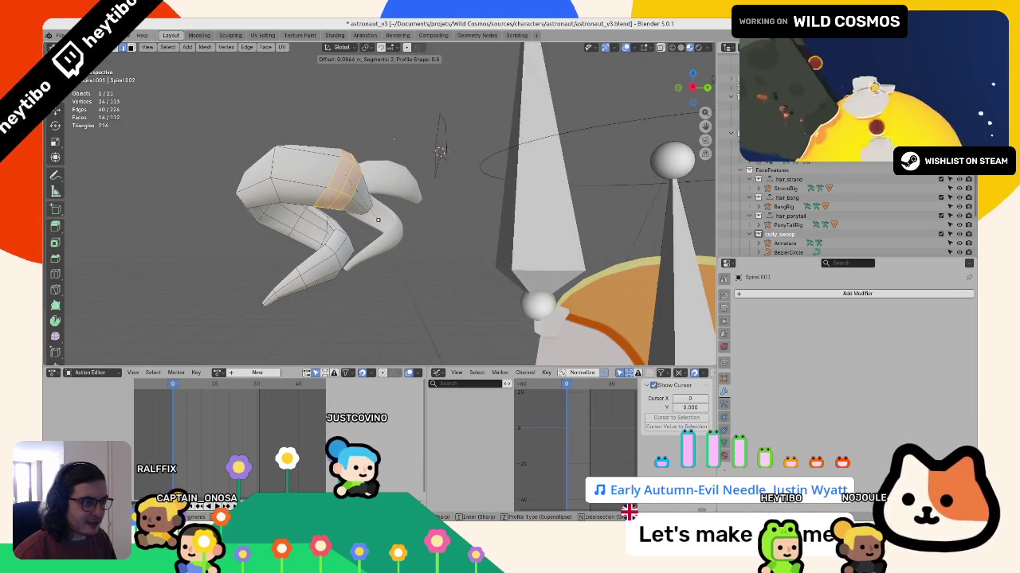
Step: Confirm the bevel on the spiral and select an edge loop near its top
left_click(377, 220)
middle_click_drag(320, 214, 463, 241)
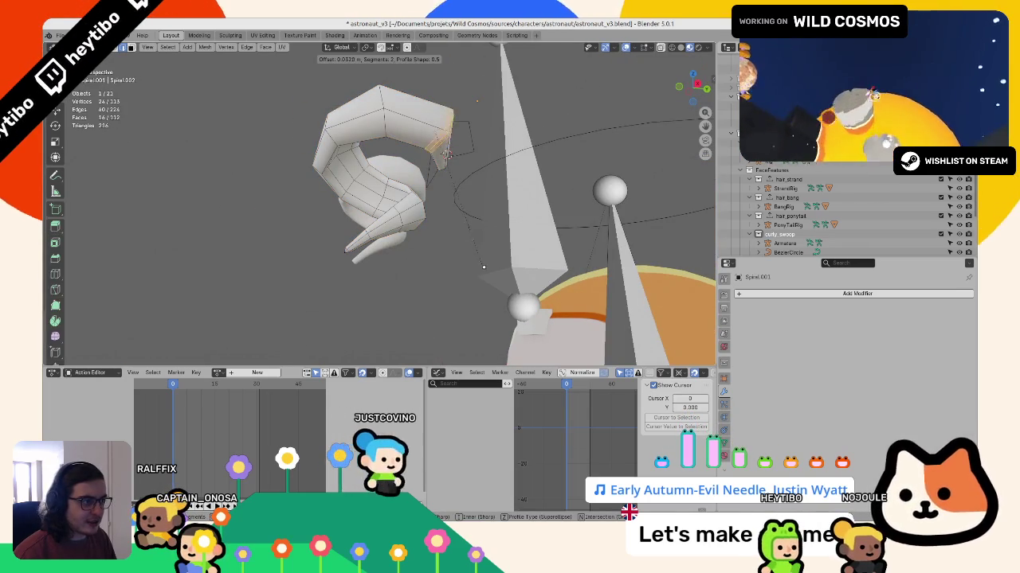
left_click(488, 275)
left_click(381, 103, "alt")
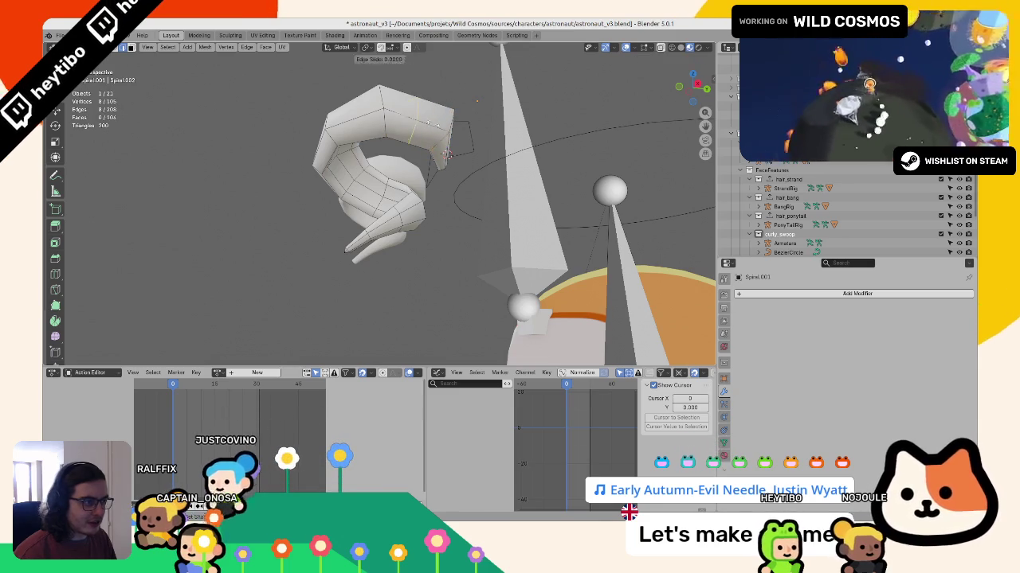
Step: Add a centred loop cut near the spiral's top, smooth it and slide it along the curl
left_click(447, 154)
right_click(444, 151)
left_click(447, 154)
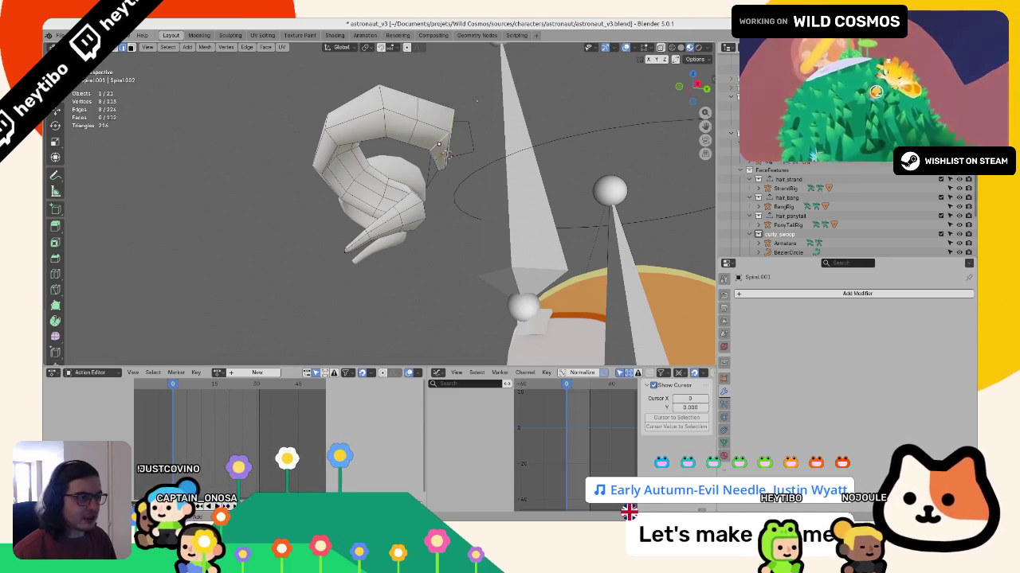
key("F3")
key("Return")
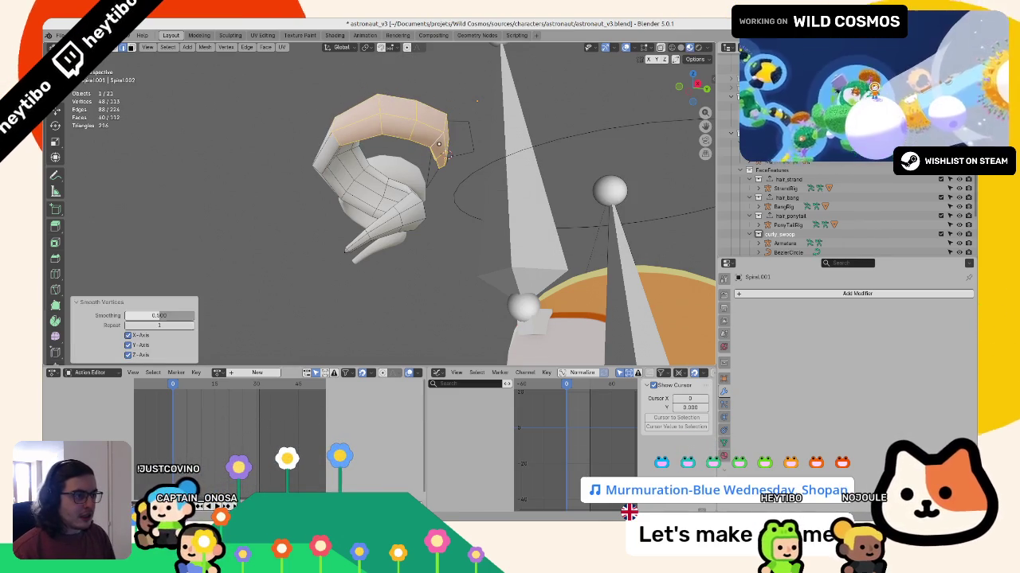
left_click(433, 144)
left_click(446, 153)
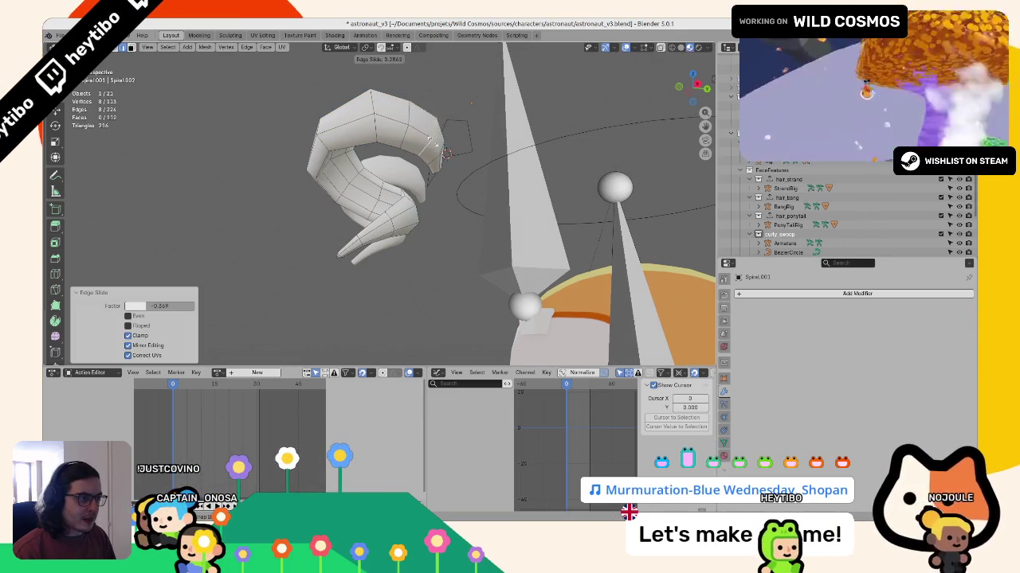
Step: Check the astronaut's head in object mode, then try another loop cut on the spiral and undo it
key("Tab")
mouse_move(446, 153)
middle_mouse_down()
mouse_move(522, 186)
mouse_move(444, 146)
middle_mouse_up()
scroll(444, 146, "up", 5)
key("Tab")
key("ctrl+r")
left_click(444, 146)
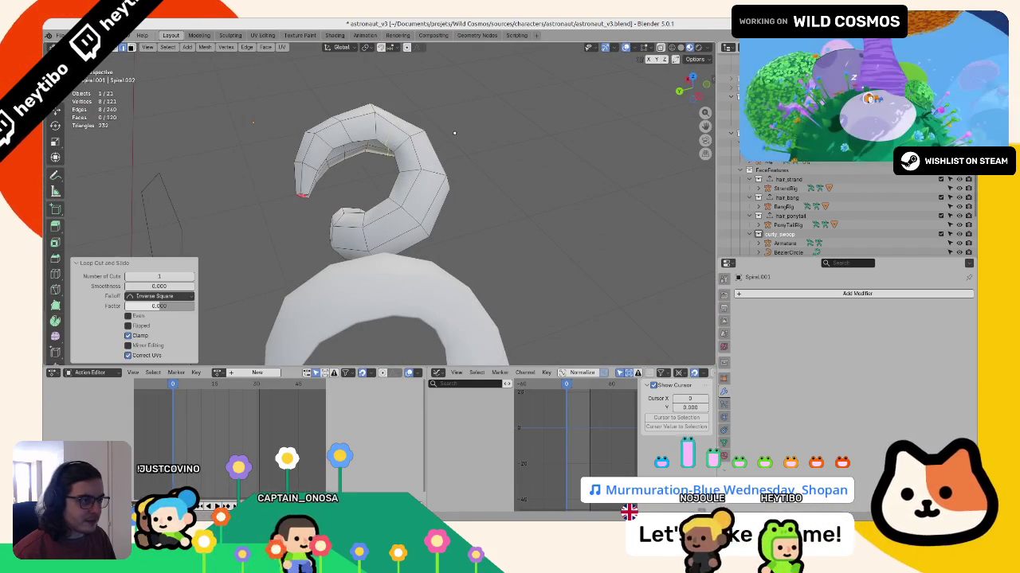
key("ctrl+z")
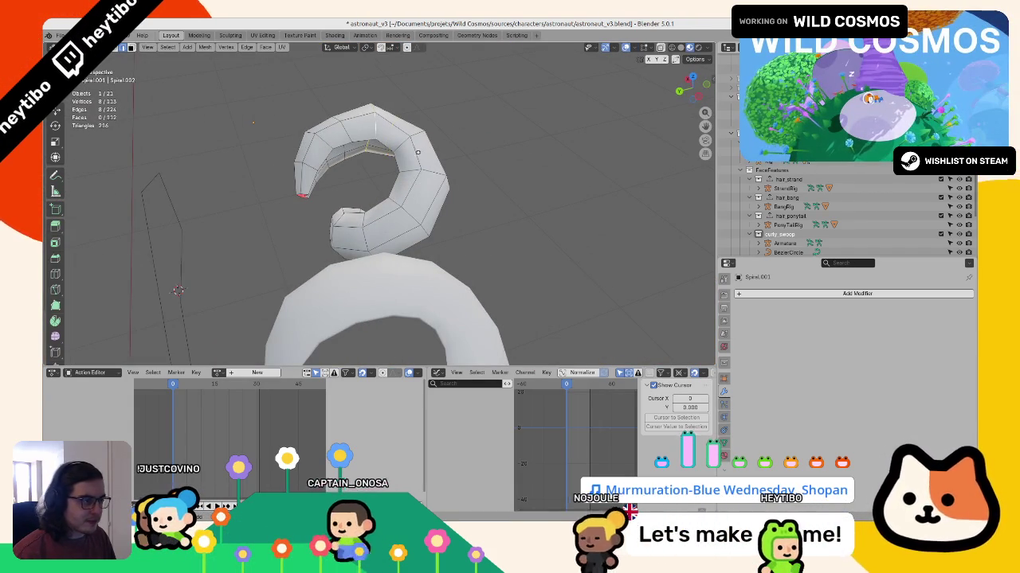
Step: Cut a new loop into the spiral, then nudge and scale the selected loop
mouse_move(451, 138)
middle_mouse_down()
mouse_move(383, 248)
mouse_move(403, 231)
mouse_move(384, 185)
middle_mouse_up()
left_click(387, 227, "alt")
key("ctrl+r")
left_click(384, 185)
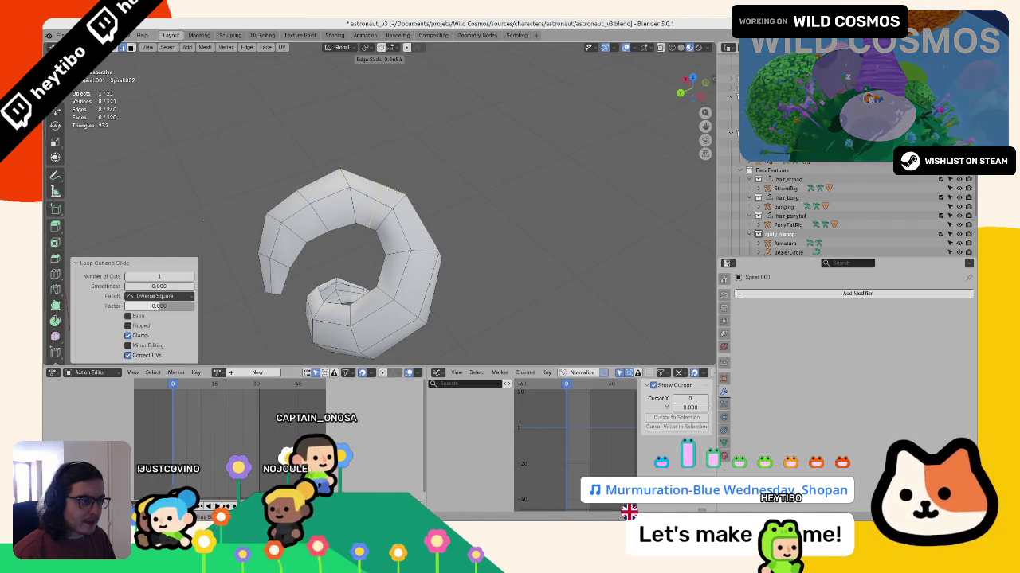
key("g")
left_click(391, 180)
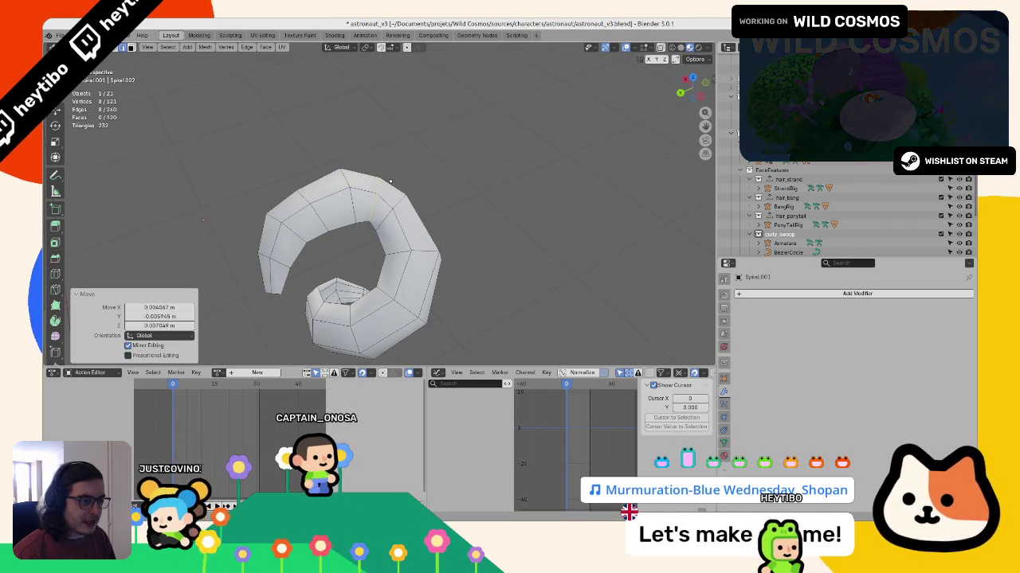
key("s")
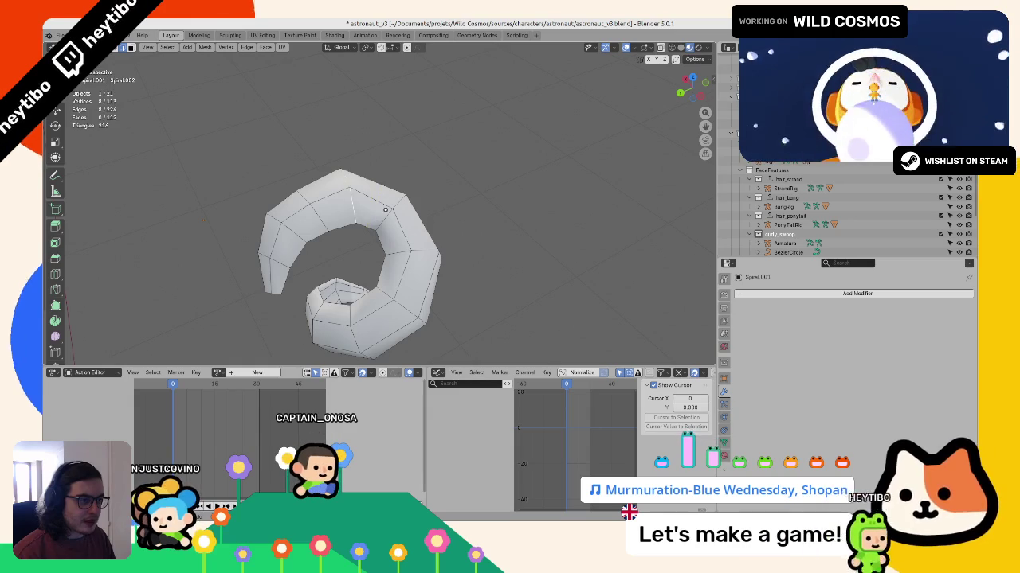
mouse_move(375, 209)
middle_mouse_down()
mouse_move(429, 93)
mouse_move(389, 193)
middle_mouse_up()
Step: Try a two-segment bevel on the spiral's edge loop, then undo it
key("ctrl+b")
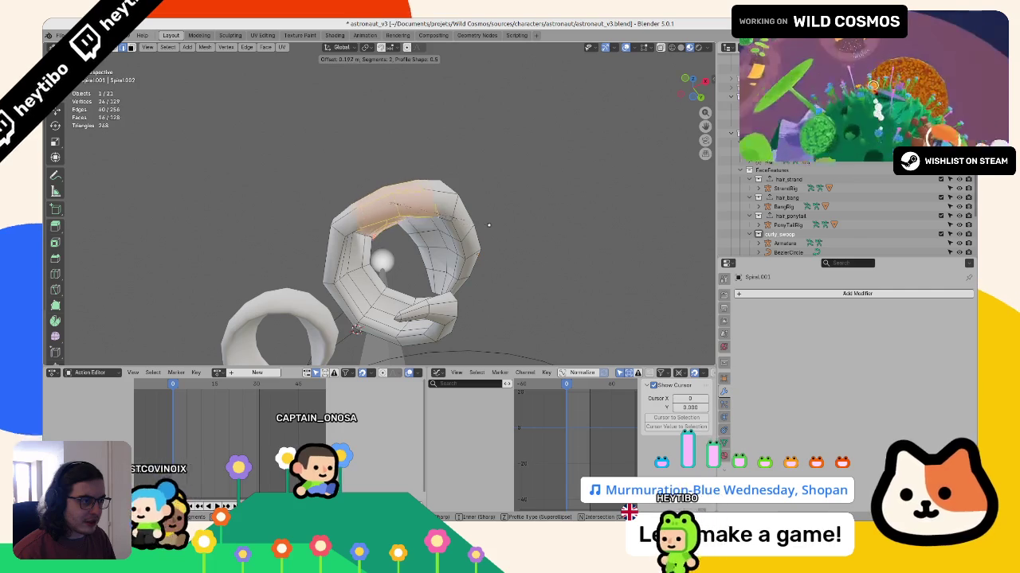
scroll(469, 226, "up", 1)
left_click(468, 225)
middle_click_drag(468, 226, 451, 208)
key("ctrl+z")
middle_click_drag(497, 235, 503, 199)
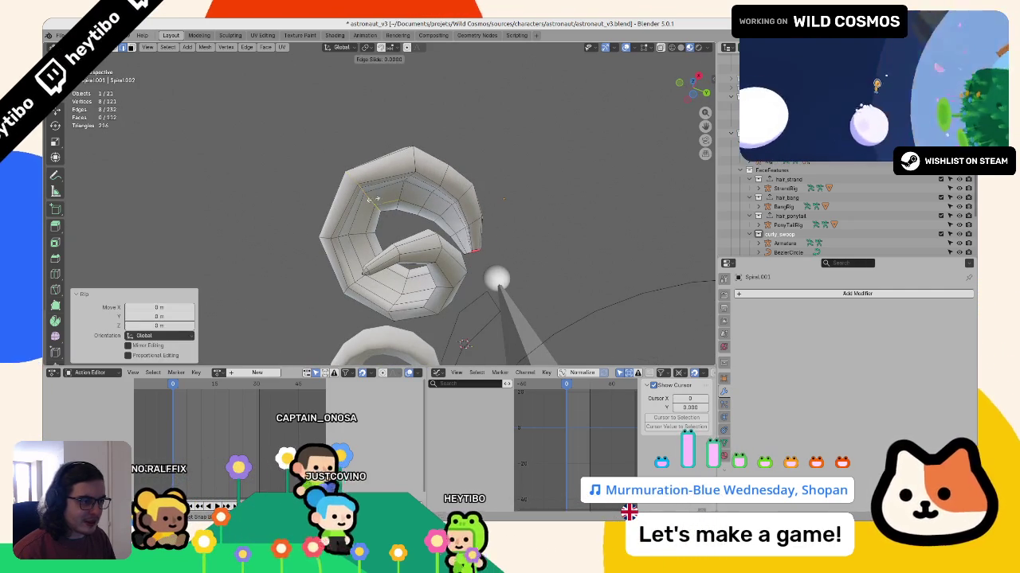
Step: Extrude a new edge loop near the curl's end and bridge it to a second loop
key("e")
key("g")
left_click(372, 198, "alt+shift")
key("F3")
type("bridge")
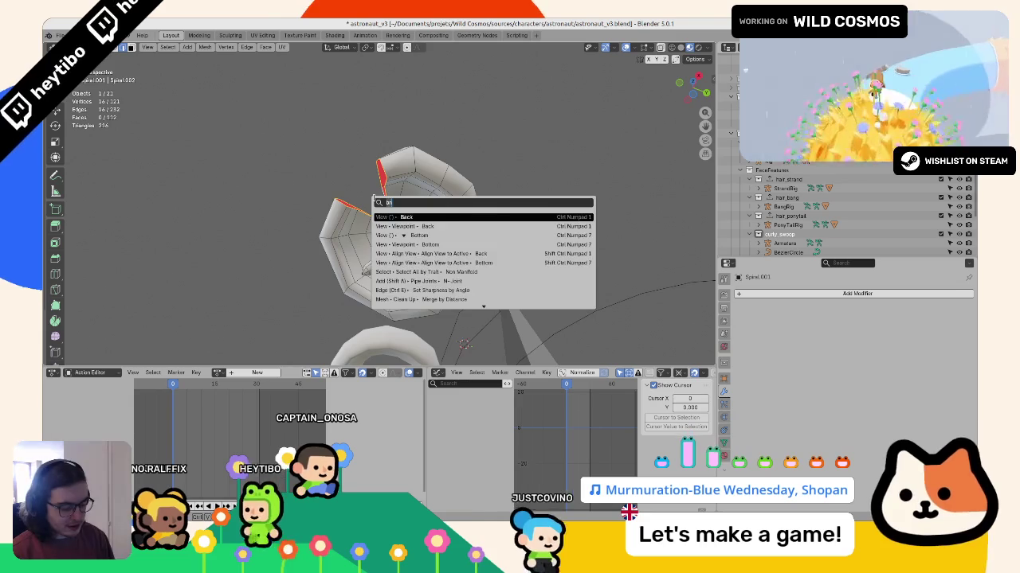
key("Return")
key("Tab")
key("Tab")
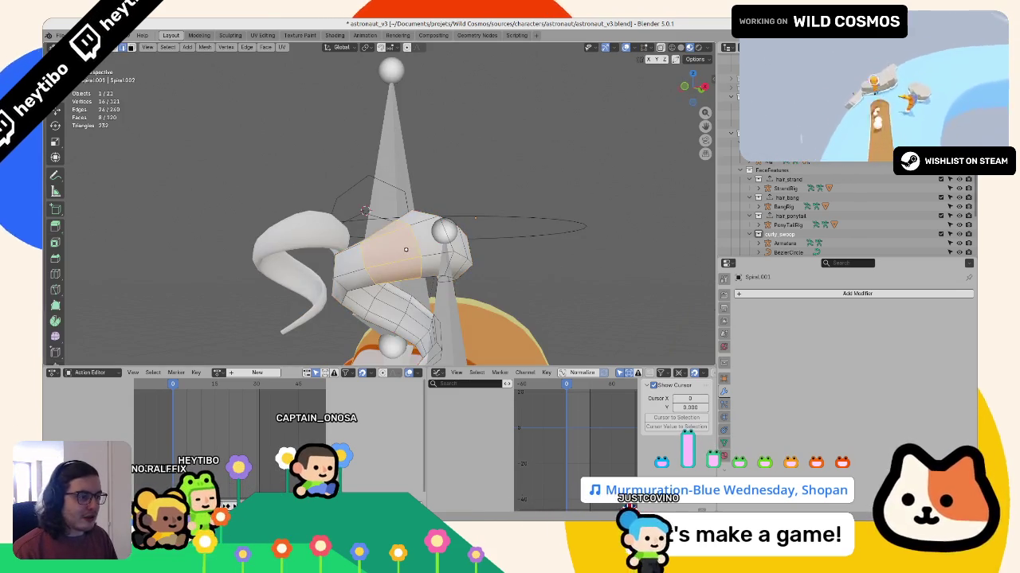
Step: Slide an edge loop and nudge the curl's loops with proportional editing
key("g")
key("g")
left_click(369, 167)
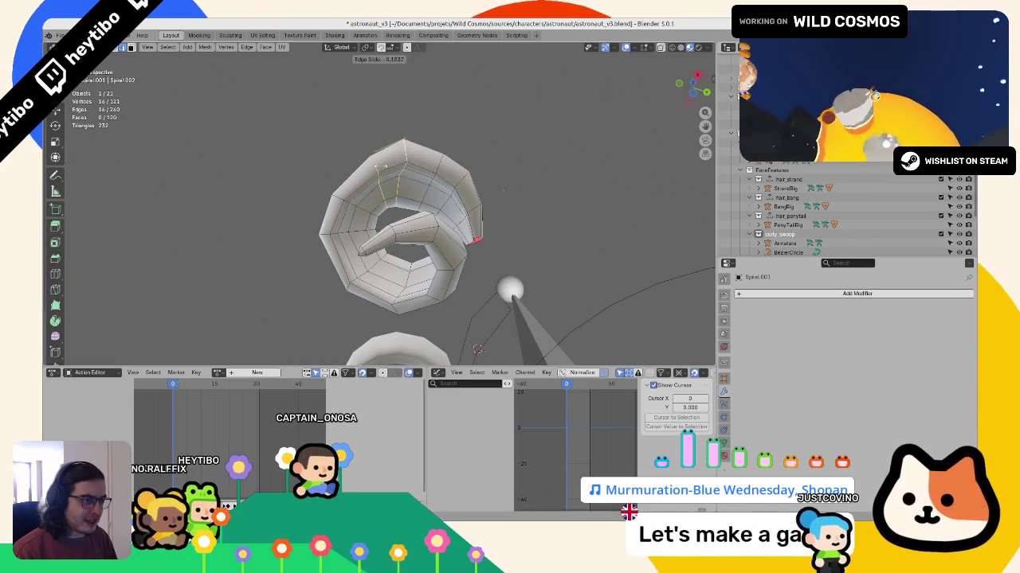
left_click(383, 164)
left_click(375, 171)
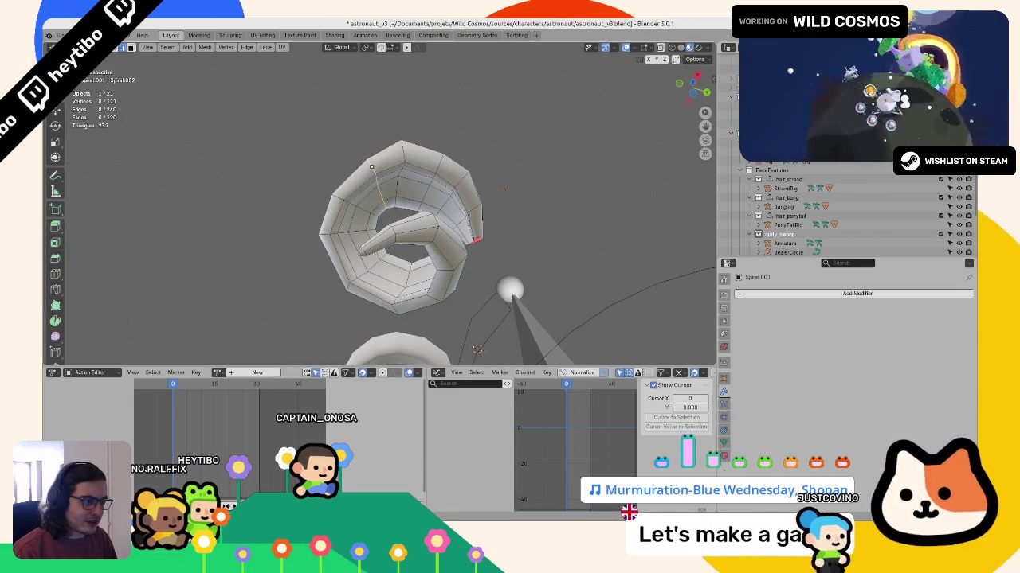
key("g")
key("Escape")
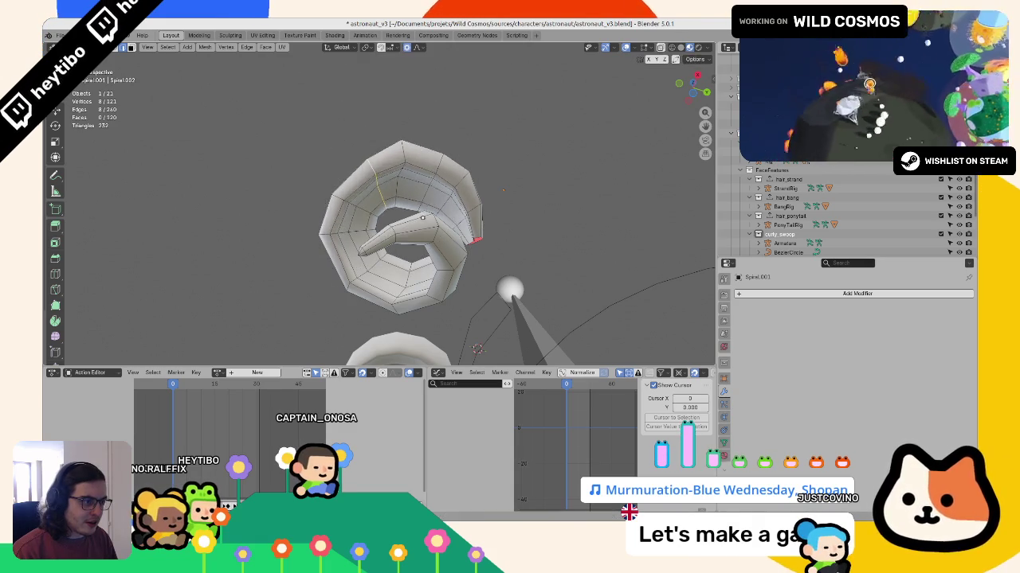
left_click(426, 214)
key("g")
mouse_move(425, 213)
middle_mouse_down()
mouse_move(384, 222)
mouse_move(383, 199)
middle_mouse_up()
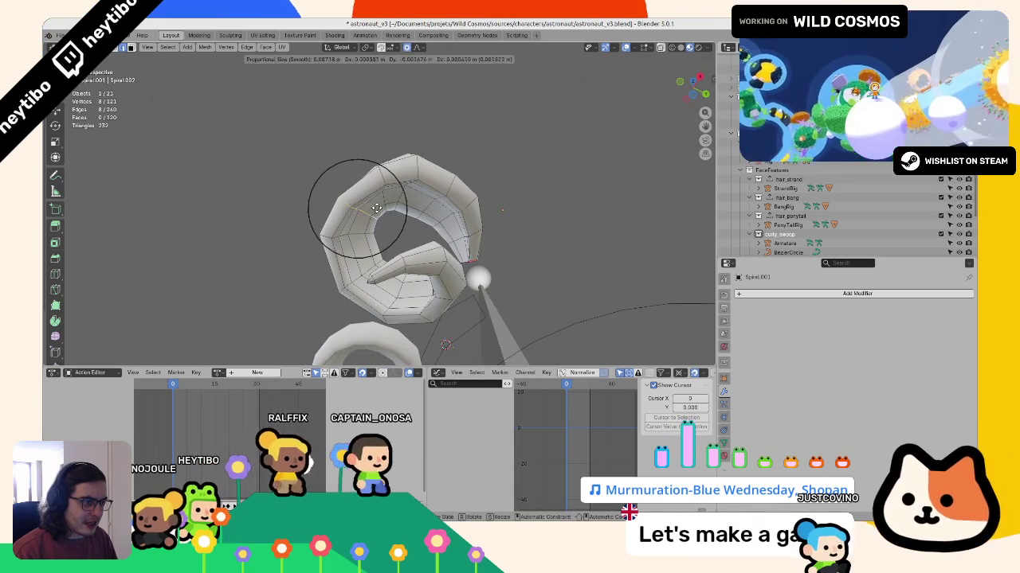
Step: Slide the loop by factor 0.072, tweak it, and return to object mode with the curl selected
key("g")
left_click(383, 197)
mouse_move(382, 198)
middle_mouse_down()
mouse_move(423, 327)
mouse_move(395, 200)
middle_mouse_up()
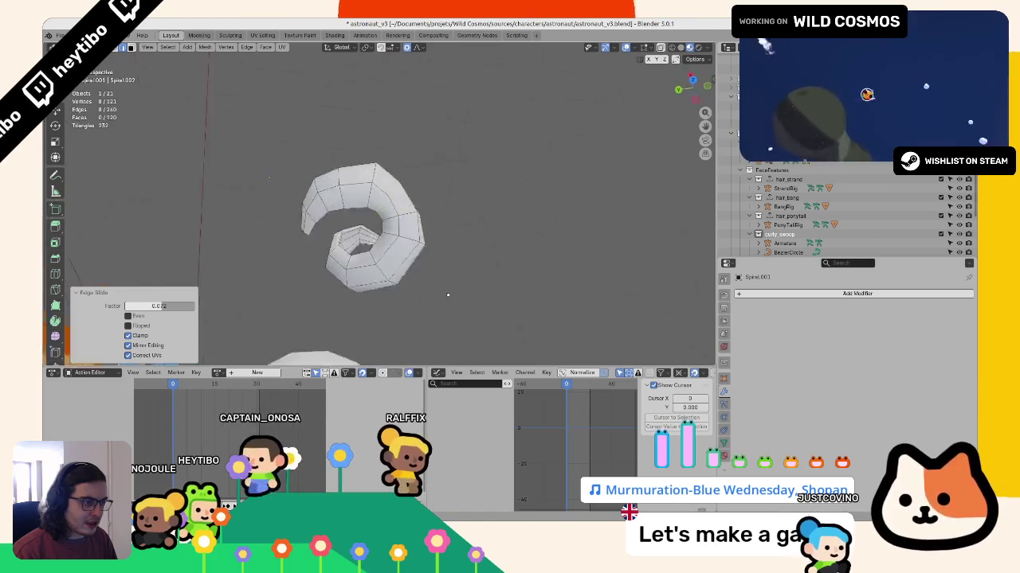
key("g")
left_click(395, 200)
key("g")
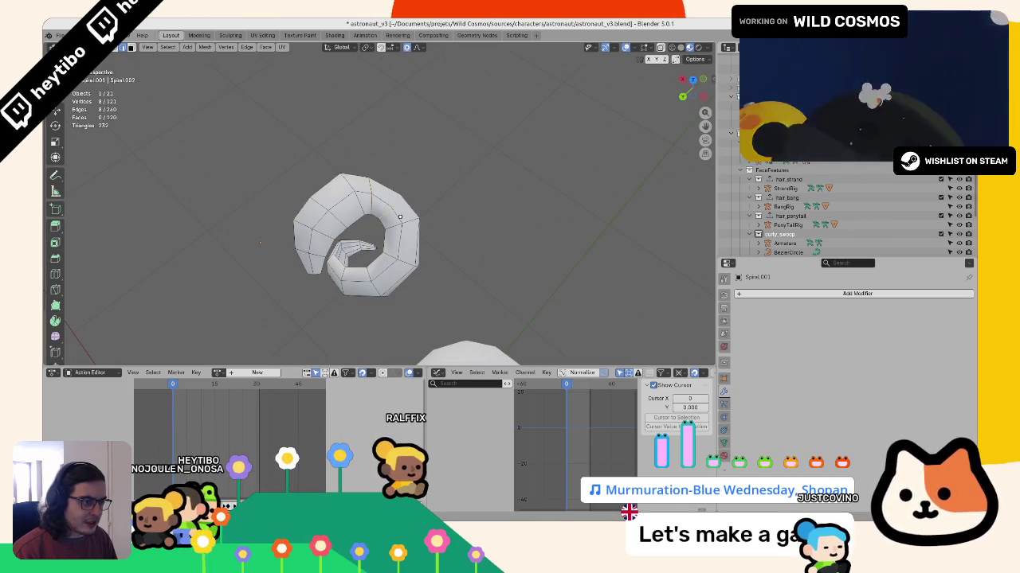
key("Tab")
mouse_move(400, 216)
middle_mouse_down()
mouse_move(321, 238)
mouse_move(256, 282)
middle_mouse_up()
left_click(321, 238)
scroll(335, 255, "down", 5)
Step: Duplicate the hair strand, apply the copy's modifiers, then delete the copy
key("shift+z")
key("shift+z")
left_click(319, 227)
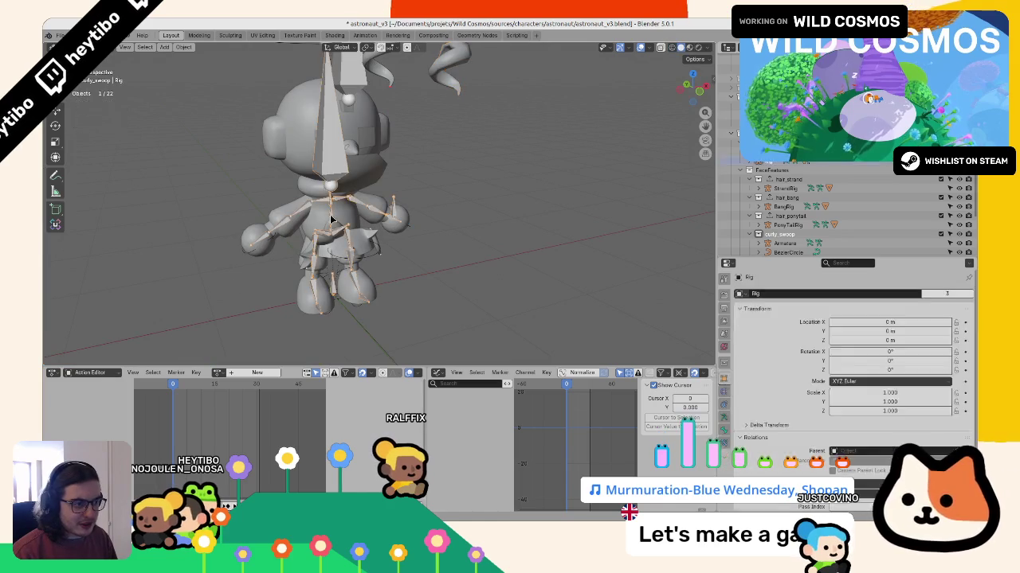
left_click(307, 221)
mouse_move(306, 222)
middle_mouse_down()
mouse_move(400, 252)
mouse_move(446, 285)
middle_mouse_up()
scroll(400, 252, "up", 2)
key("shift+d")
left_click(496, 243)
key("ctrl+a")
left_click(525, 319)
key("Tab")
Step: Duplicate the bang, apply all modifiers to the copy, then delete it
key("Tab")
key("Delete")
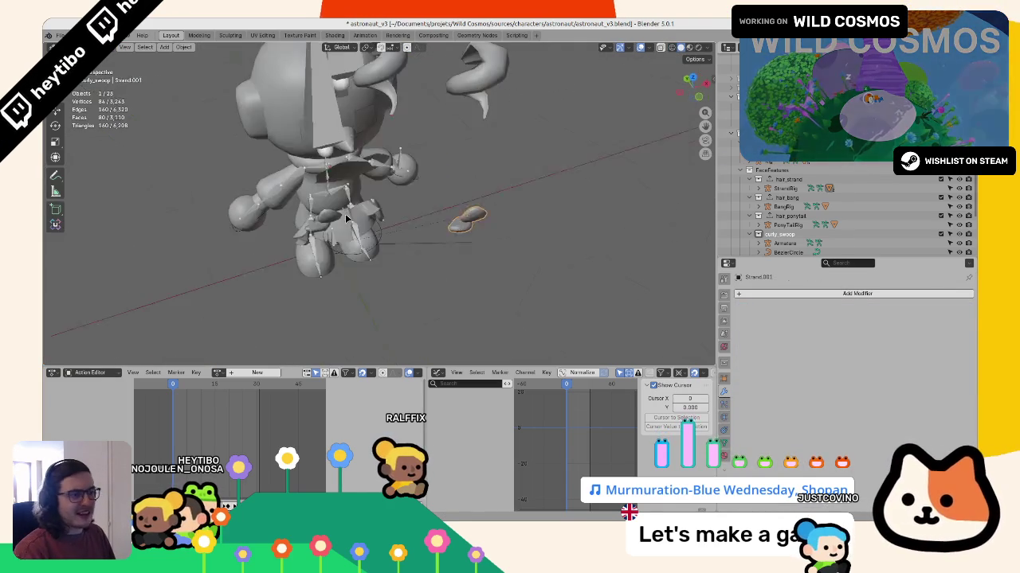
left_click(342, 287)
middle_click_drag(343, 287, 363, 280)
key("shift+d")
left_click(540, 229)
key("ctrl+a")
left_click(540, 227)
key("Tab")
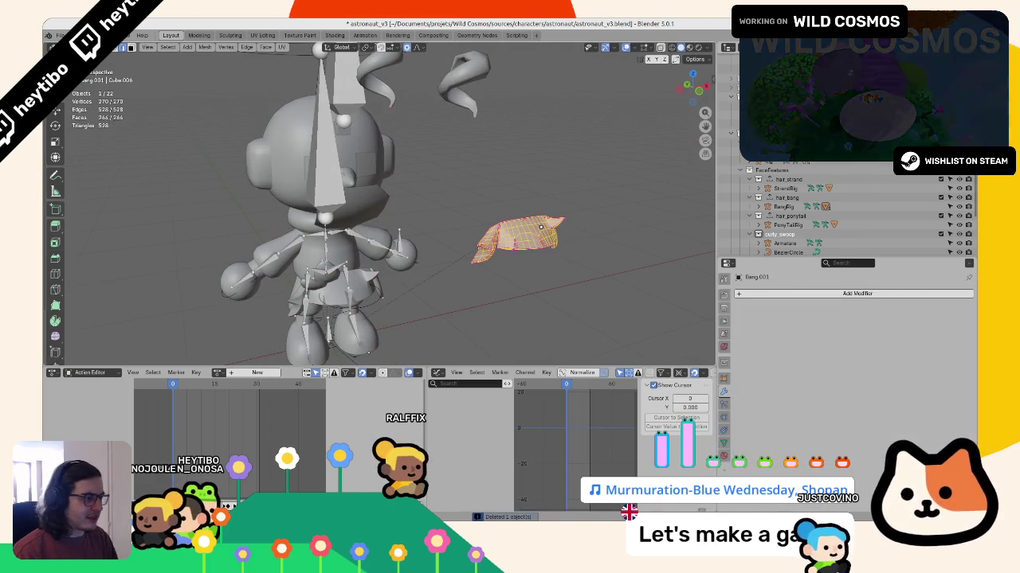
key("Tab")
key("Delete")
left_click(452, 91)
mouse_move(452, 91)
middle_mouse_down()
mouse_move(469, 206)
mouse_move(383, 182)
middle_mouse_up()
key("Tab")
Step: Select the curve-based spiral curl and toggle its viewport subdivision level between 0 and 1
left_click(381, 179)
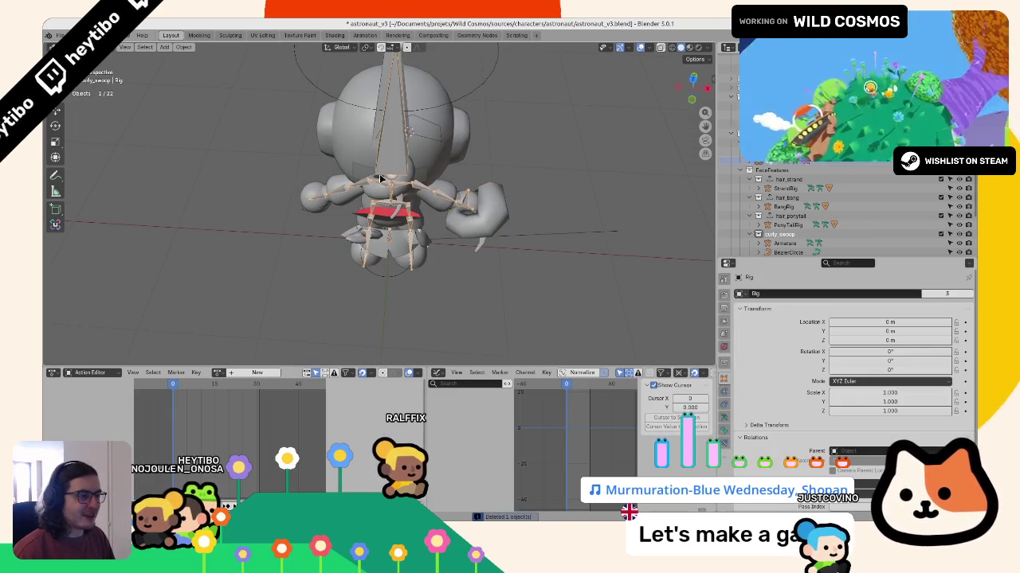
left_click(476, 208)
mouse_move(476, 209)
middle_mouse_down()
mouse_move(396, 159)
mouse_move(441, 206)
mouse_move(435, 216)
middle_mouse_up()
scroll(396, 159, "up", 2)
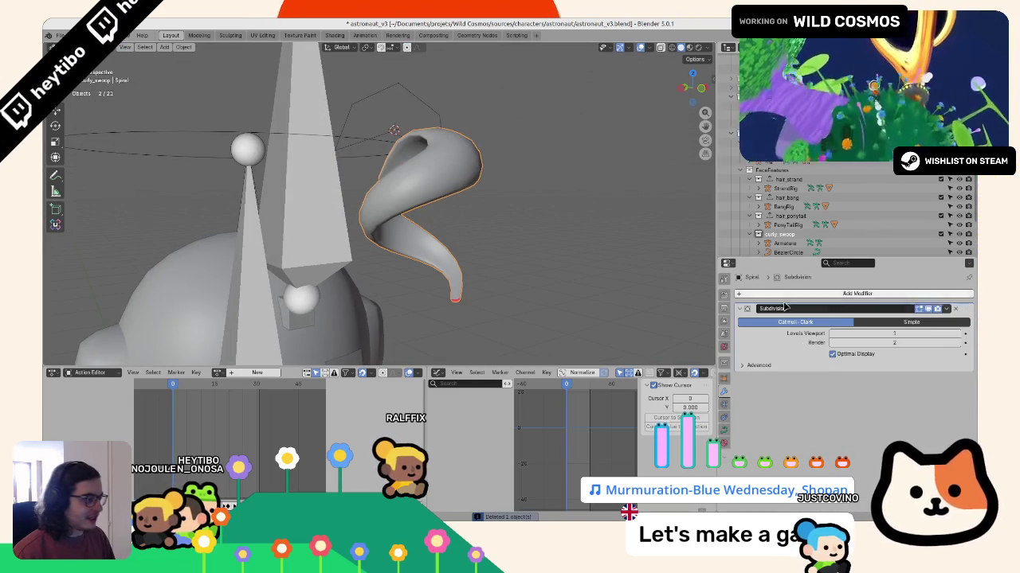
left_click(834, 335)
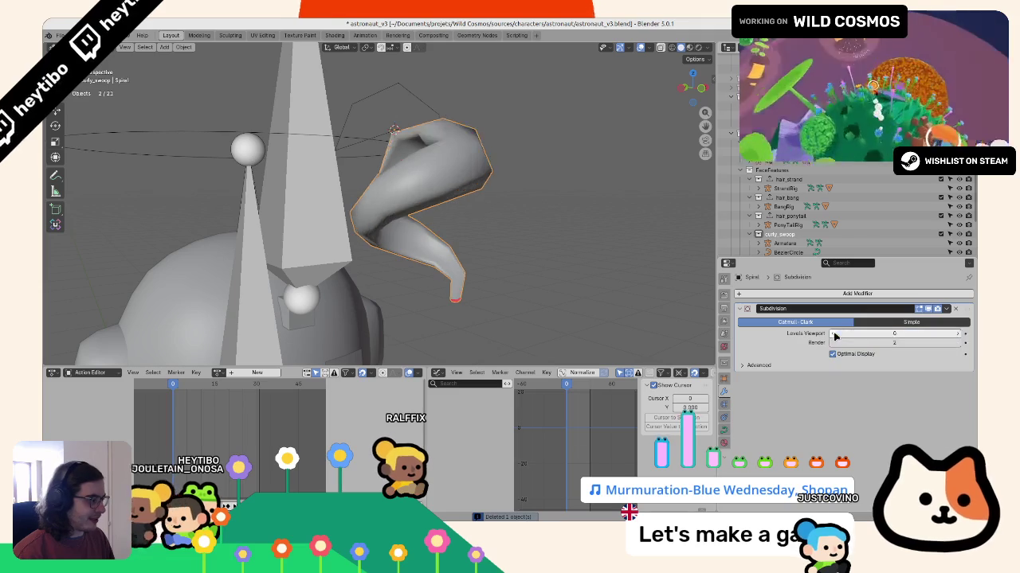
middle_click_drag(497, 274, 507, 307)
right_click(507, 307)
left_click(470, 289)
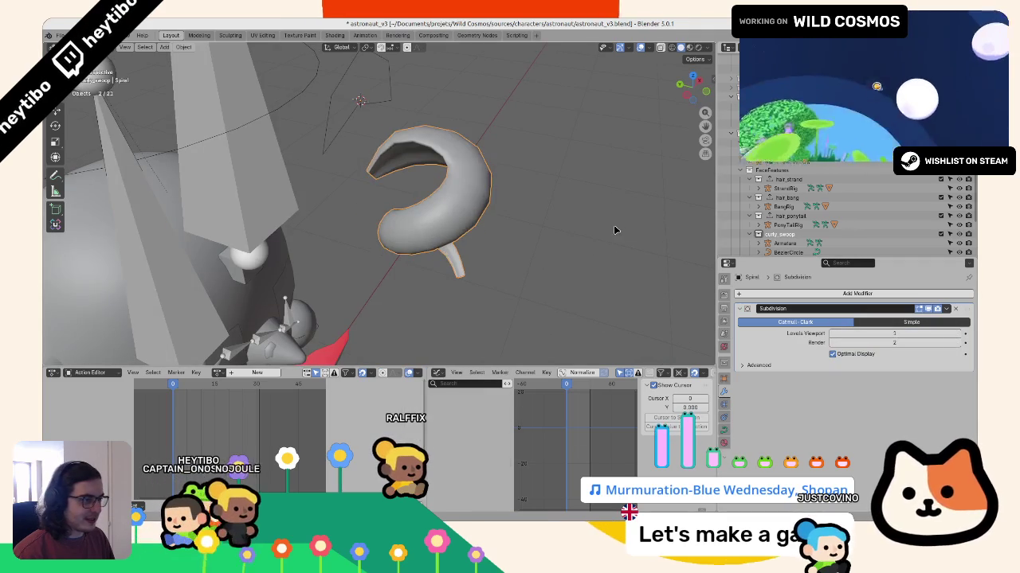
mouse_move(481, 207)
middle_mouse_down()
mouse_move(524, 216)
mouse_move(377, 183)
middle_mouse_up()
Step: Shrink the spiral curve's tip point to a radius of about 0.62
key("Tab")
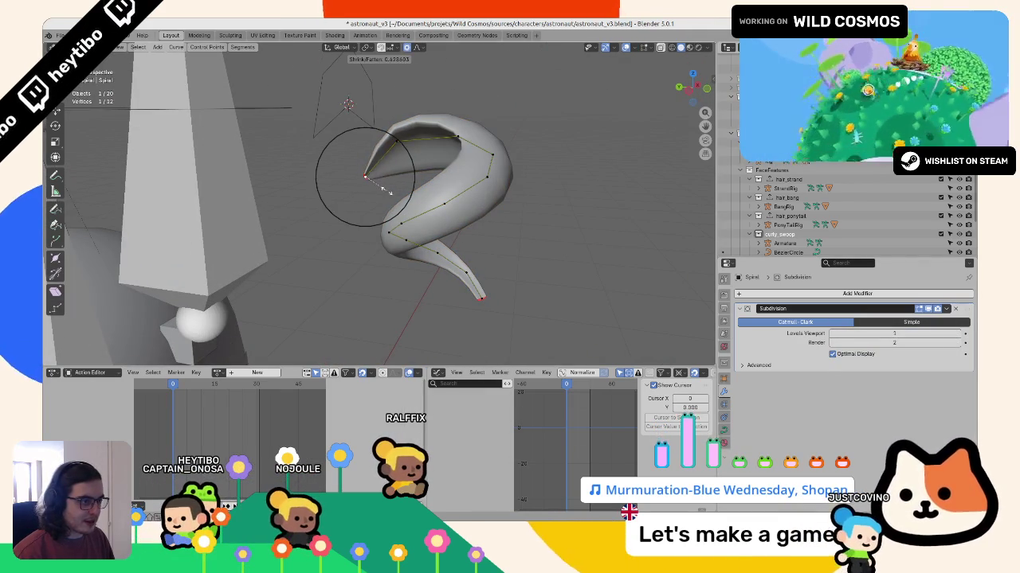
left_click(374, 169)
key("Tab")
mouse_move(374, 169)
middle_mouse_down()
mouse_move(289, 171)
mouse_move(236, 195)
mouse_move(191, 155)
mouse_move(362, 179)
mouse_move(322, 231)
middle_mouse_up()
Step: Duplicate the spiral curl beside the head, convert it to a mesh and scale it up
key("shift+d")
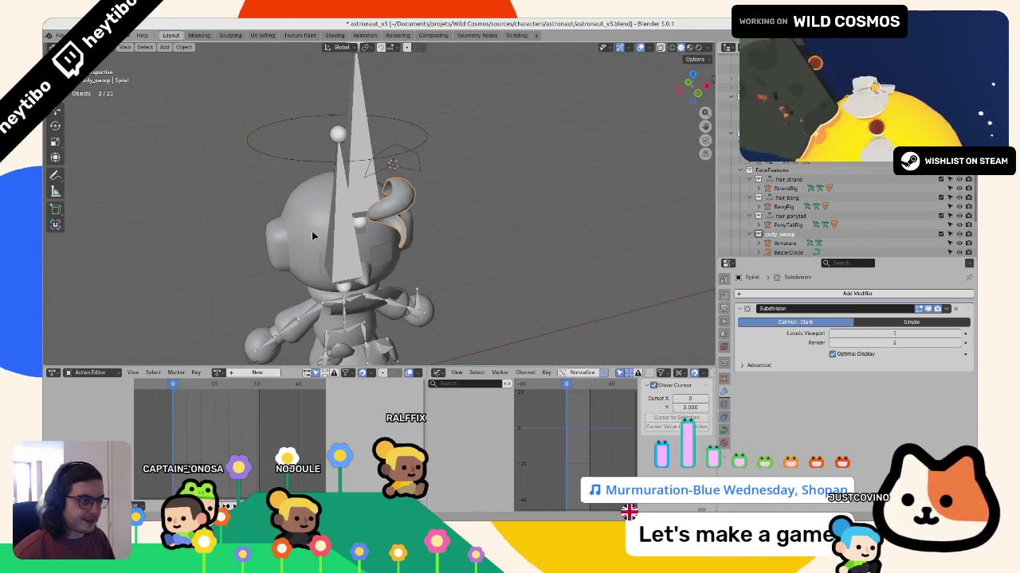
left_click(477, 256)
right_click(477, 256)
key("Tab")
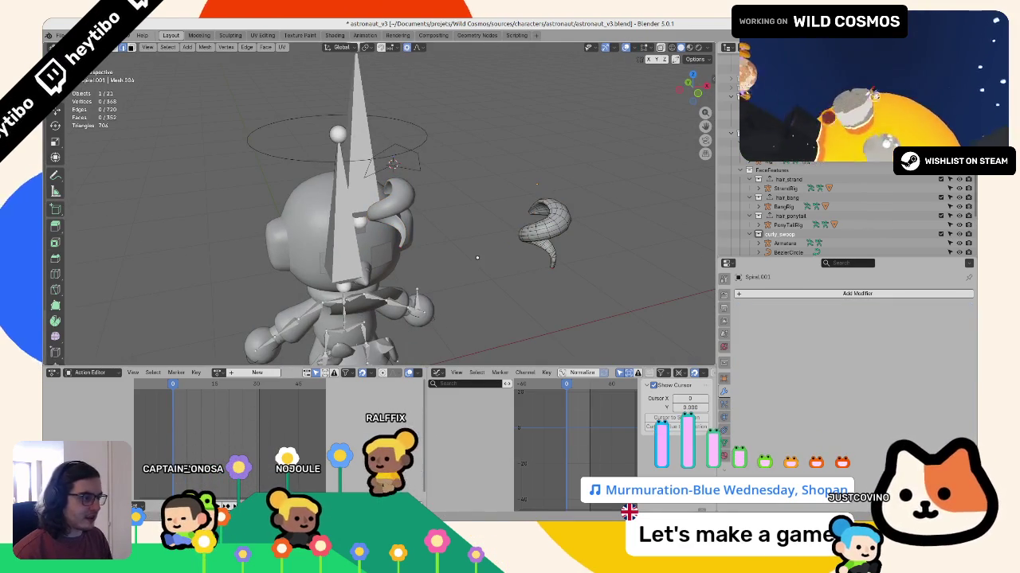
key("a")
scroll(477, 257, "up", 3)
key("s")
scroll(394, 271, "down", 2)
Step: Try Un-Subdivide on the curl's tip loop, then undo it
left_click(369, 285, "alt")
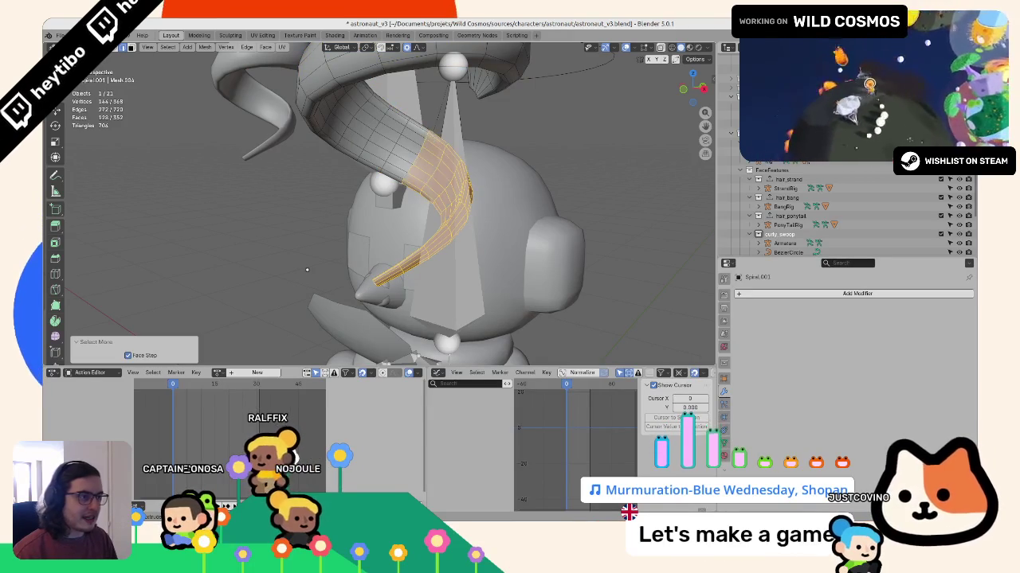
key("F3")
type("un su")
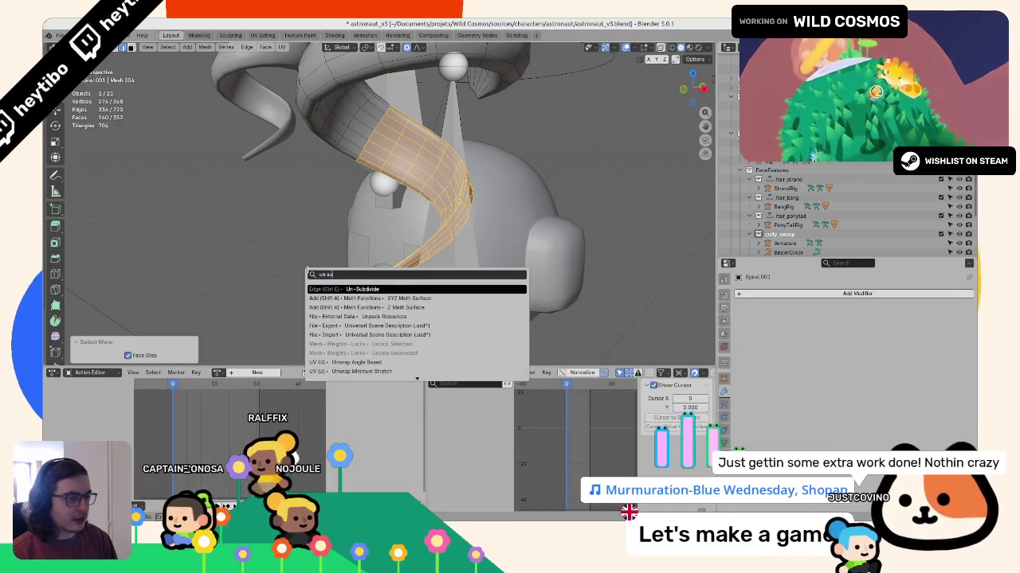
key("Return")
mouse_move(307, 269)
middle_mouse_down()
mouse_move(434, 214)
mouse_move(551, 221)
mouse_move(397, 257)
mouse_move(443, 79)
middle_mouse_up()
key("ctrl+z")
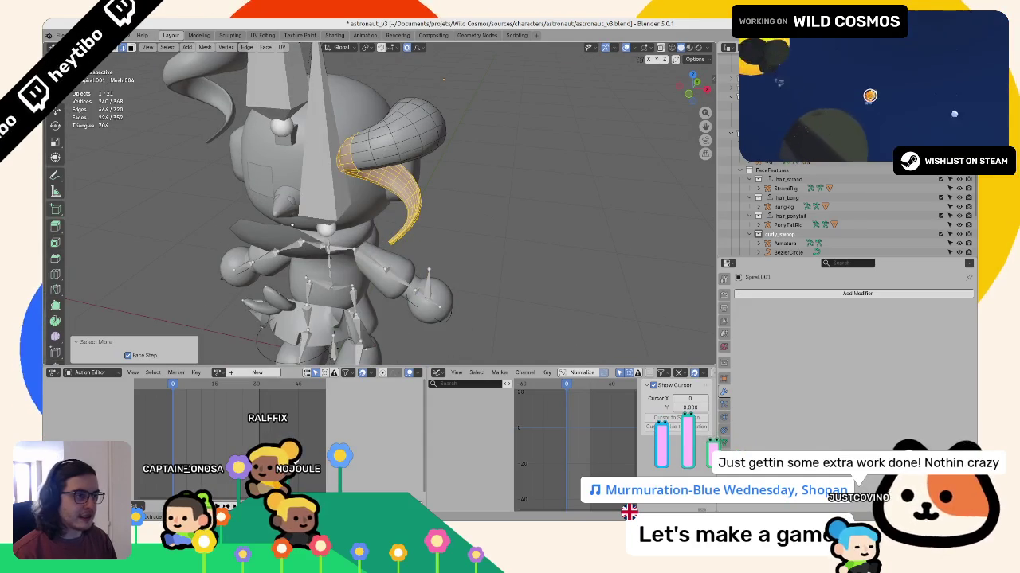
key("F3")
key("Return")
key("ctrl+z")
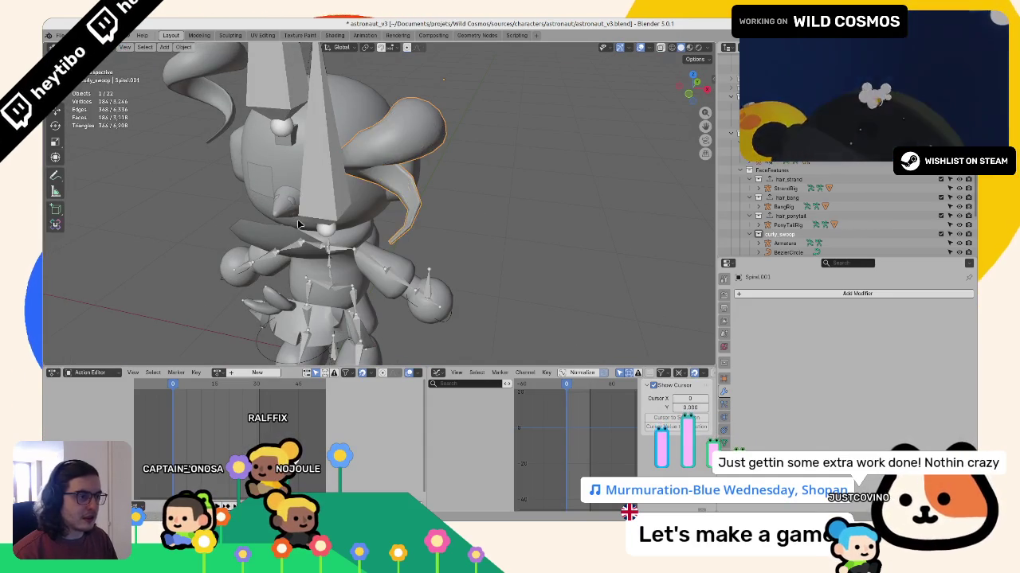
Step: Frame the curl and inspect the whole astronaut in wireframe and solid shading
key("KP_Decimal")
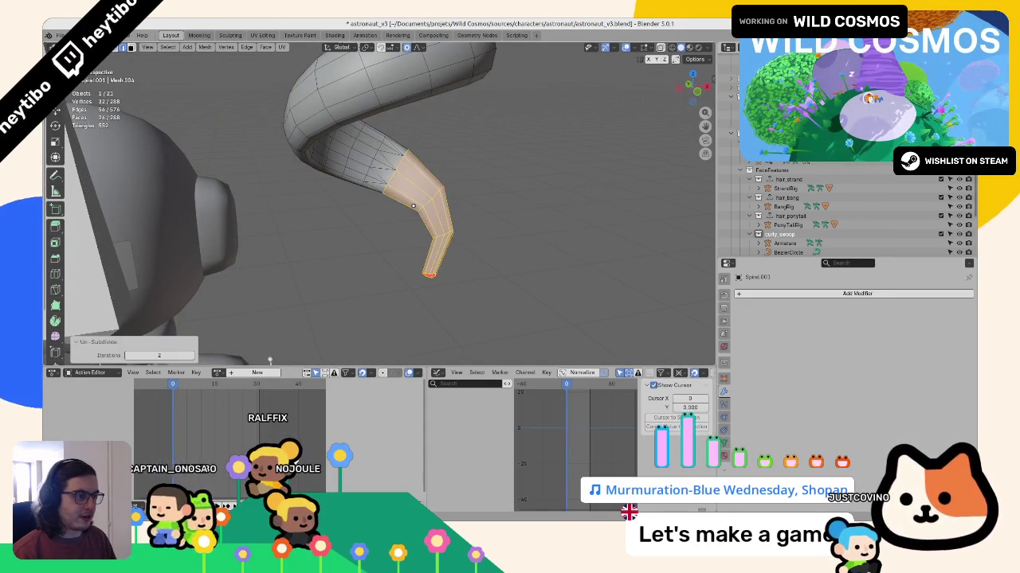
middle_click_drag(413, 205, 235, 172)
key("Tab")
key("Home")
key("z")
left_click(302, 216)
key("KP_Decimal")
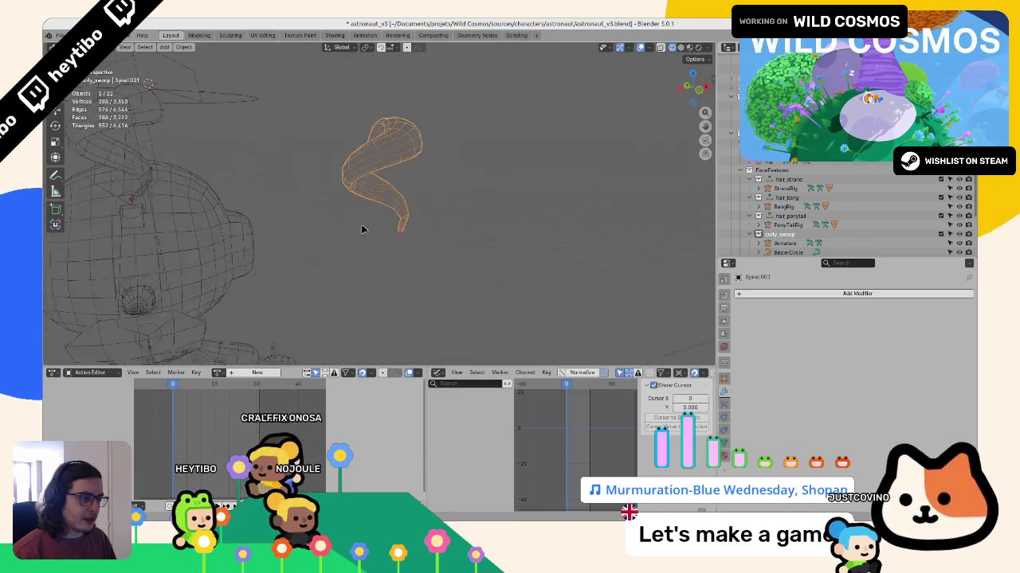
key("shift+z")
Step: Extrude the curl's tip, shrink it to 0.522 and merge its vertices into a point
key("Tab")
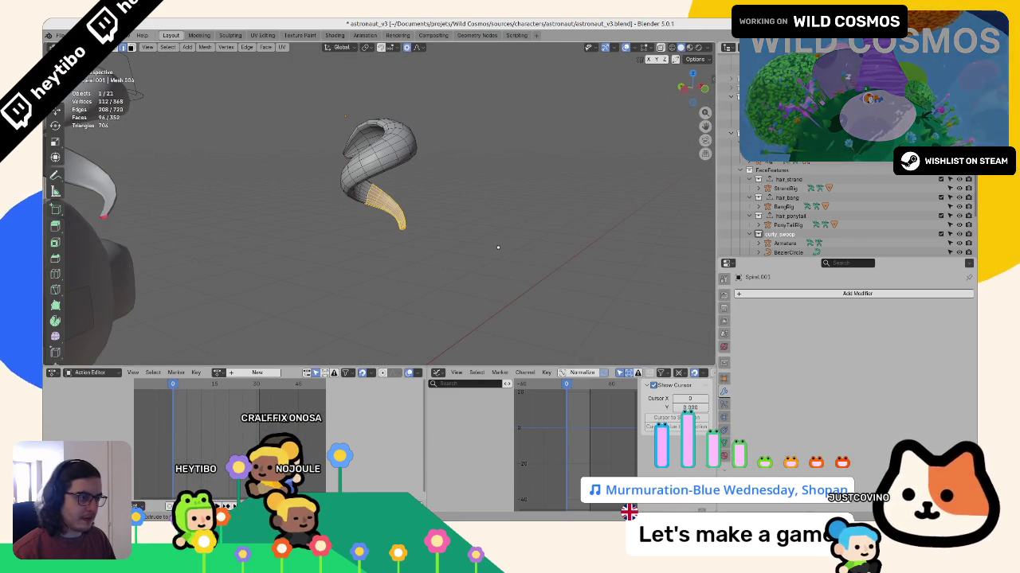
scroll(494, 251, "up", 2)
scroll(494, 251, "up", 2)
scroll(478, 254, "up", 2)
key("e")
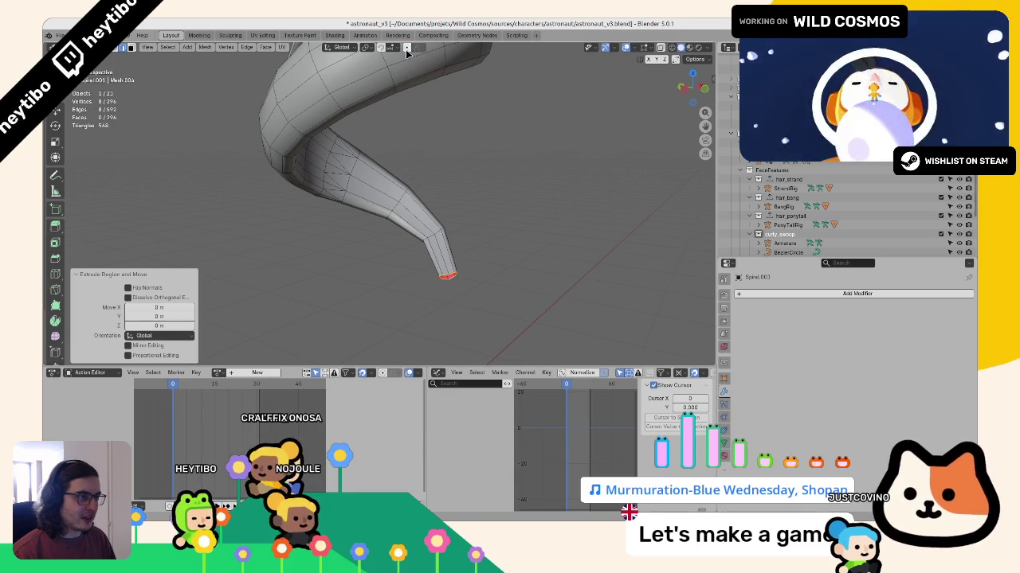
left_click(505, 216)
key("m")
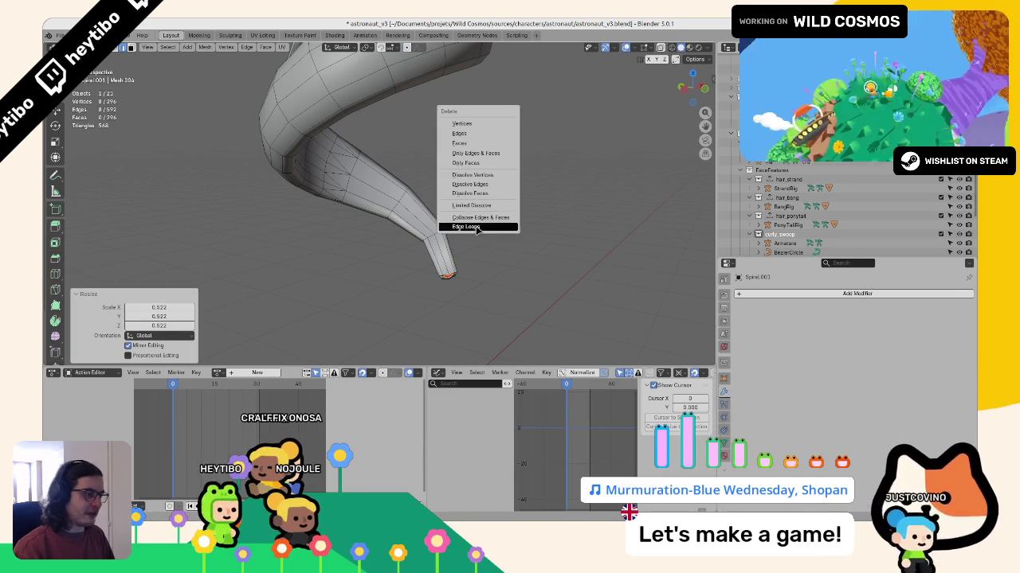
left_click(478, 221)
Step: Grow the tip selection by one ring, run Smooth Vertices, and return to object mode
key("ctrl+KP_Add")
key("ctrl+KP_Add")
key("F3")
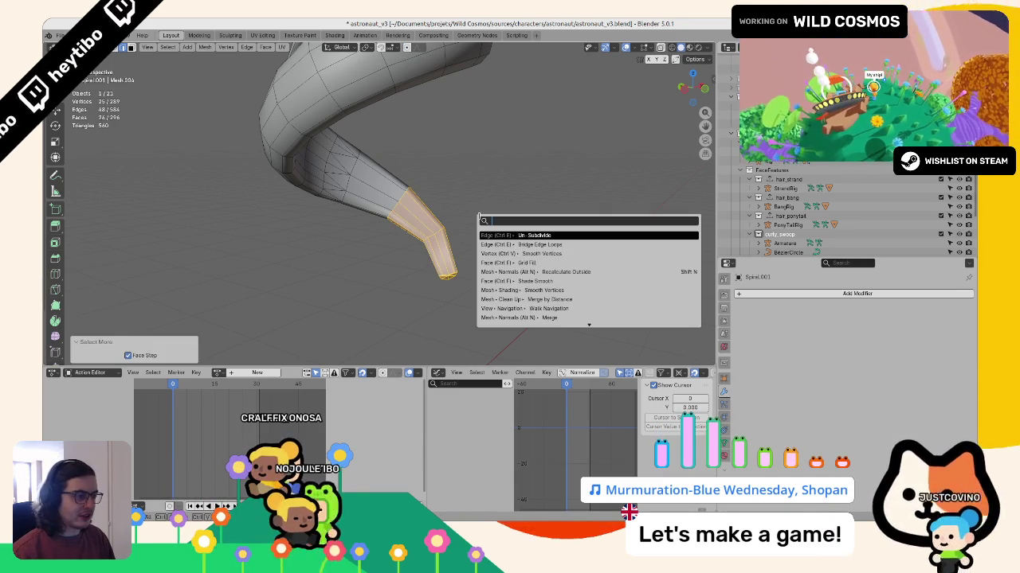
key("Down")
key("Return")
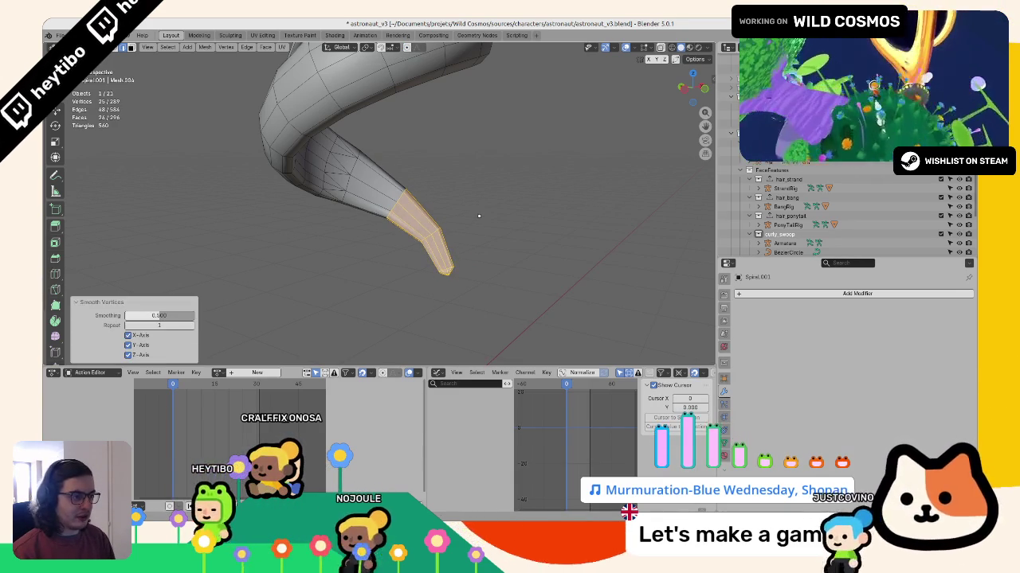
key("Tab")
scroll(478, 211, "down", 2)
scroll(470, 215, "down", 4)
scroll(398, 209, "down", 3)
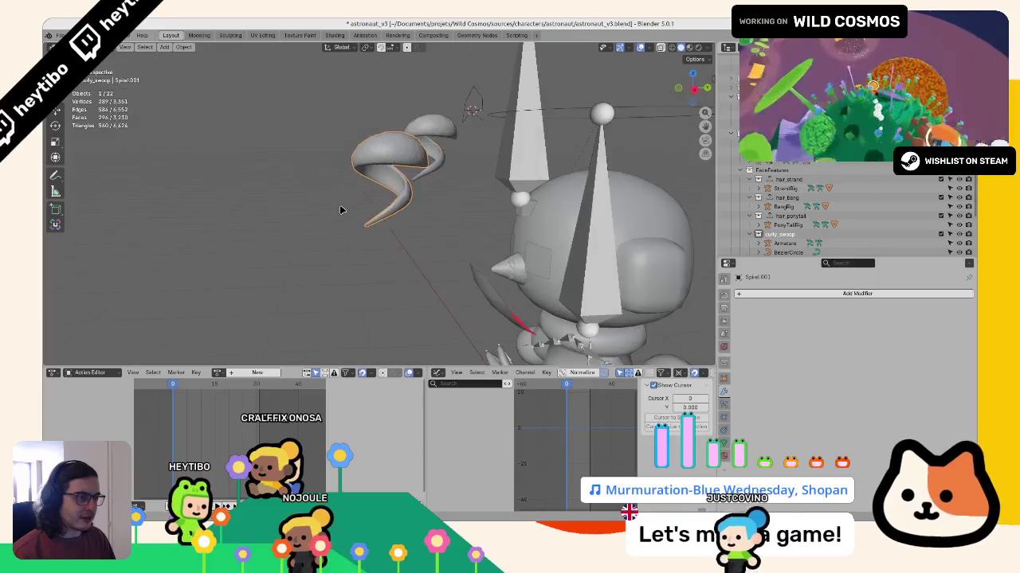
Step: Isolate the converted spiral mesh copy and inspect it in wireframe, then restore the character
scroll(337, 209, "down", 2)
mouse_move(338, 209)
middle_mouse_down()
mouse_move(275, 211)
mouse_move(285, 268)
mouse_move(284, 229)
mouse_move(427, 211)
middle_mouse_up()
scroll(428, 211, "up", 3)
scroll(382, 209, "up", 2)
key("shift+z")
key("KP_Divide")
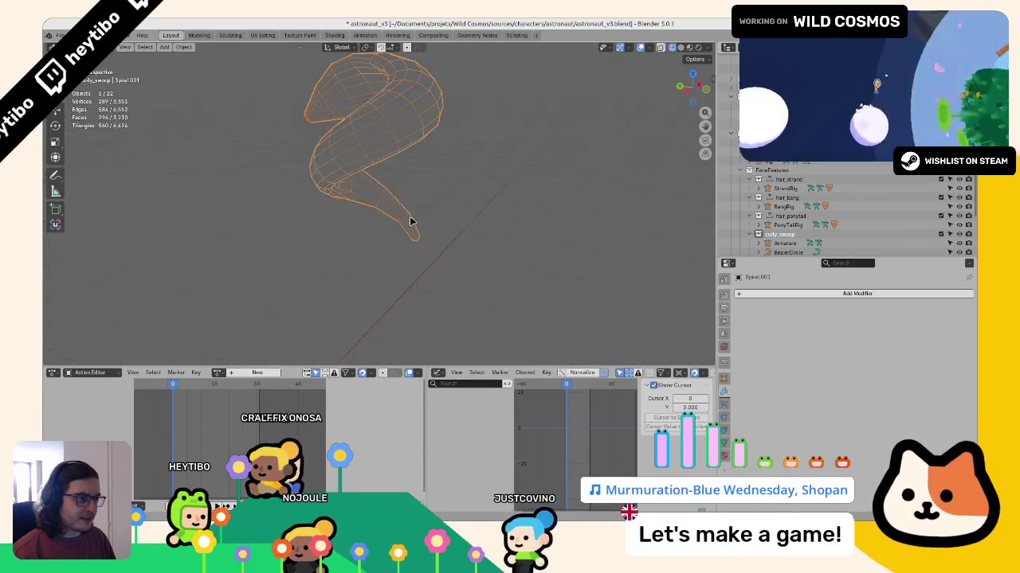
key("KP_Divide")
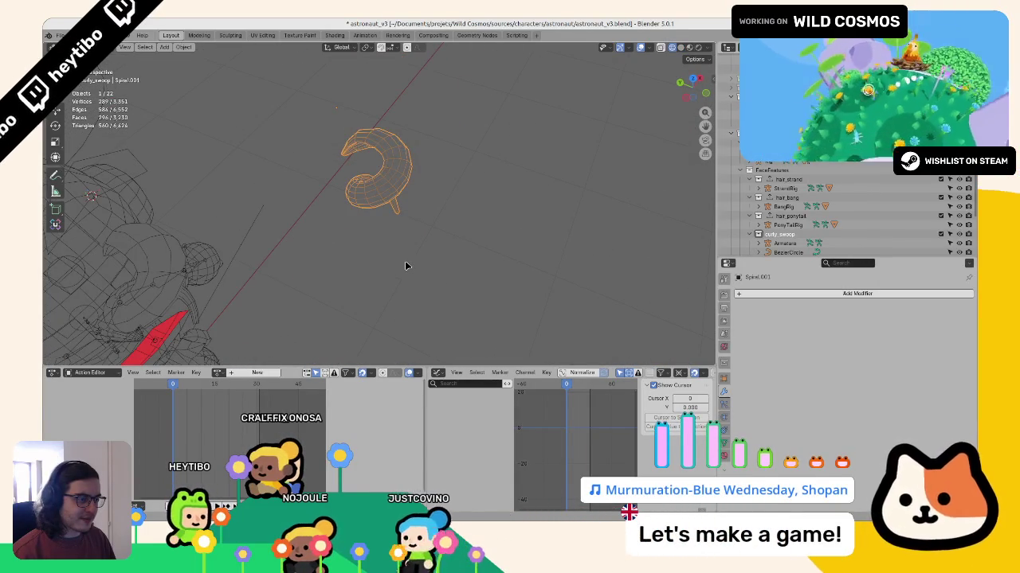
Step: Check the spiral mesh tip in Edit Mode, then delete the Spiral.001 mesh copy
key("Tab")
middle_click_drag(322, 233, 334, 209)
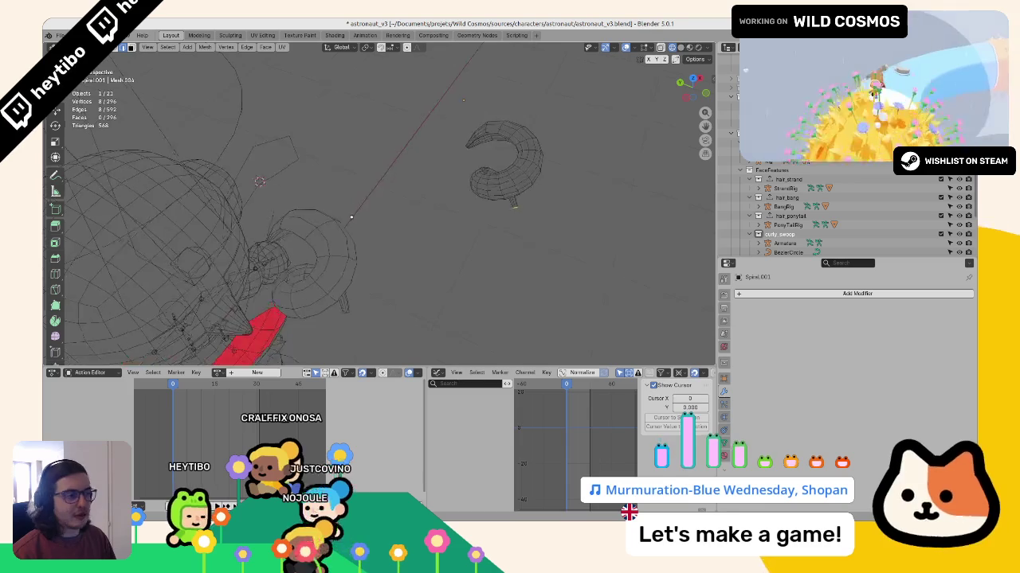
key("ctrl+KP_Add")
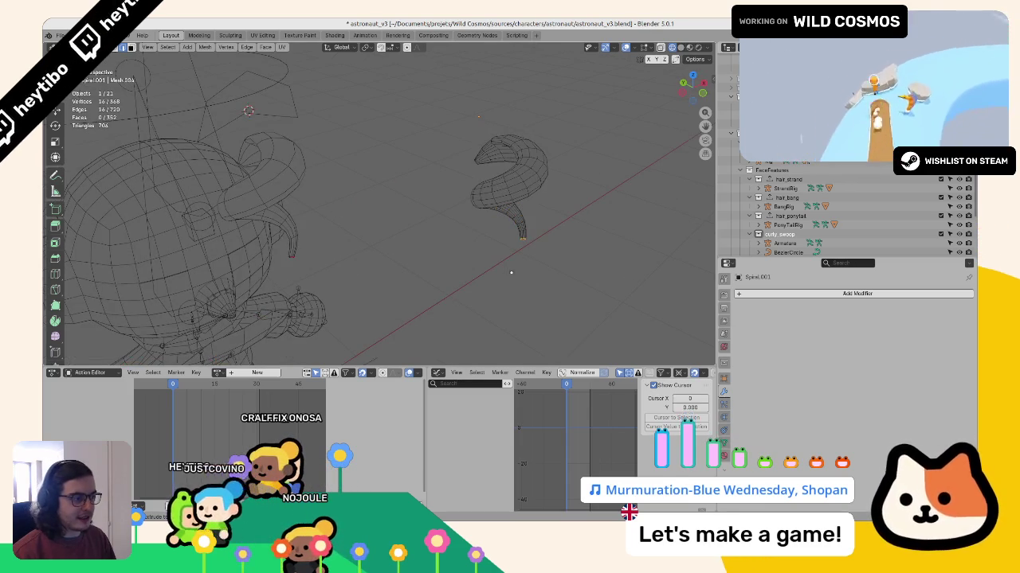
key("Tab")
key("Delete")
left_click(278, 175)
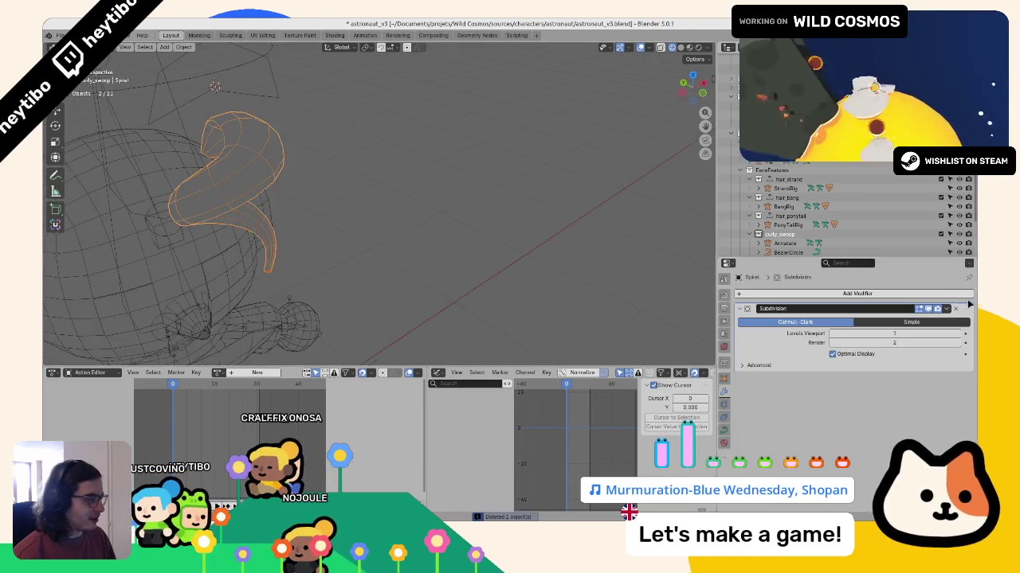
Step: Select the original Spiral curve, show its shape settings, and enter Edit Mode on its points
middle_click_drag(375, 266, 502, 281)
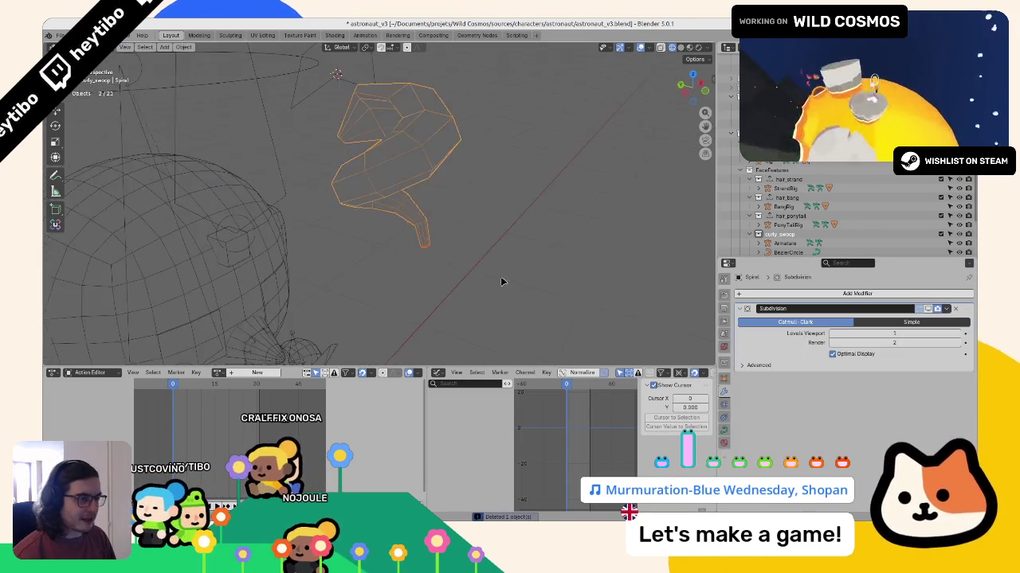
left_click(724, 430)
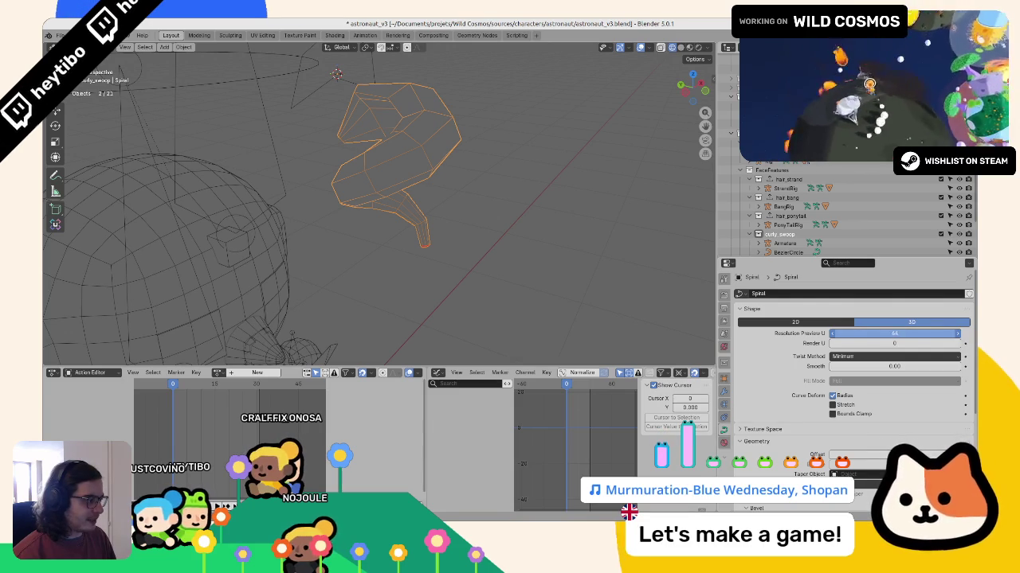
scroll(446, 222, "down", 5)
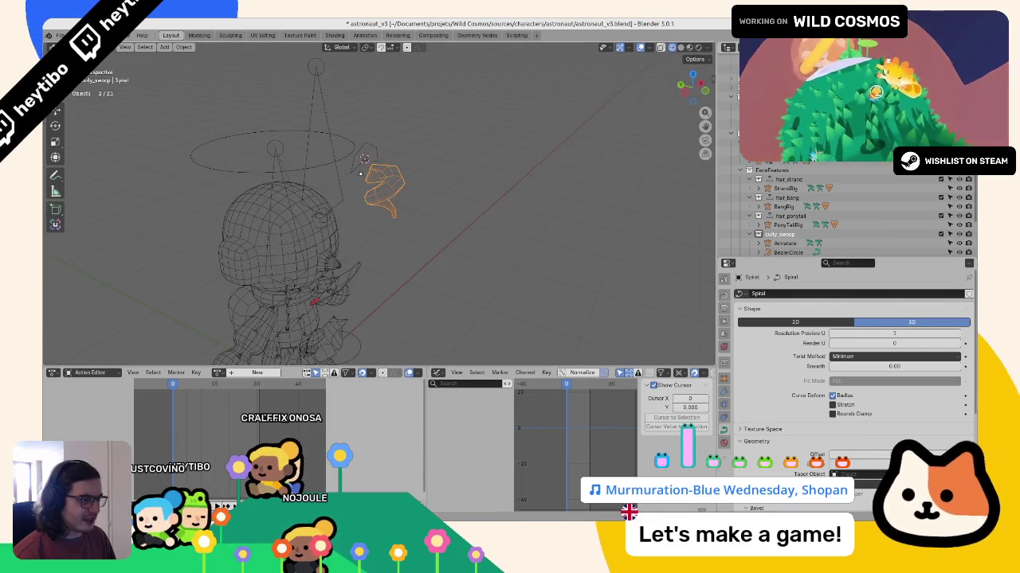
key("Tab")
scroll(362, 177, "up", 2)
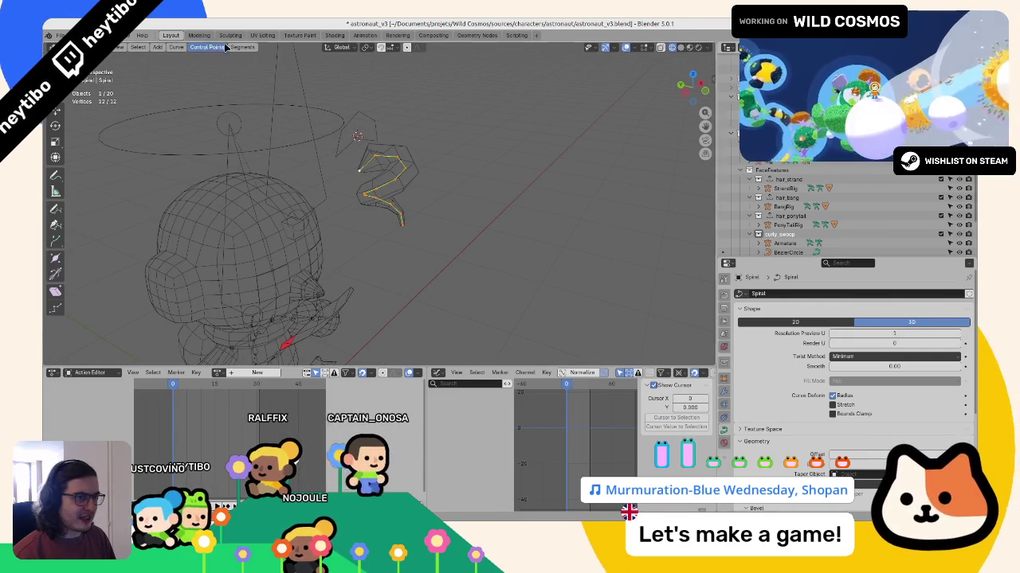
Step: Switch the spiral curve's direction and set its spline type to Bezier
left_click(242, 46)
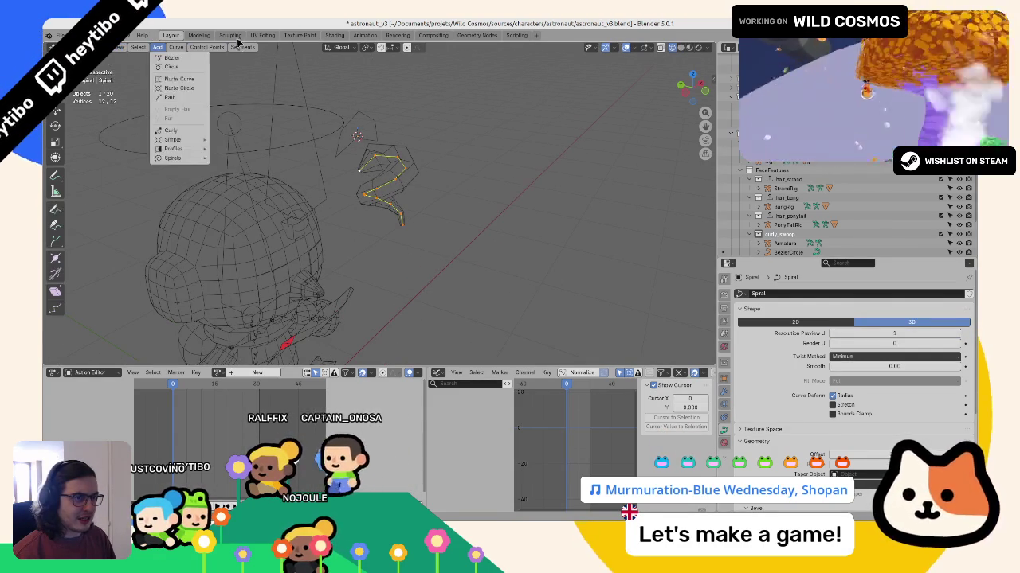
left_click(252, 66)
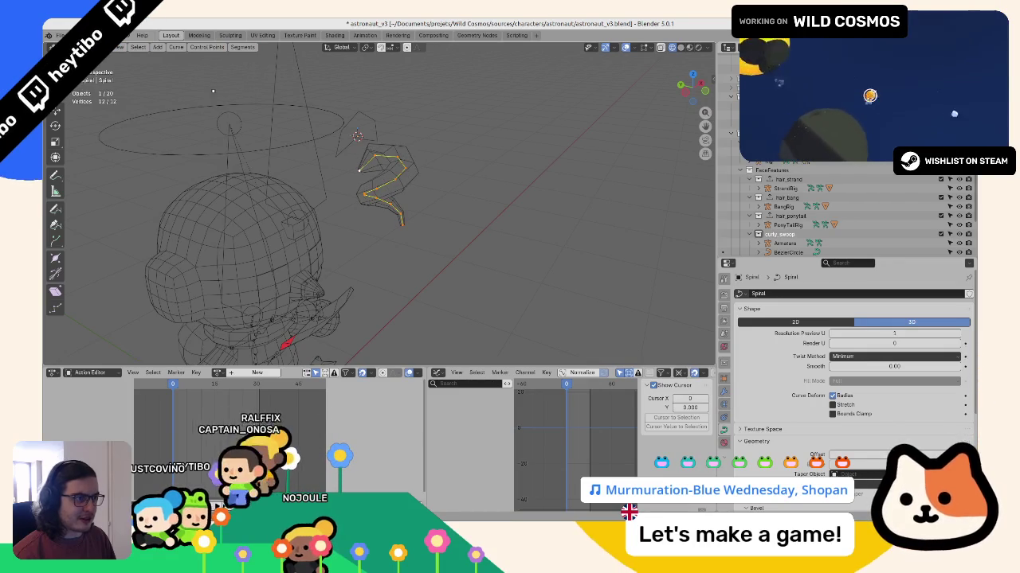
left_click(125, 49)
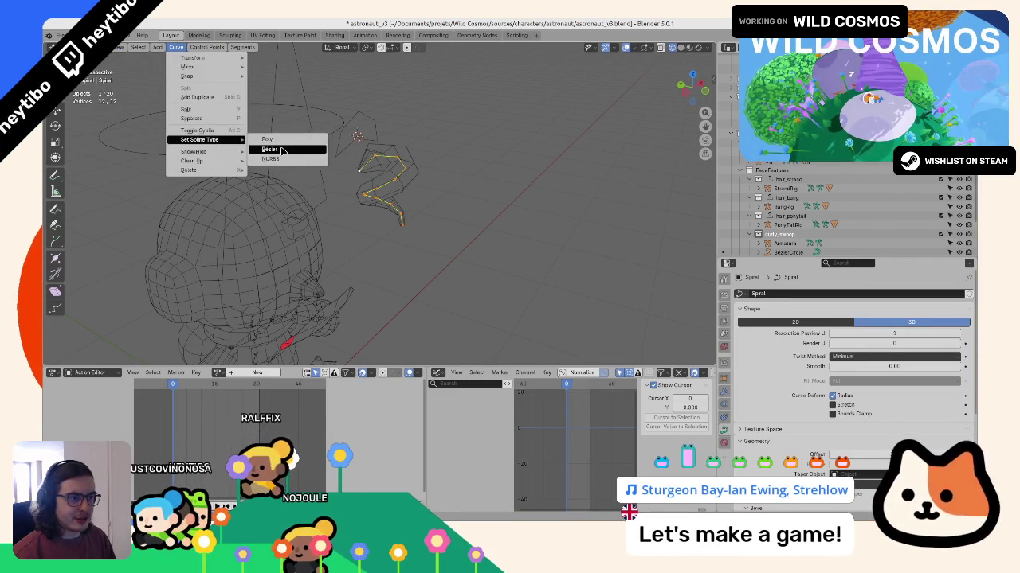
left_click(276, 150)
middle_click_drag(277, 150, 340, 180)
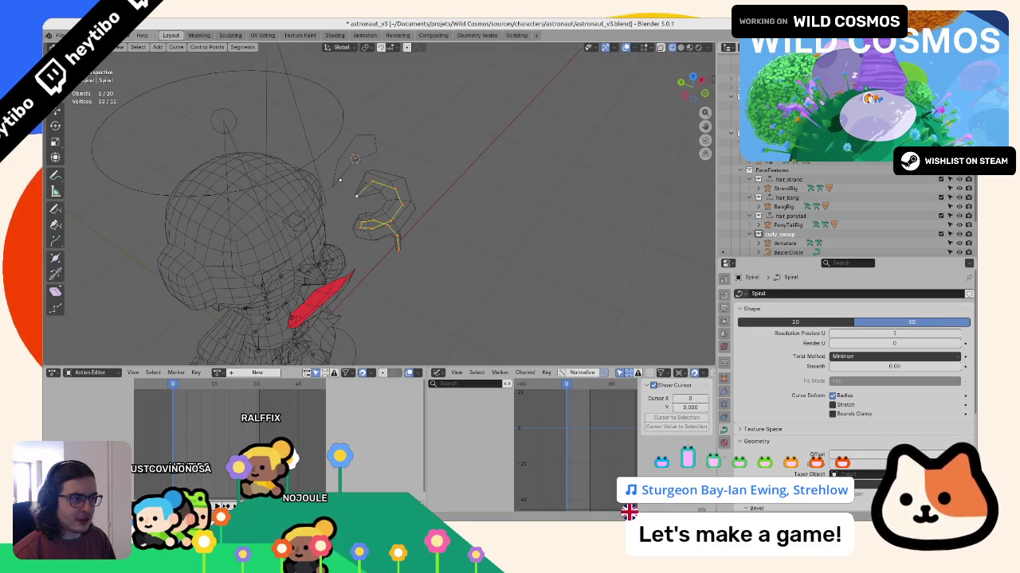
Step: Try the handle types, including Automatic, then reapply the Bezier spline type
key("v")
left_click(373, 215)
key("v")
left_click(375, 220)
key("v")
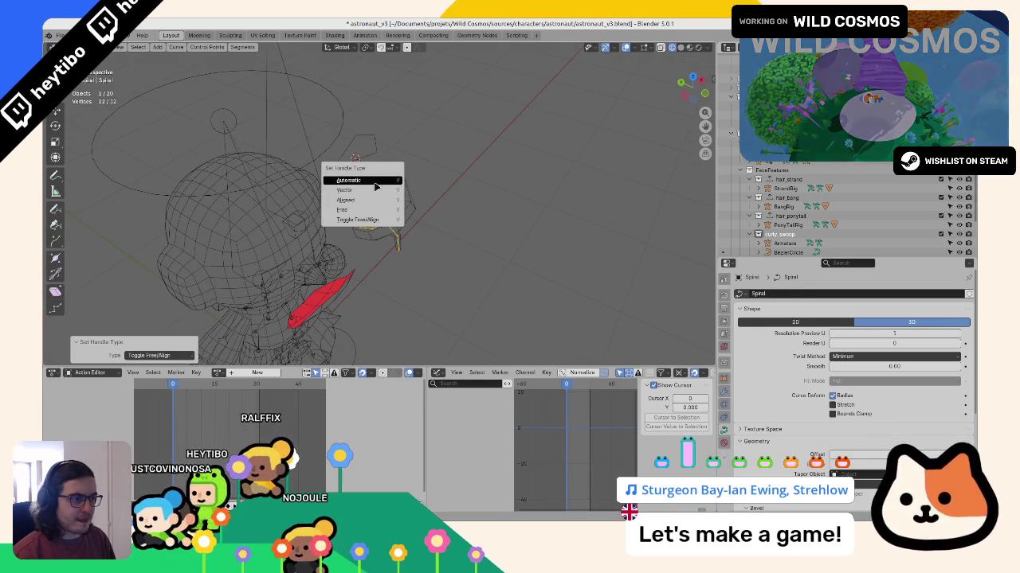
left_click(372, 181)
left_click(176, 47)
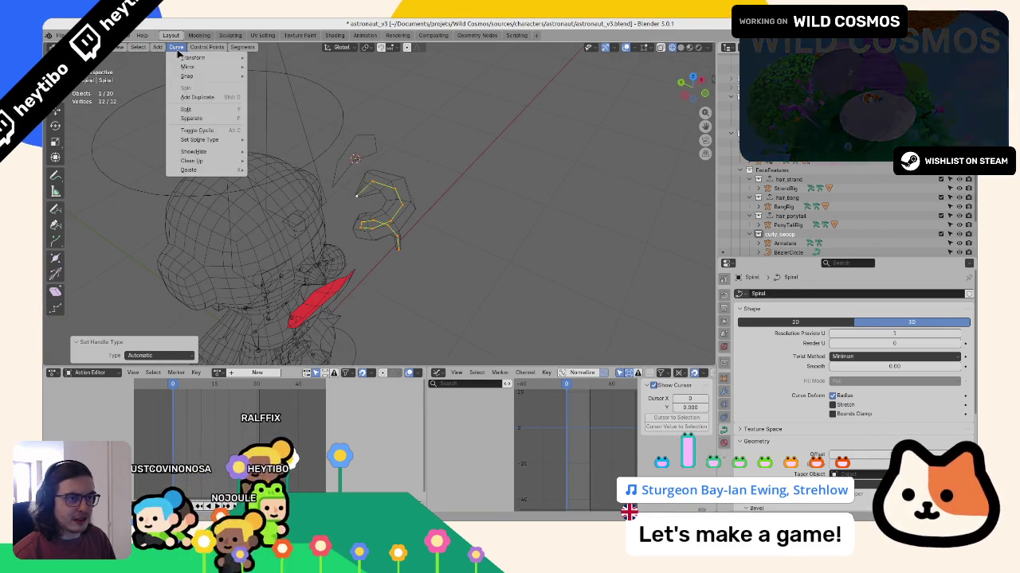
mouse_move(199, 140)
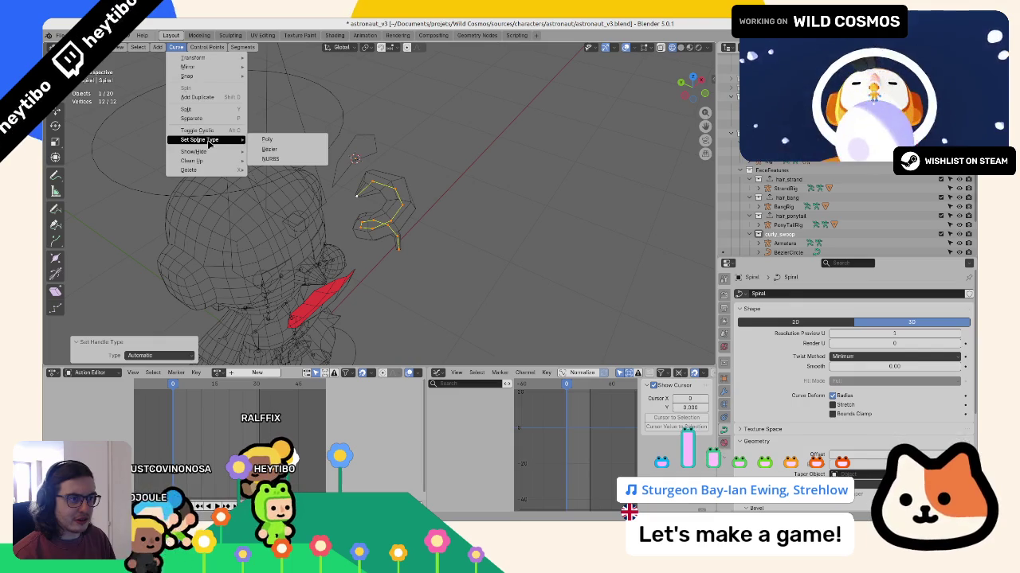
left_click(280, 151)
Step: Set the spiral's handles to Aligned and pick a single control point
key("v")
left_click(325, 159)
key("v")
left_click(321, 179)
scroll(321, 180, "up", 3)
scroll(359, 207, "up", 3)
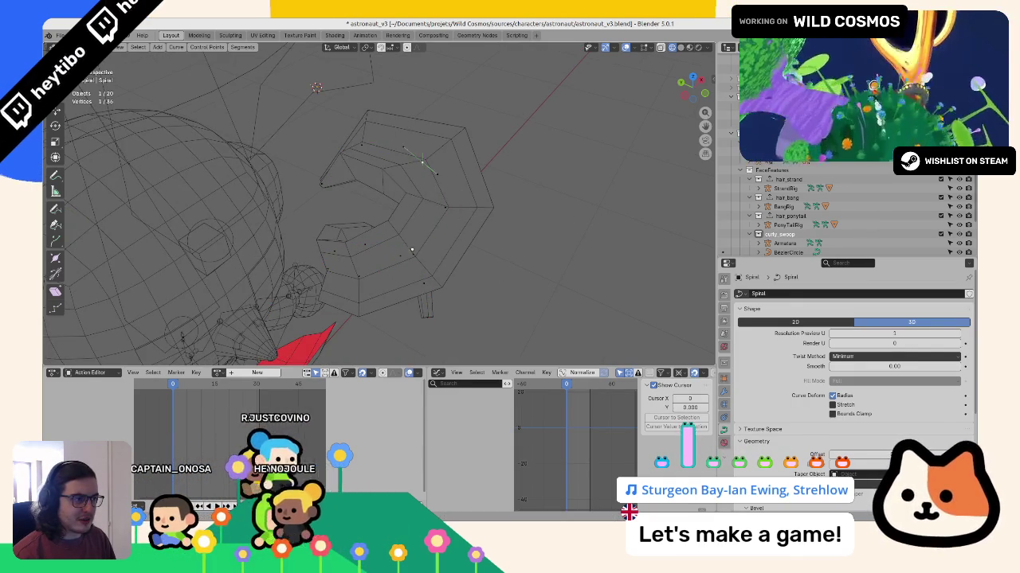
key("a")
left_click(443, 208)
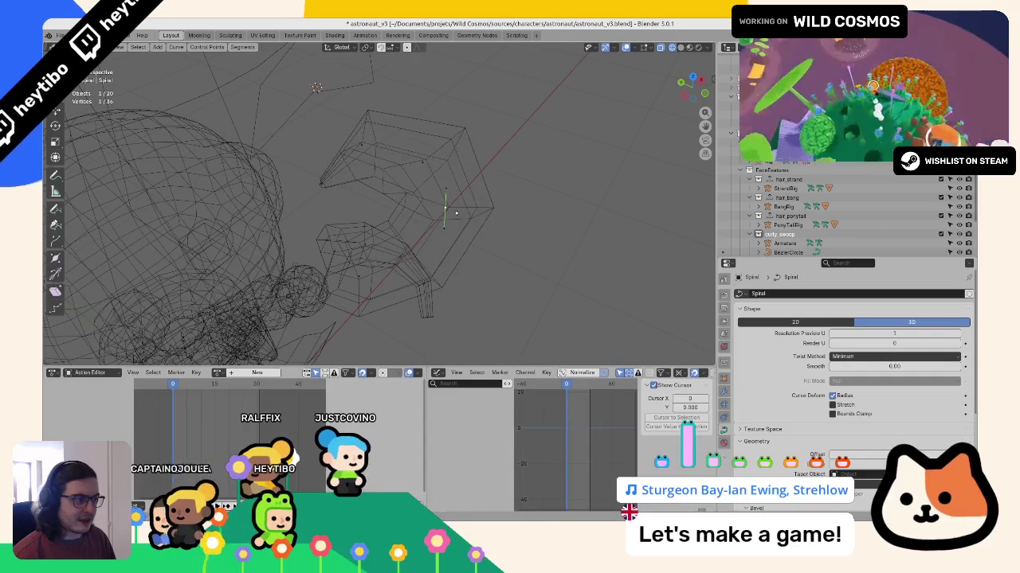
Step: Raise Resolution Preview U to 2, scale a point, and tilt all spiral points
left_click(959, 334)
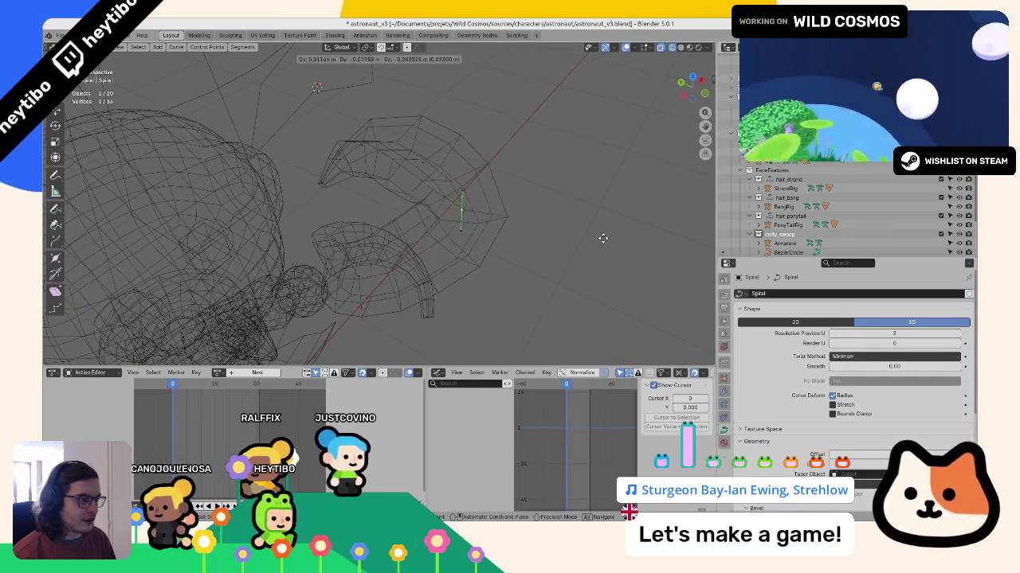
key("s")
left_click(318, 291)
mouse_move(318, 292)
middle_mouse_down()
mouse_move(421, 249)
mouse_move(399, 265)
middle_mouse_up()
key("a")
key("shift+z")
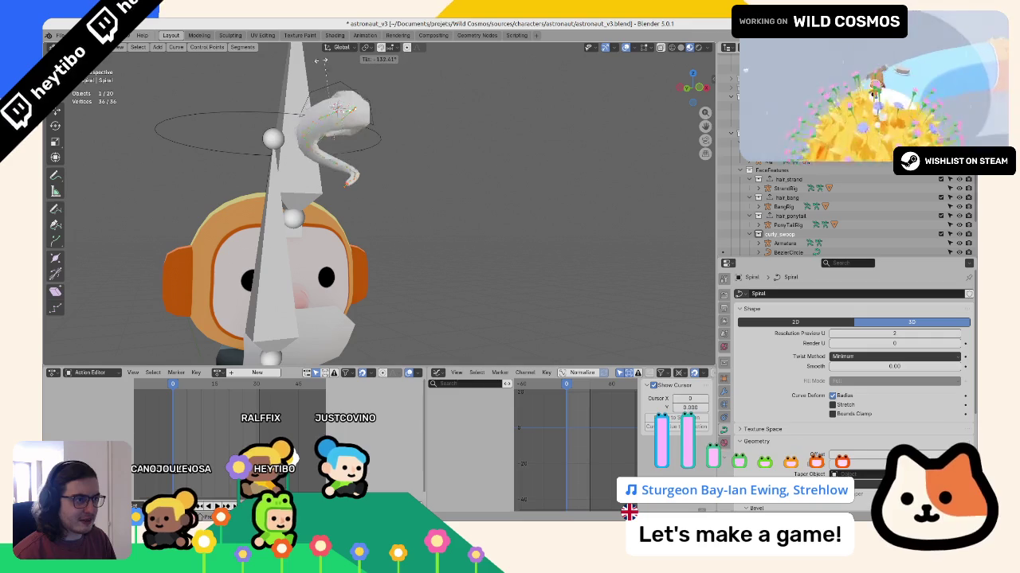
left_click(310, 93)
middle_click_drag(310, 93, 418, 185)
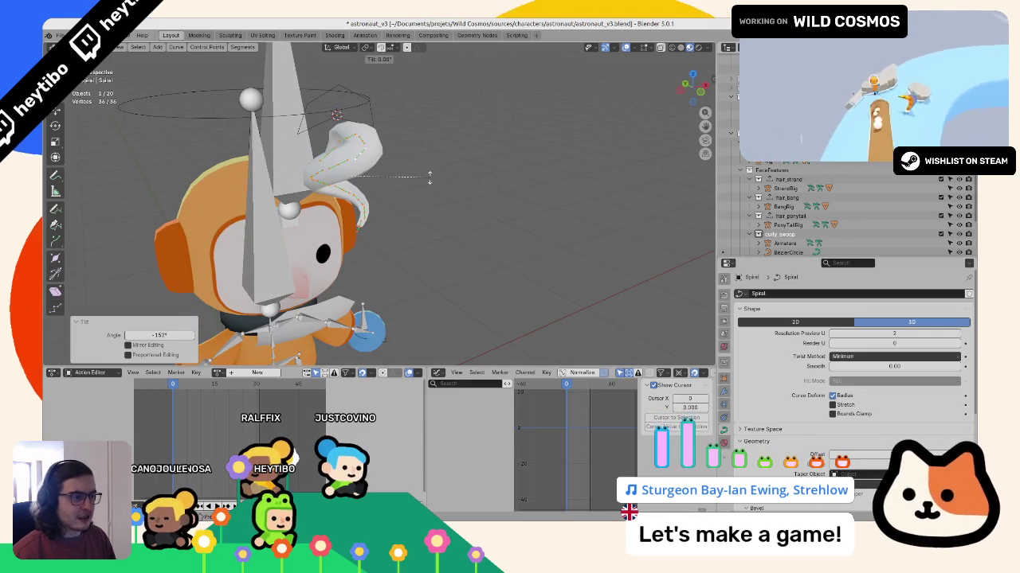
Step: Show the point transform sidebar and search for 'un subd', then cancel the search
key("n")
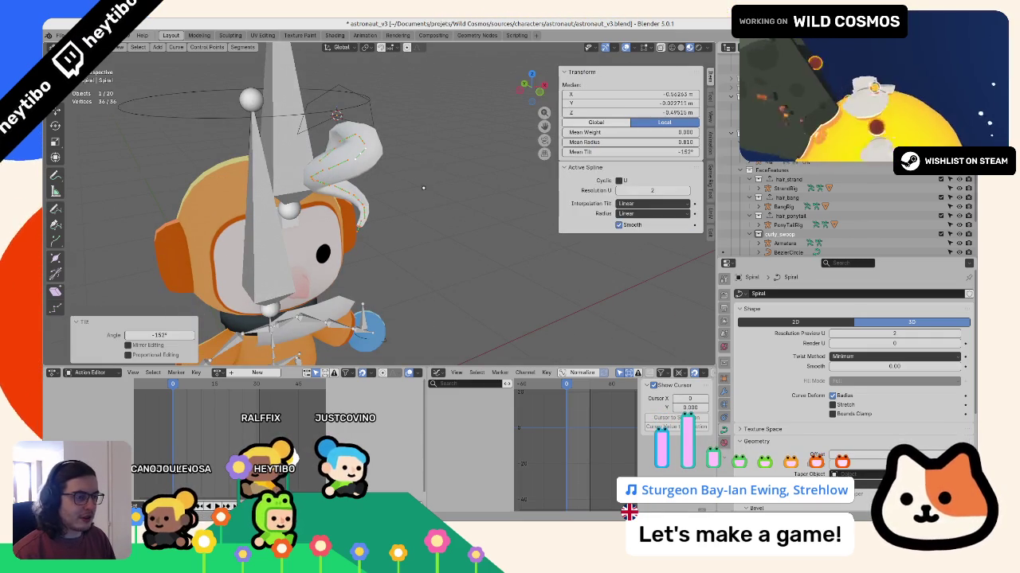
middle_click_drag(431, 180, 474, 205)
key("F3")
type("un subd")
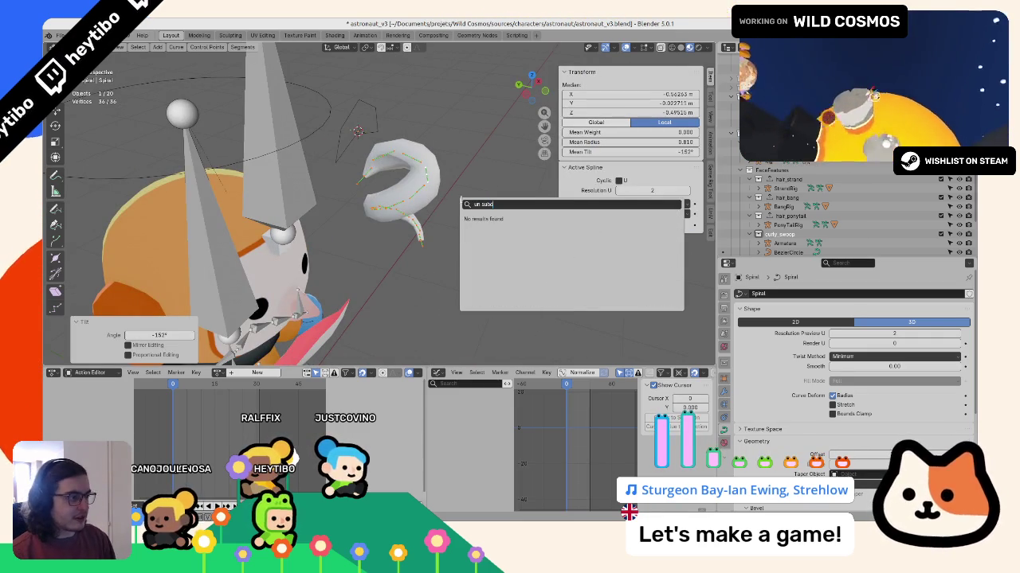
key("BackSpace")
key("BackSpace")
key("BackSpace")
key("Escape")
mouse_move(422, 154)
middle_mouse_down()
mouse_move(434, 163)
mouse_move(364, 131)
mouse_move(402, 213)
mouse_move(364, 232)
mouse_move(273, 213)
mouse_move(293, 241)
mouse_move(308, 204)
middle_mouse_up()
Step: Select several spiral control points and dissolve them
left_click(434, 163)
key("a")
left_click(365, 232)
key("a")
left_click(294, 240, "shift")
mouse_move(335, 135)
middle_mouse_down()
mouse_move(382, 190)
mouse_move(430, 159)
middle_mouse_up()
key("x")
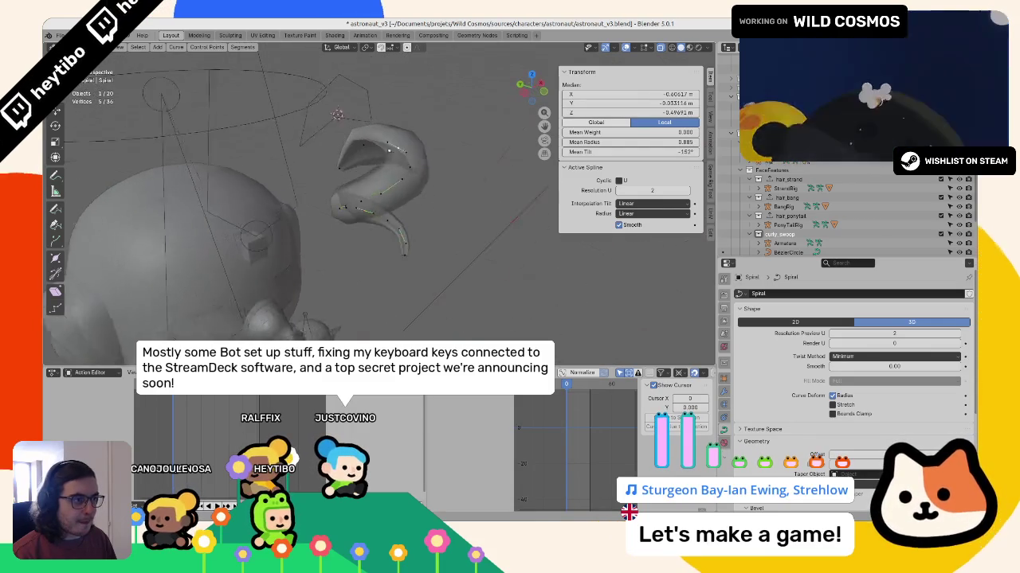
left_click(403, 192)
Step: Move and scale individual control points to reshape the spiral into a curl
left_click(431, 155)
key("g")
left_click(448, 137)
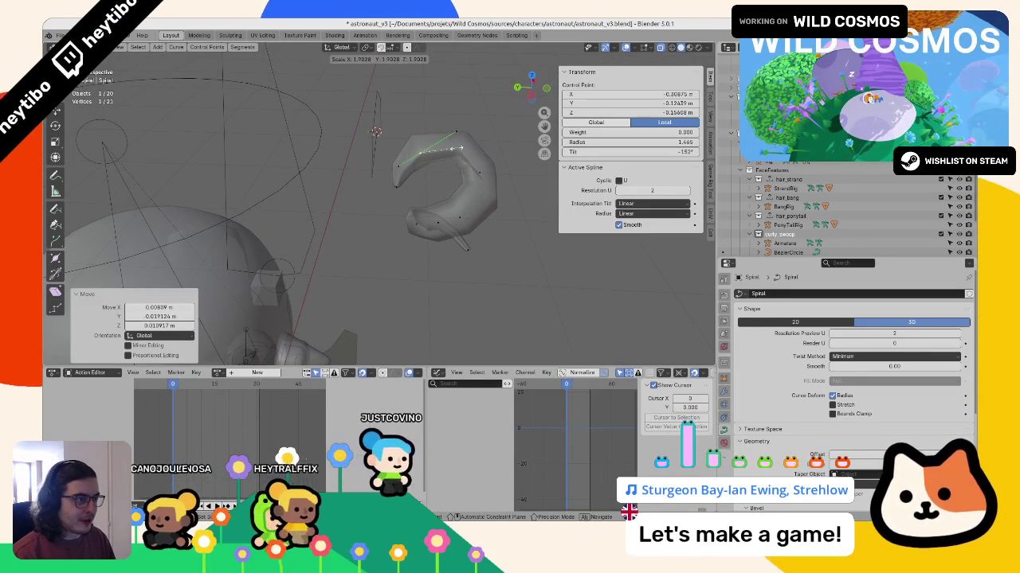
left_click(460, 160)
mouse_move(459, 160)
middle_mouse_down()
mouse_move(473, 213)
mouse_move(406, 133)
mouse_move(334, 241)
mouse_move(339, 193)
middle_mouse_up()
key("s")
left_click(407, 133)
left_click(397, 117)
left_click(294, 259)
key("g")
left_click(333, 186)
Step: Return to Object Mode and frame the reshaped curl under different shading modes
key("Tab")
key("z")
left_click(398, 239)
middle_click_drag(399, 239, 299, 249)
key("KP_Decimal")
key("Tab")
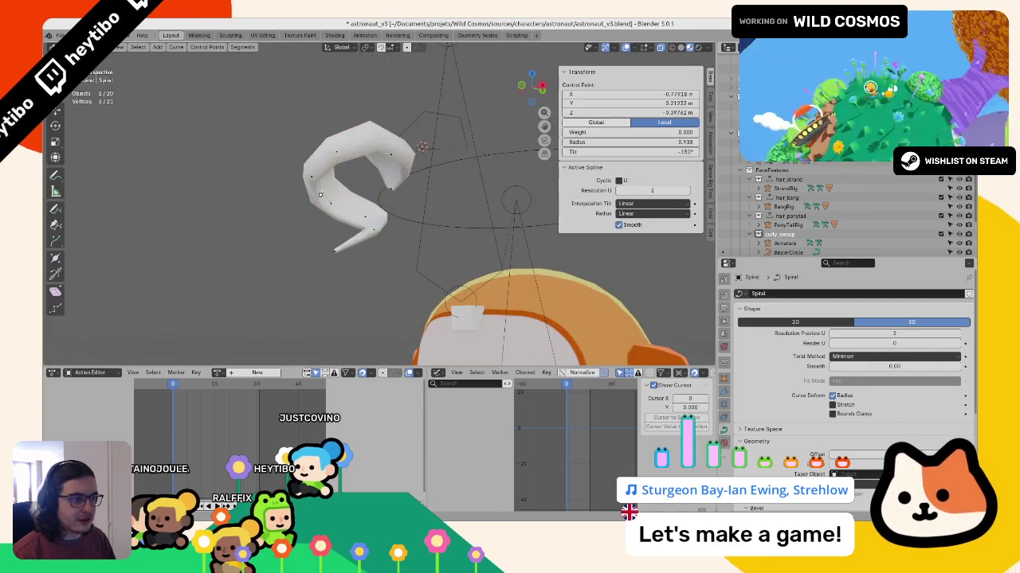
key("Return")
key("Tab")
mouse_move(398, 239)
middle_mouse_down()
mouse_move(490, 261)
mouse_move(432, 278)
mouse_move(421, 215)
mouse_move(410, 286)
mouse_move(478, 321)
middle_mouse_up()
key("shift+z")
key("shift+z")
Step: Select the BezierCircle profile and edit its control points
left_click(356, 137)
middle_click_drag(356, 137, 391, 137)
key("Tab")
left_click(392, 135)
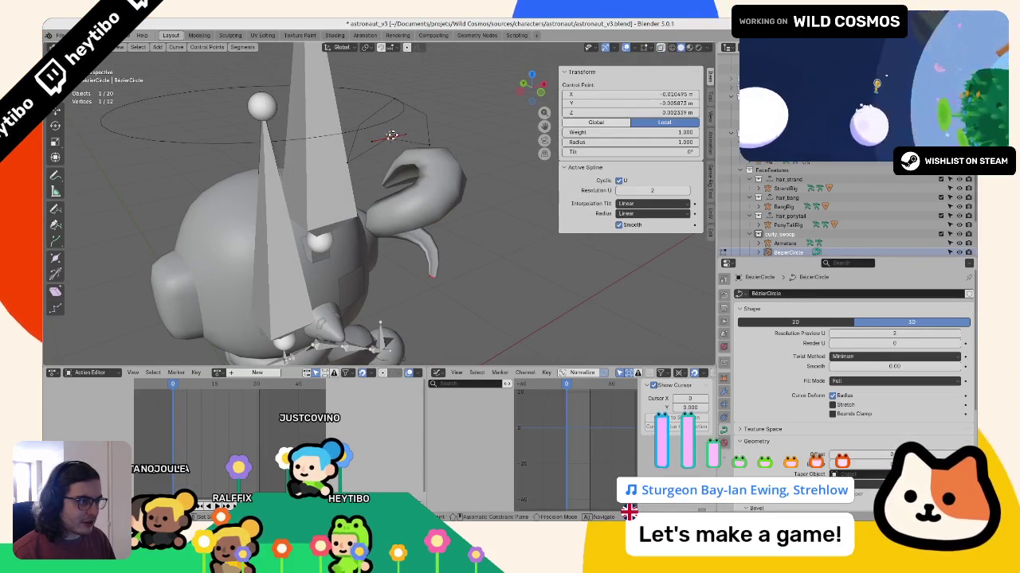
Step: Leave BezierCircle editing and frame it, toggling between wireframe and solid shading
key("Tab")
key("shift+z")
key("KP_Decimal")
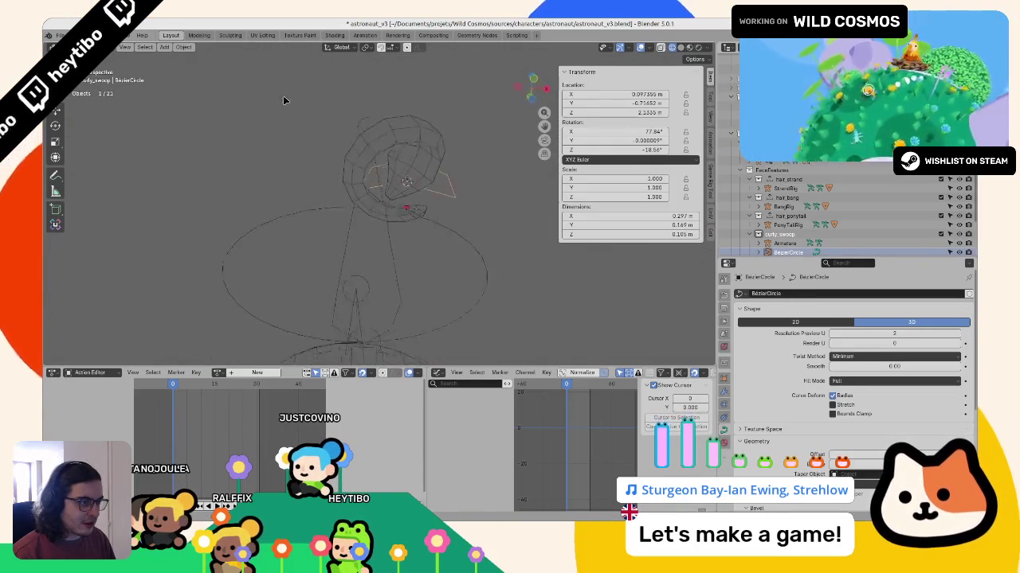
middle_click_drag(285, 101, 451, 181)
key("shift+z")
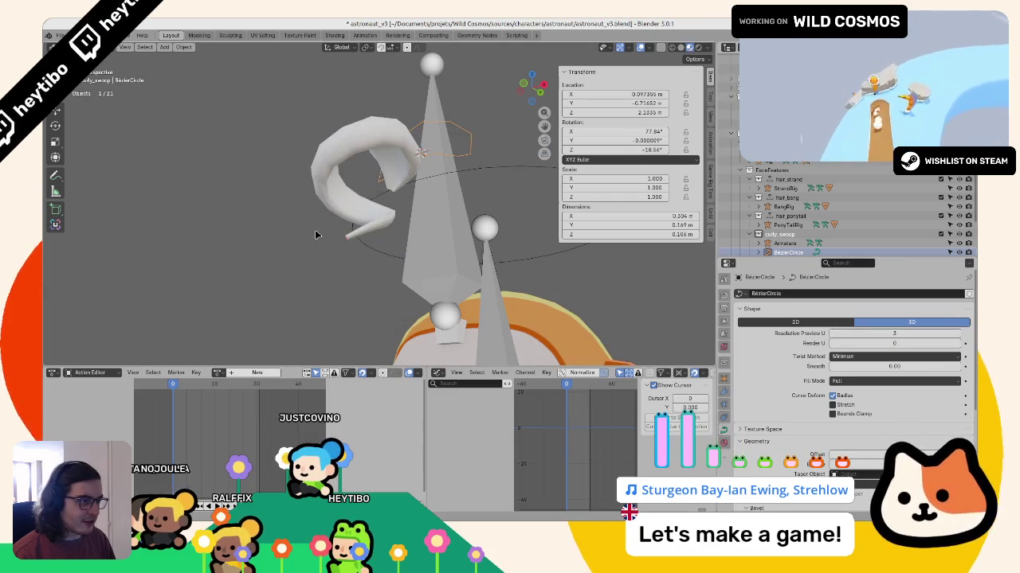
key("shift+z")
mouse_move(272, 207)
middle_mouse_down()
mouse_move(274, 236)
mouse_move(340, 239)
mouse_move(305, 219)
mouse_move(446, 256)
mouse_move(445, 231)
mouse_move(404, 201)
mouse_move(406, 219)
mouse_move(430, 235)
mouse_move(383, 239)
middle_mouse_up()
Step: Select the Spiral curve, dismiss its context menu, and edit its control points
left_click(402, 201)
key("shift+z")
right_click(458, 241)
key("Escape")
scroll(382, 239, "up", 3)
key("Tab")
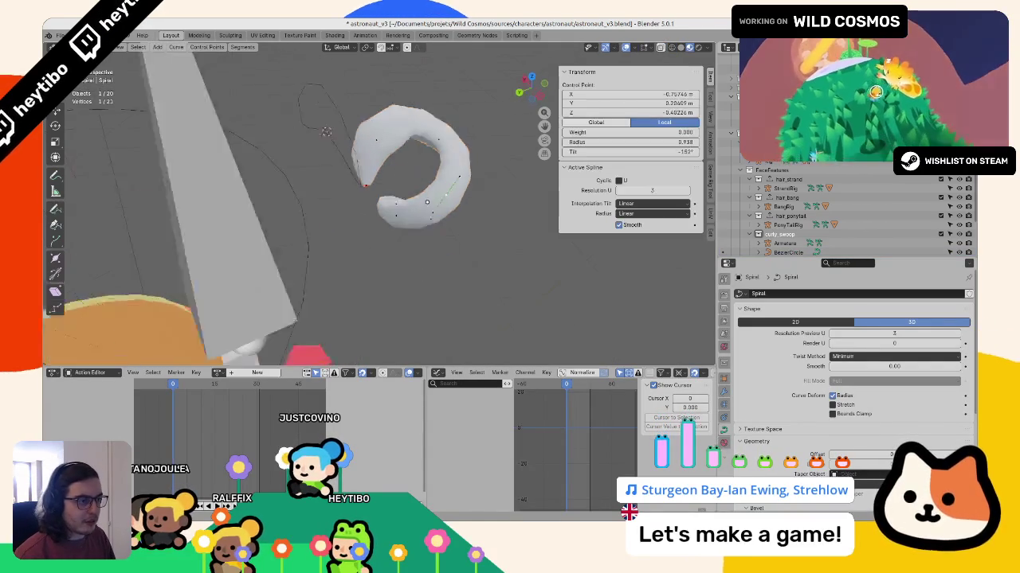
Step: Isolate the spiral curl and select all of its control points
middle_click_drag(422, 191, 454, 180)
left_click(333, 165)
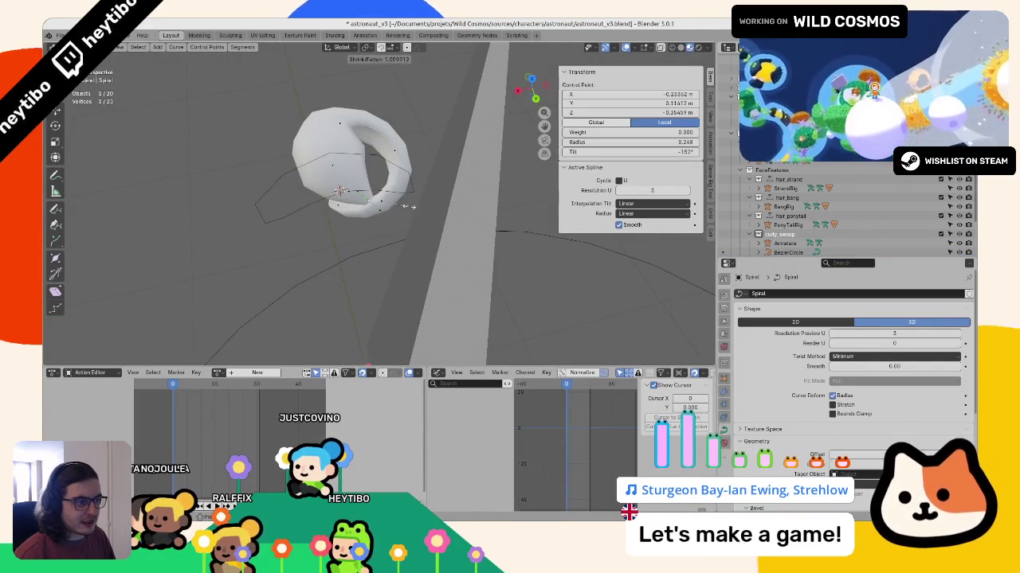
middle_click_drag(431, 221, 440, 333)
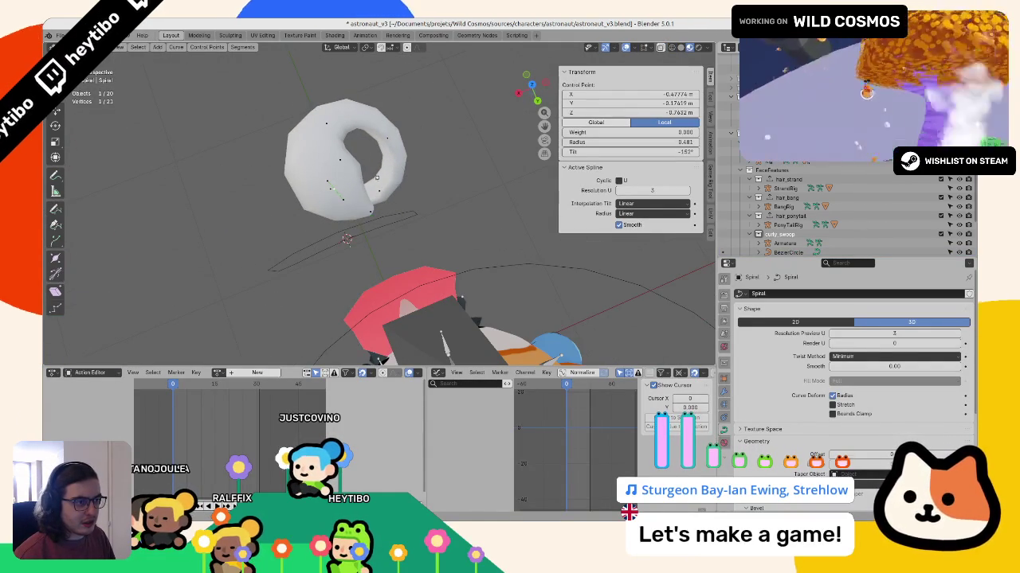
middle_click_drag(415, 176, 318, 212)
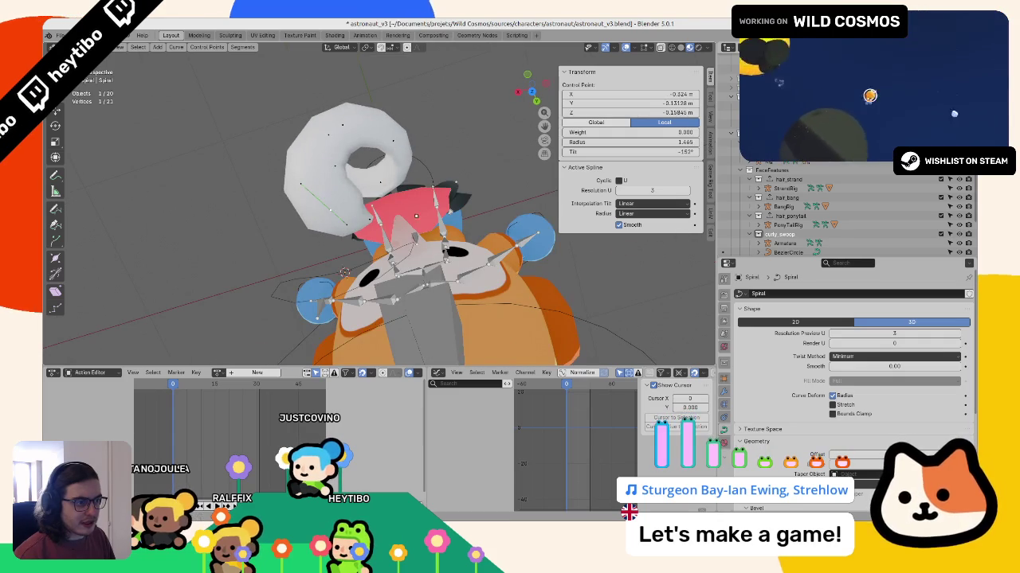
key("a")
key("KP_Divide")
middle_click_drag(344, 273, 427, 185)
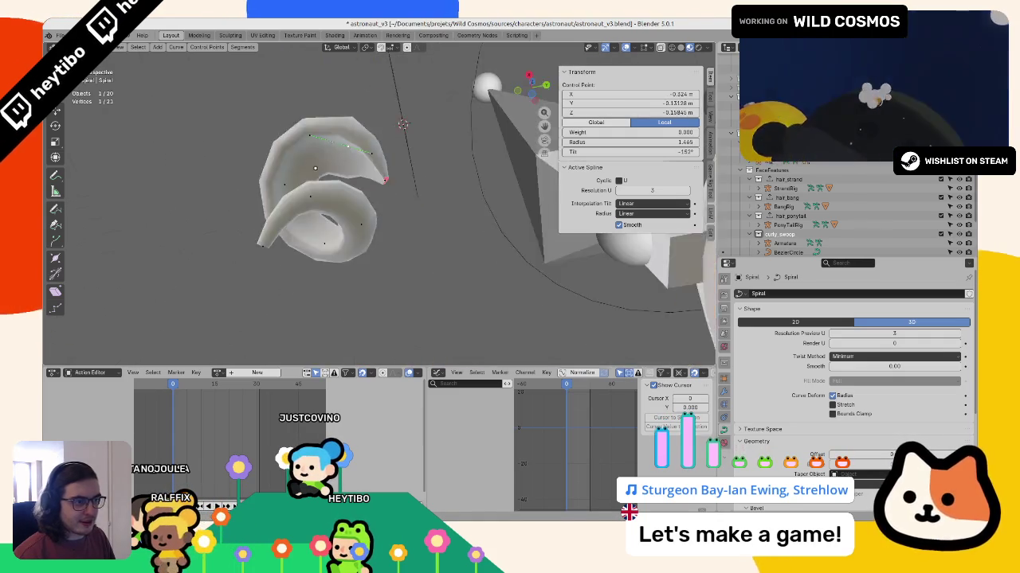
Step: Apply new handle types to all spiral points, restore the character, and return to Object Mode
key("v")
left_click(410, 200)
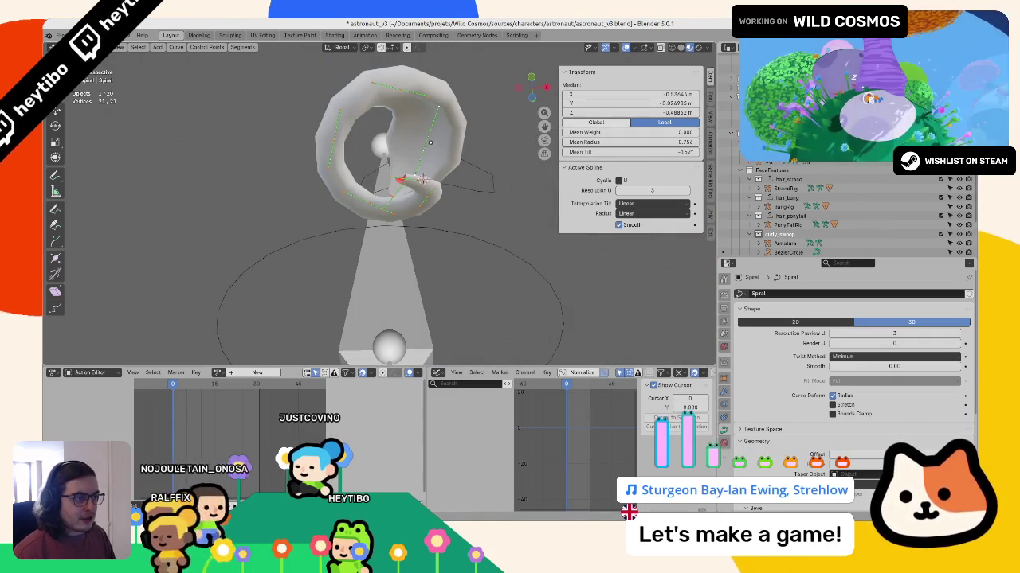
key("v")
left_click(406, 133)
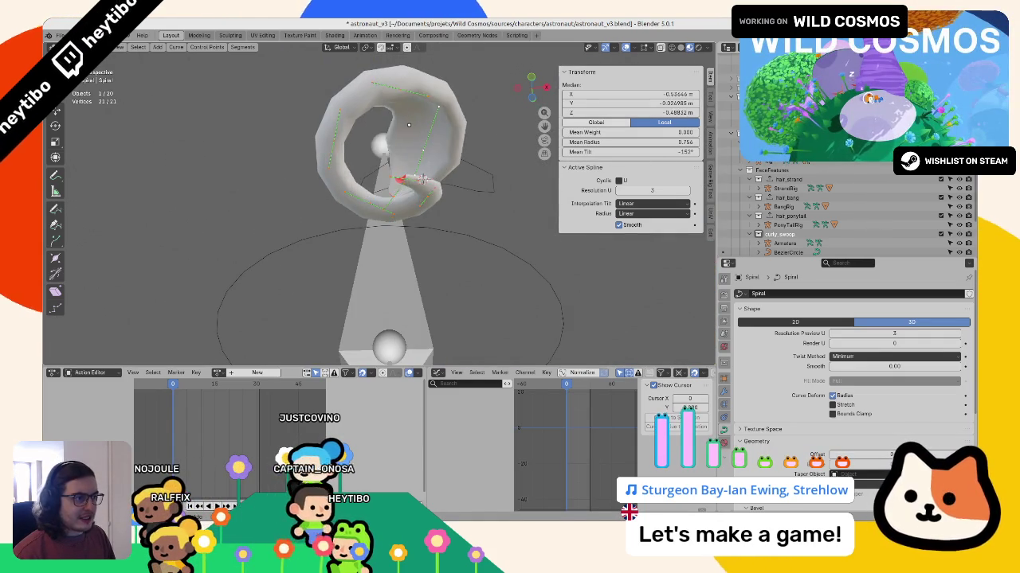
key("KP_Divide")
mouse_move(436, 220)
middle_mouse_down()
mouse_move(398, 183)
mouse_move(433, 145)
mouse_move(367, 101)
mouse_move(428, 101)
mouse_move(391, 76)
mouse_move(443, 228)
middle_mouse_up()
left_click(418, 137)
key("Tab")
key("Tab")
key("Tab")
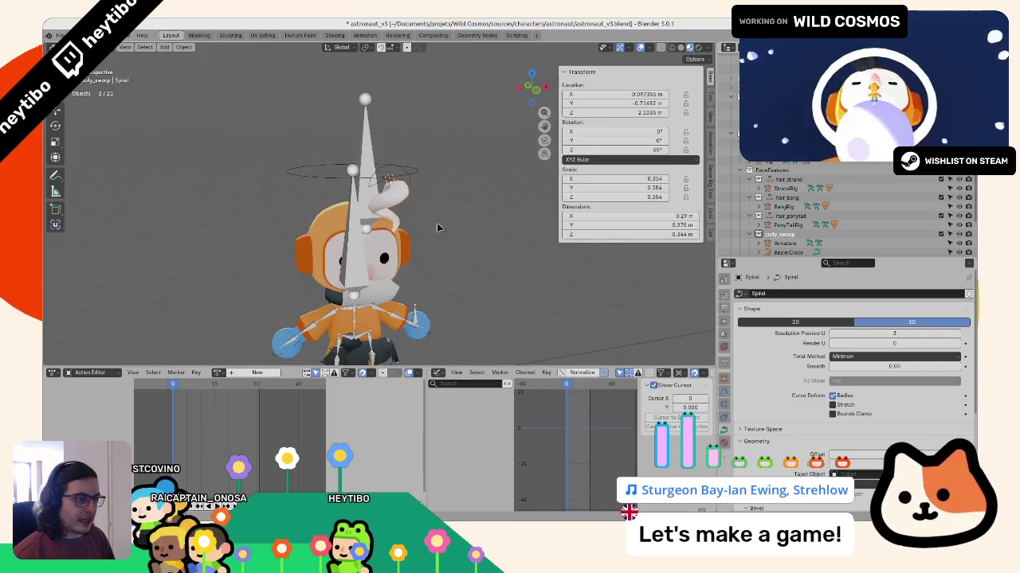
right_click(484, 258)
Step: Convert the spiral to a mesh and Grid Fill its open end, adjusting the span
left_click(517, 335)
key("KP_Decimal")
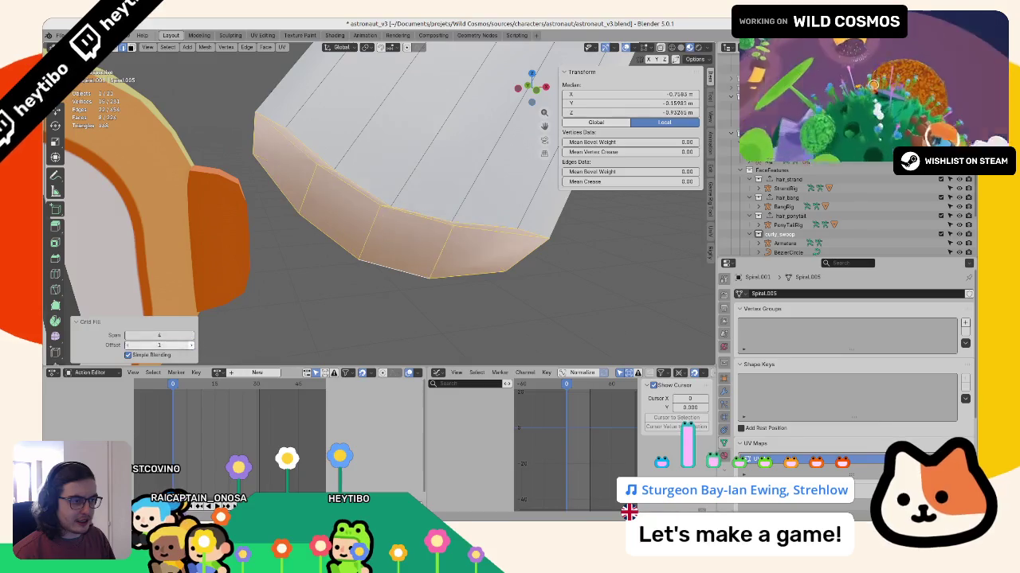
left_click(191, 345)
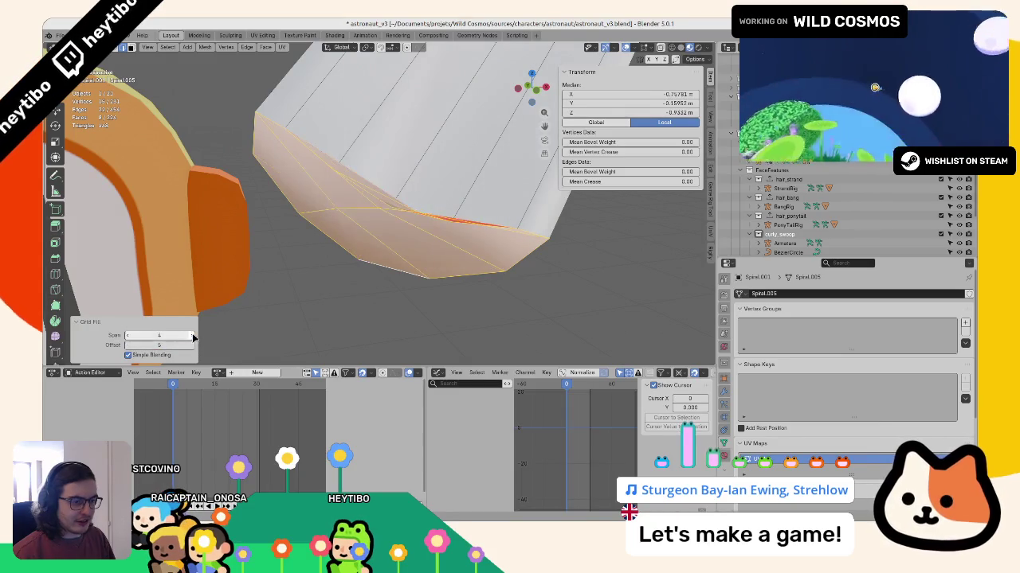
left_click(191, 336)
left_click(131, 337)
left_click(131, 337)
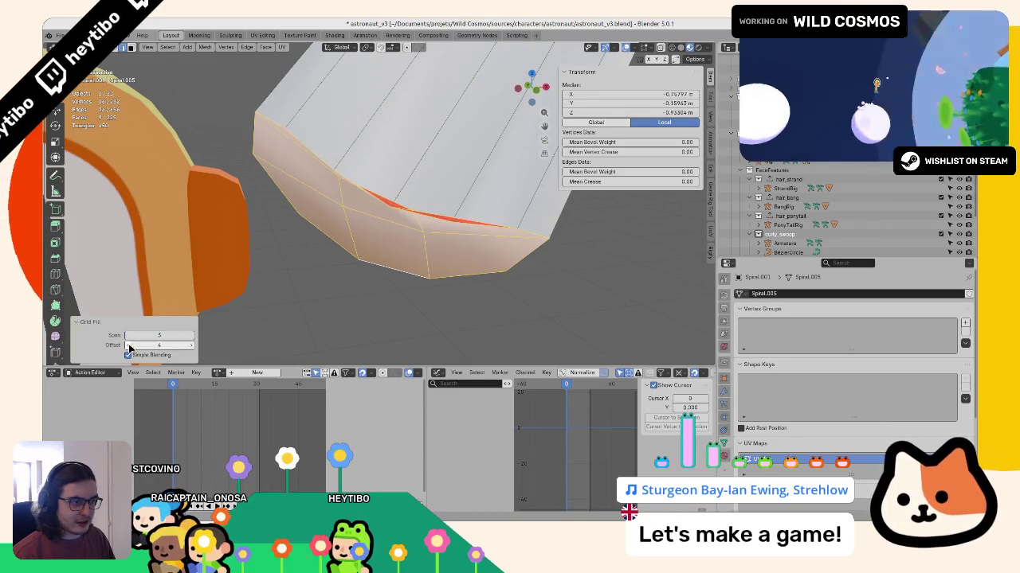
left_click(132, 337)
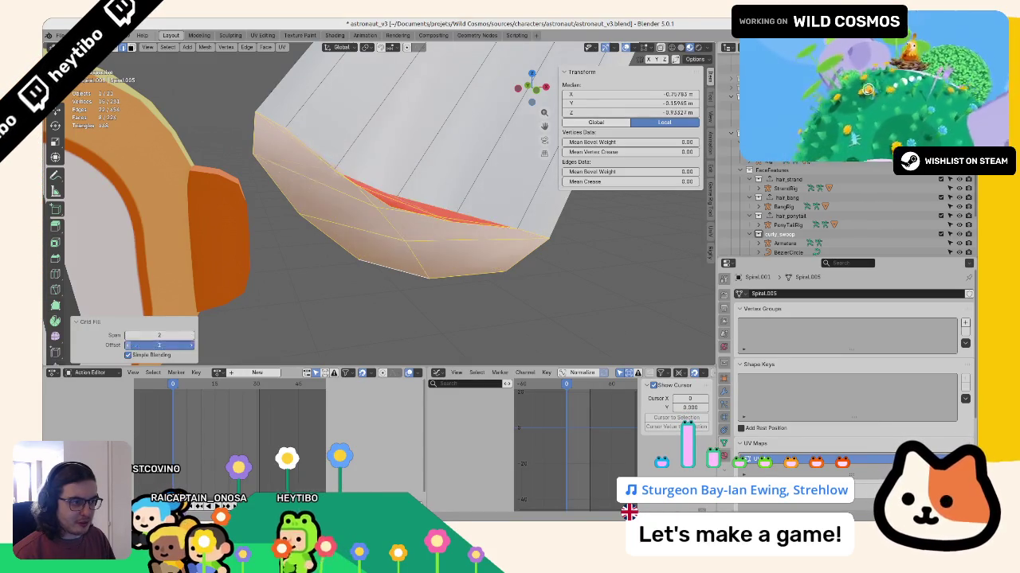
left_click(417, 262, "alt")
Step: Shrink the cap centre to 0.527, collapse it to a point, and smooth the tip vertices
key("s")
left_click(410, 272)
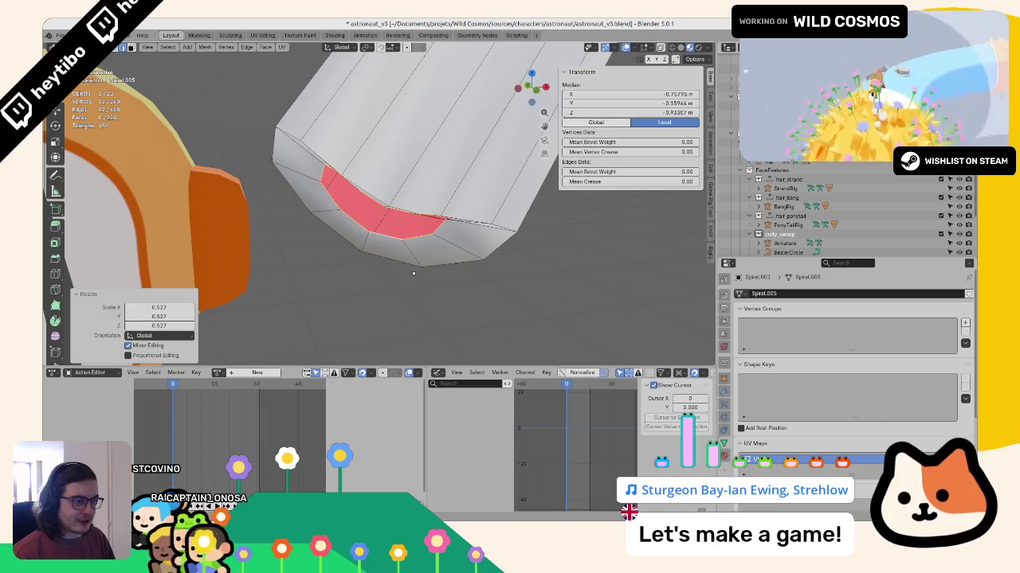
key("x")
left_click(398, 313)
key("ctrl+KP_Add")
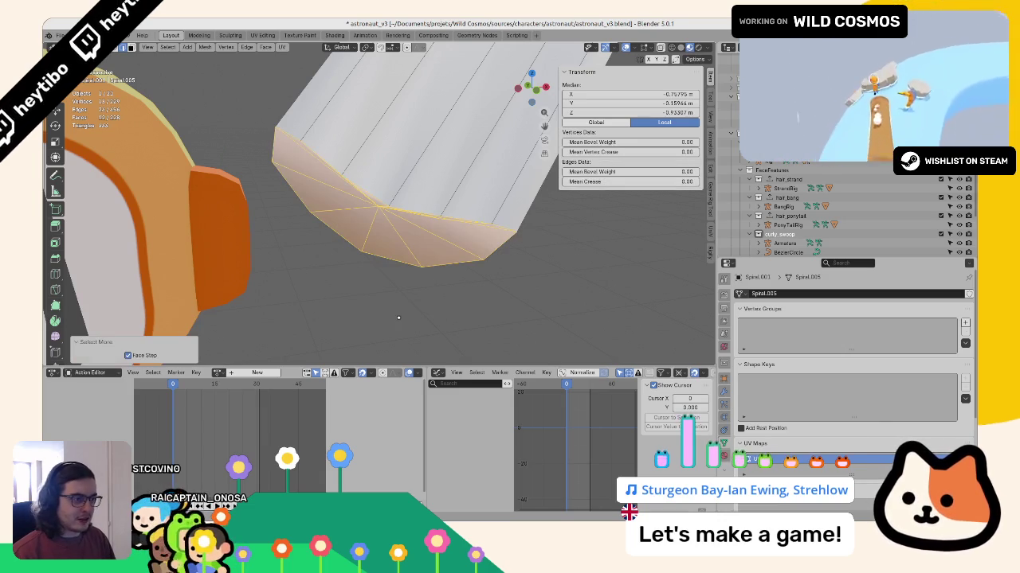
middle_click_drag(399, 318, 452, 244)
key("F3")
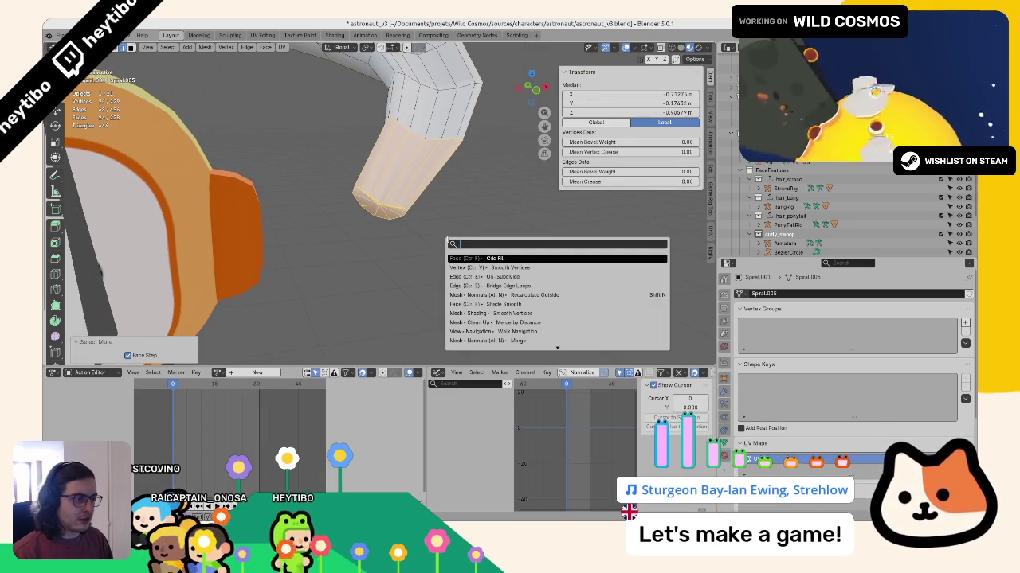
key("Down")
key("Return")
mouse_move(468, 236)
middle_mouse_down()
mouse_move(463, 272)
mouse_move(446, 235)
mouse_move(453, 188)
middle_mouse_up()
key("Tab")
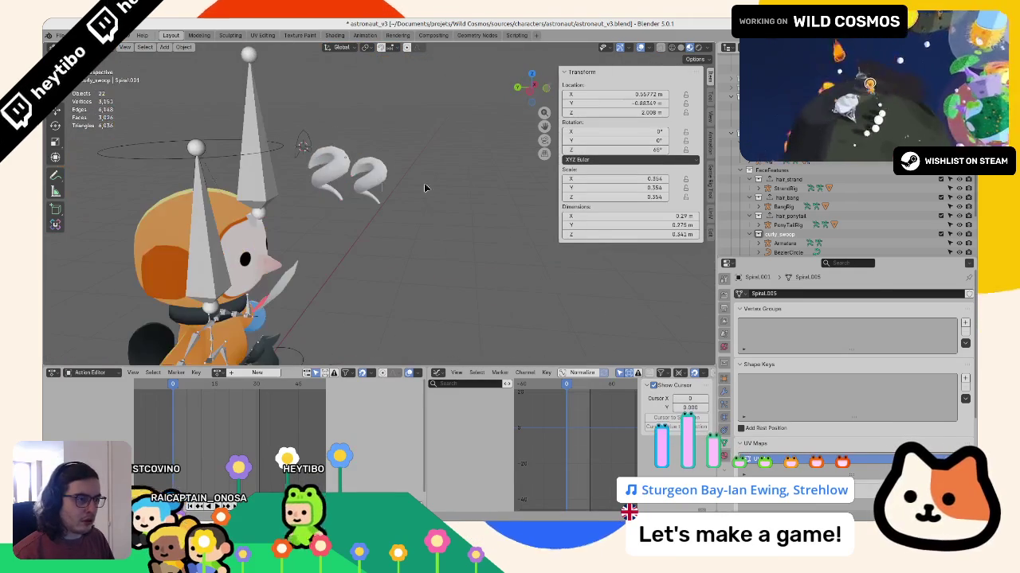
Step: Inspect the spiral mesh up close in Edit Mode, then return to Object Mode
key("Escape")
key("Tab")
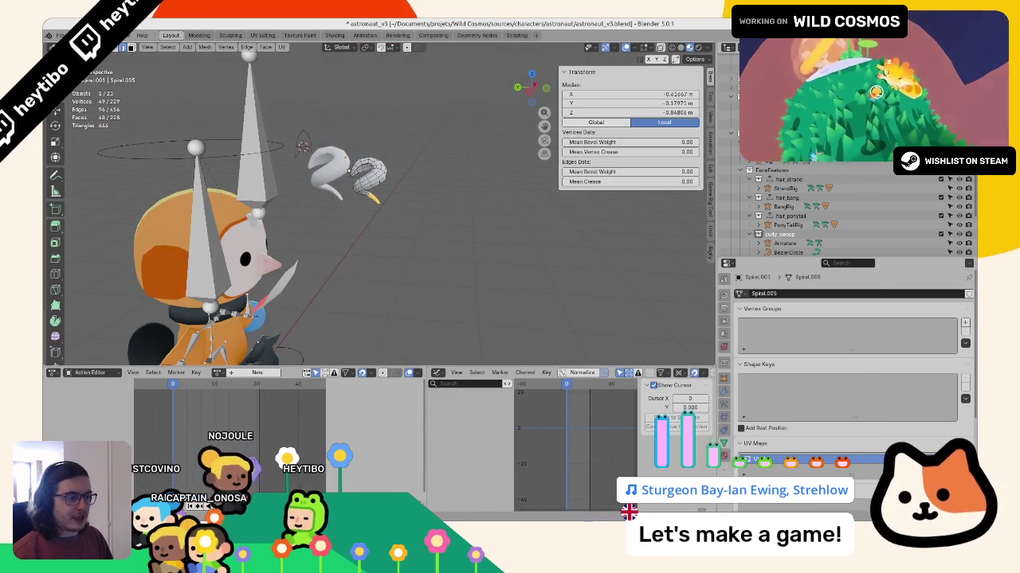
key("KP_Decimal")
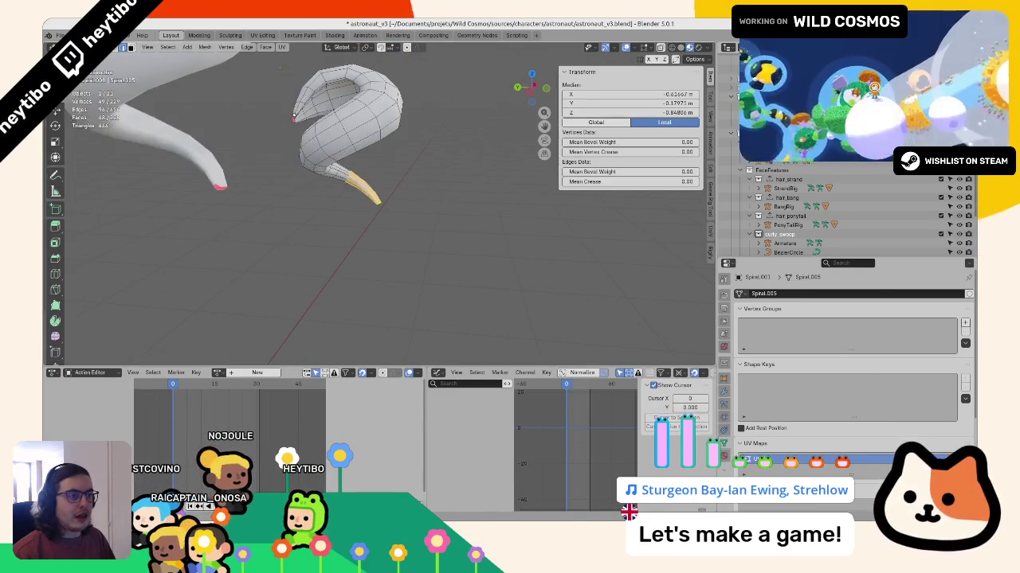
key("Tab")
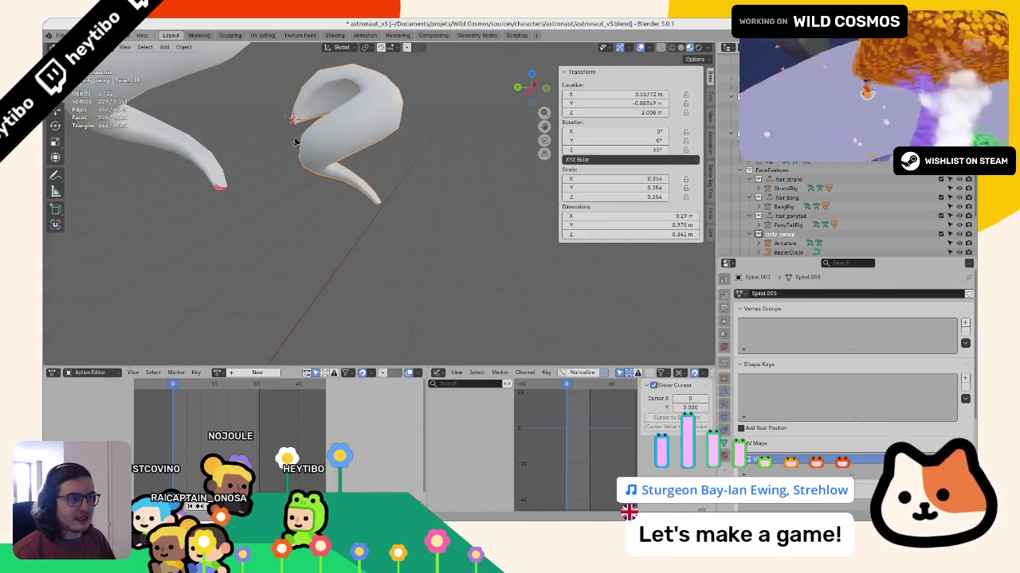
Step: Set Spiral.005's origin to the 3D cursor with Origin to 3D Cursor
key("F3")
type("seto")
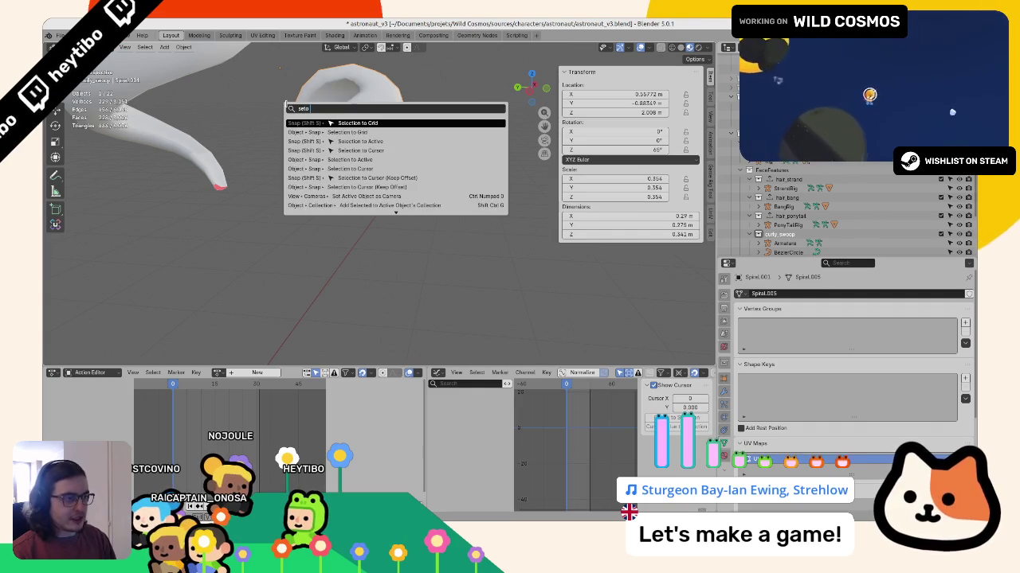
key("BackSpace")
type("or")
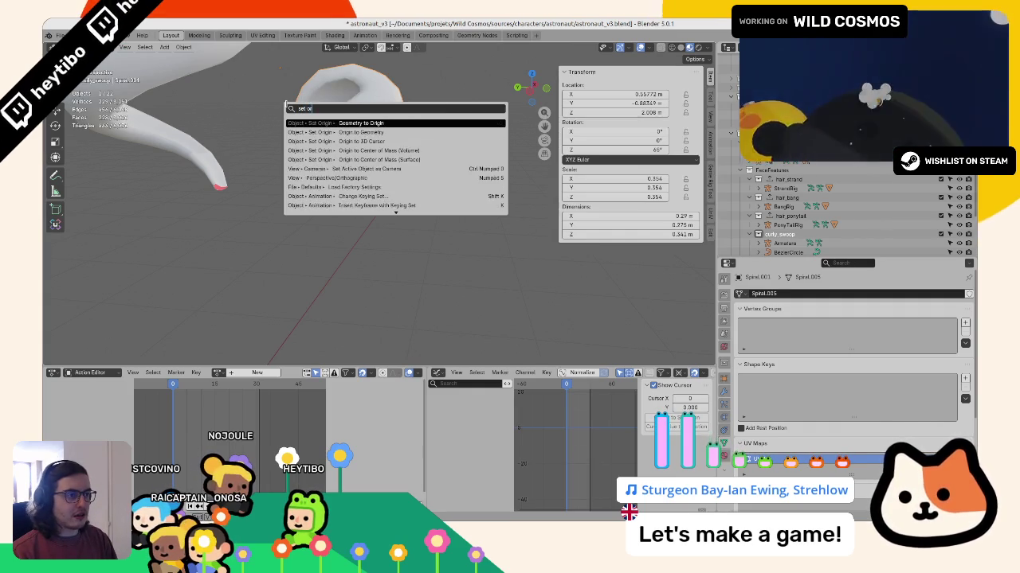
key("Down")
key("Down")
key("Return")
key("KP_Decimal")
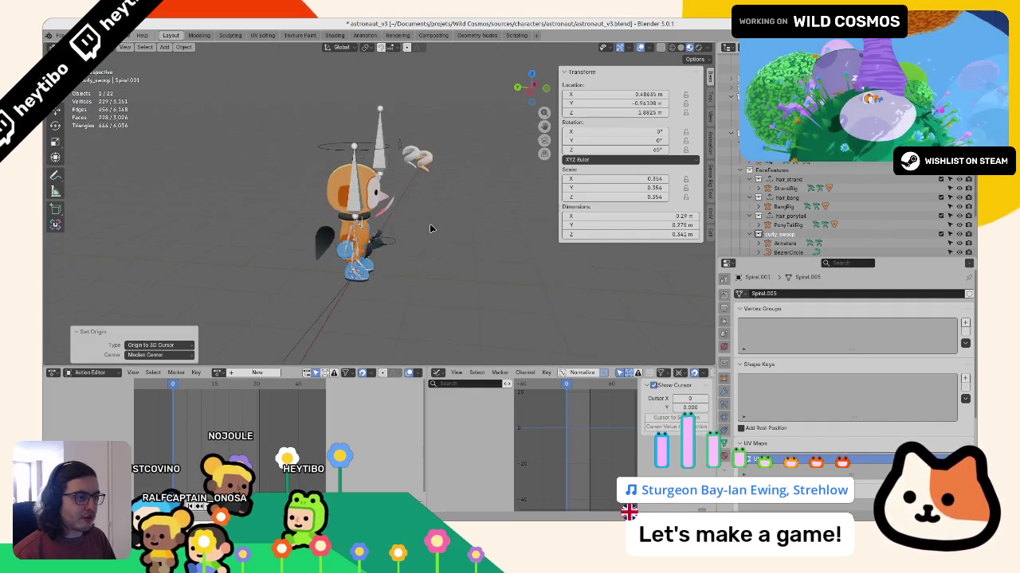
left_click(423, 135, "shift")
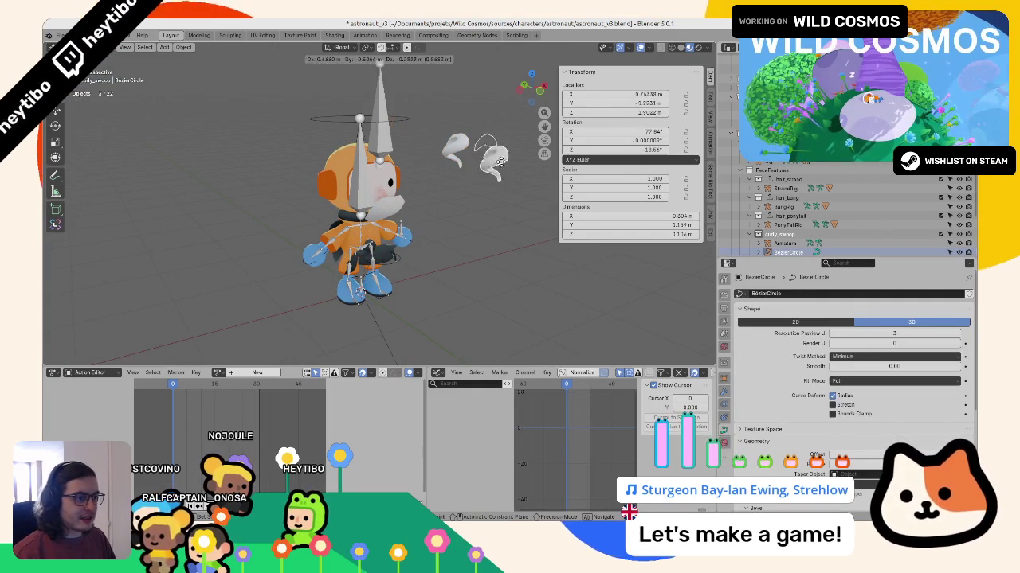
Step: Move the selected Spiral and BezierCircle curves into a new collection
key("m")
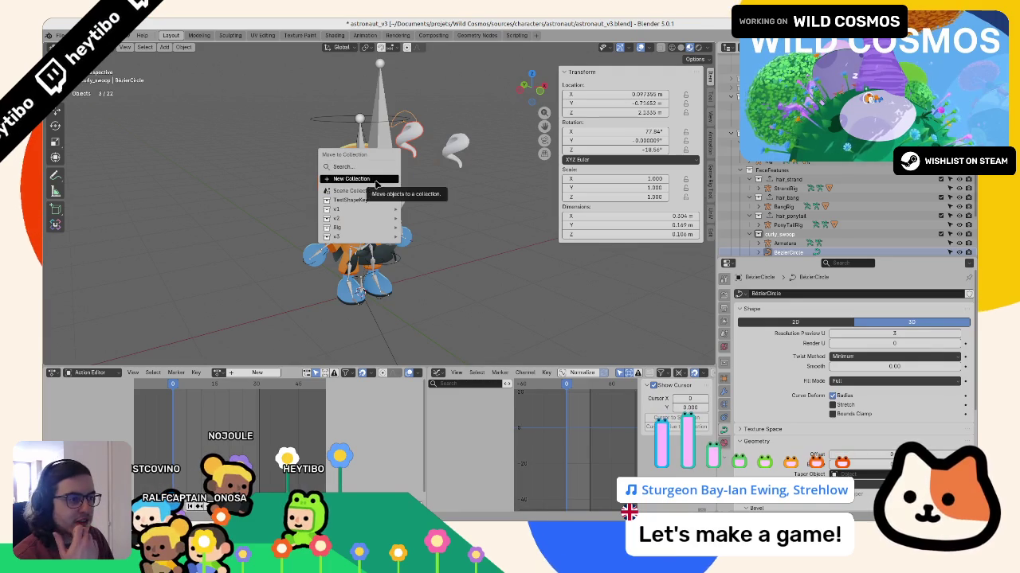
mouse_move(354, 200)
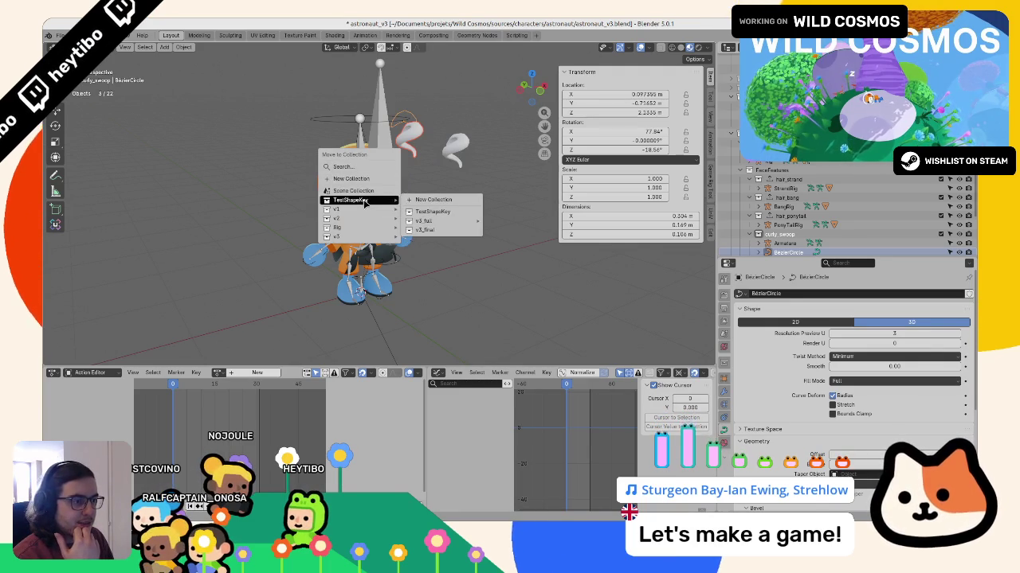
left_click(352, 178)
type("draft")
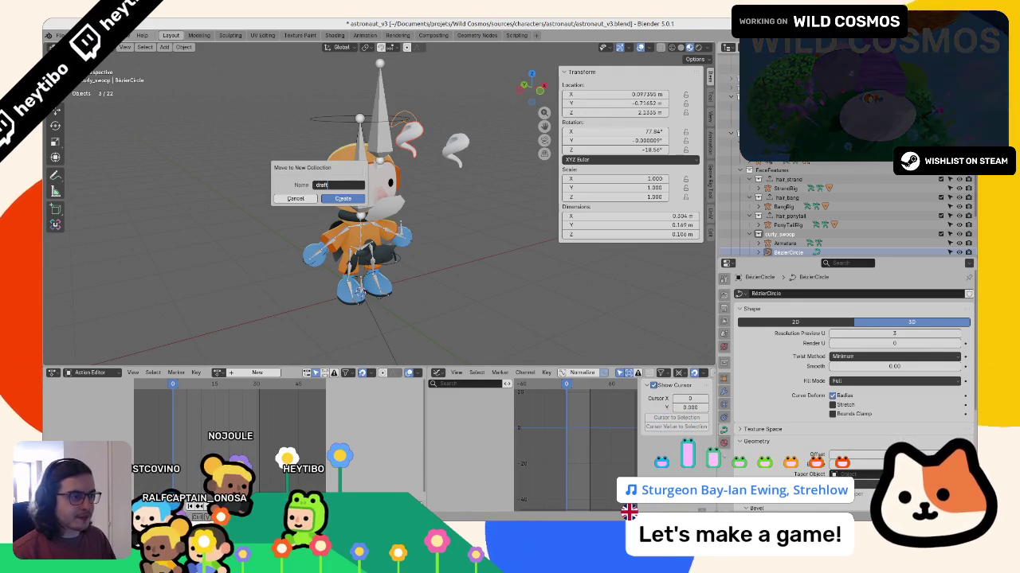
left_click(331, 199)
scroll(945, 224, "down", 3)
scroll(945, 224, "down", 3)
left_click(940, 237)
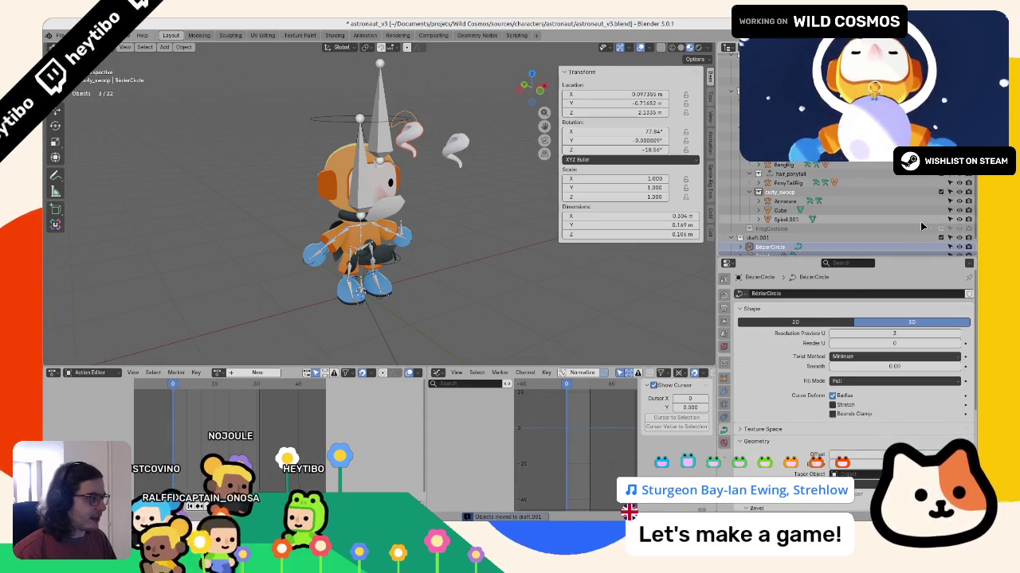
Step: Rename the new collection to Draft and exclude it from the scene
scroll(825, 215, "up", 4)
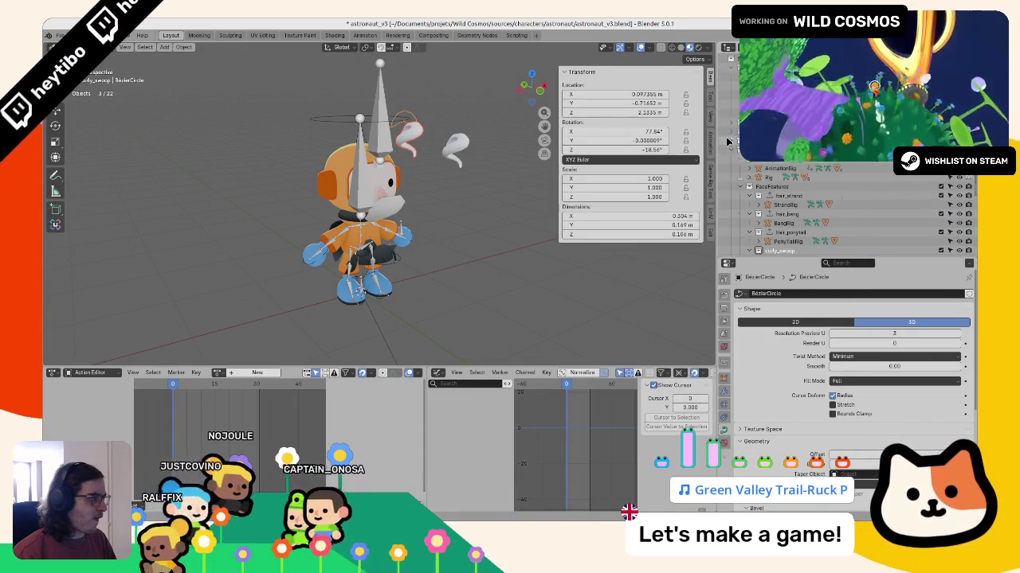
scroll(731, 141, "down", 2)
left_click(738, 168)
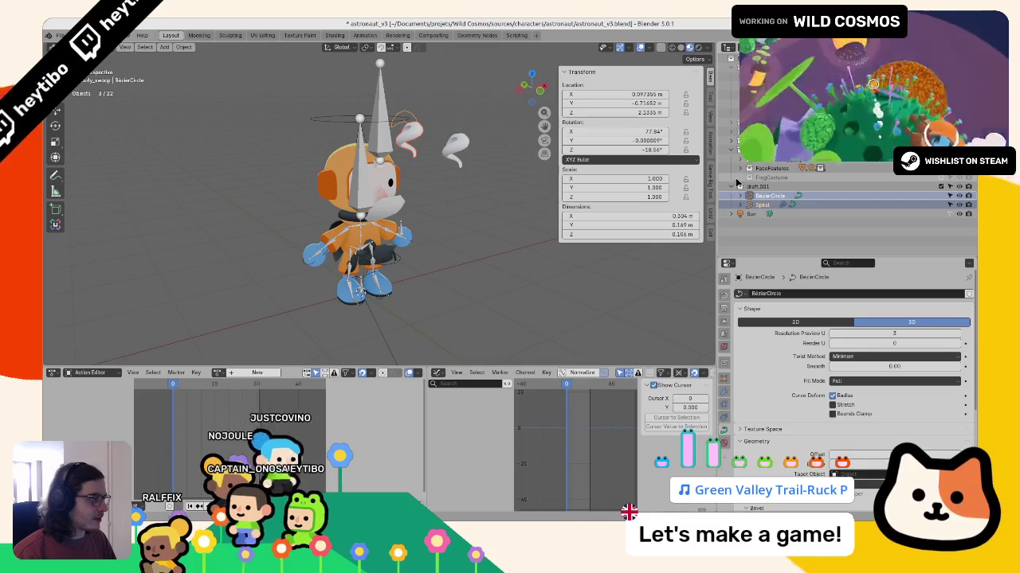
left_click(761, 185)
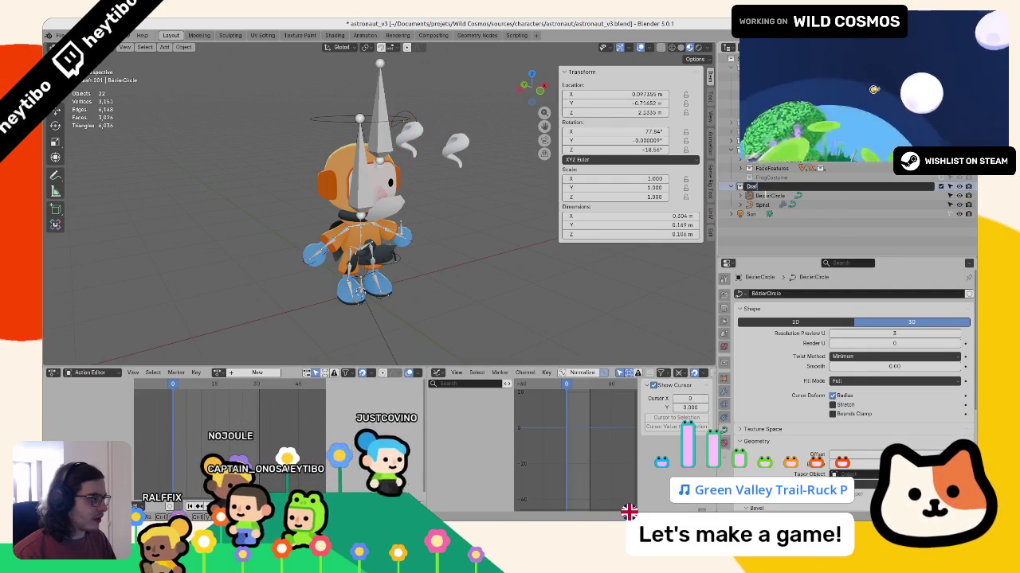
type("t")
key("Return")
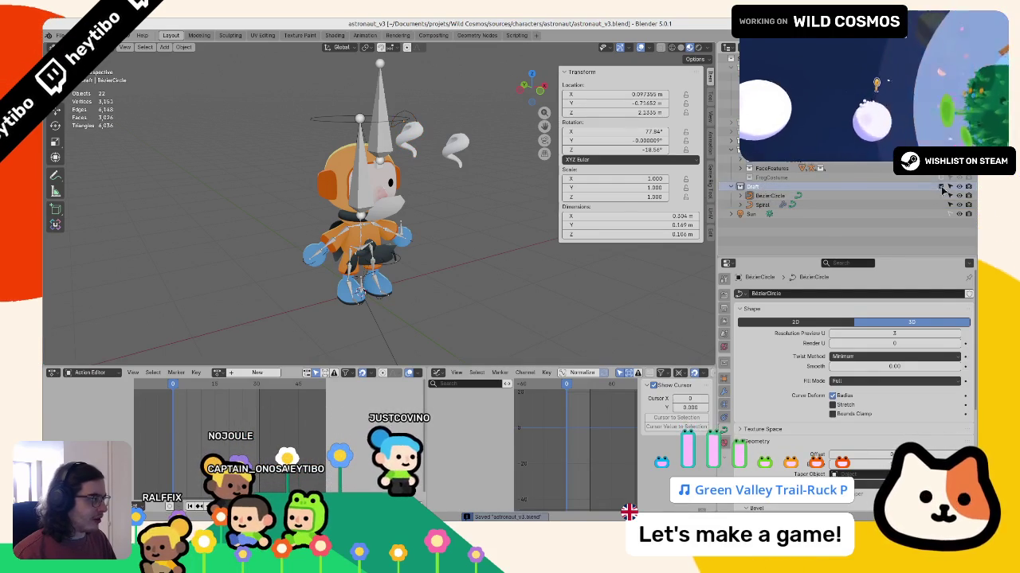
left_click(942, 187)
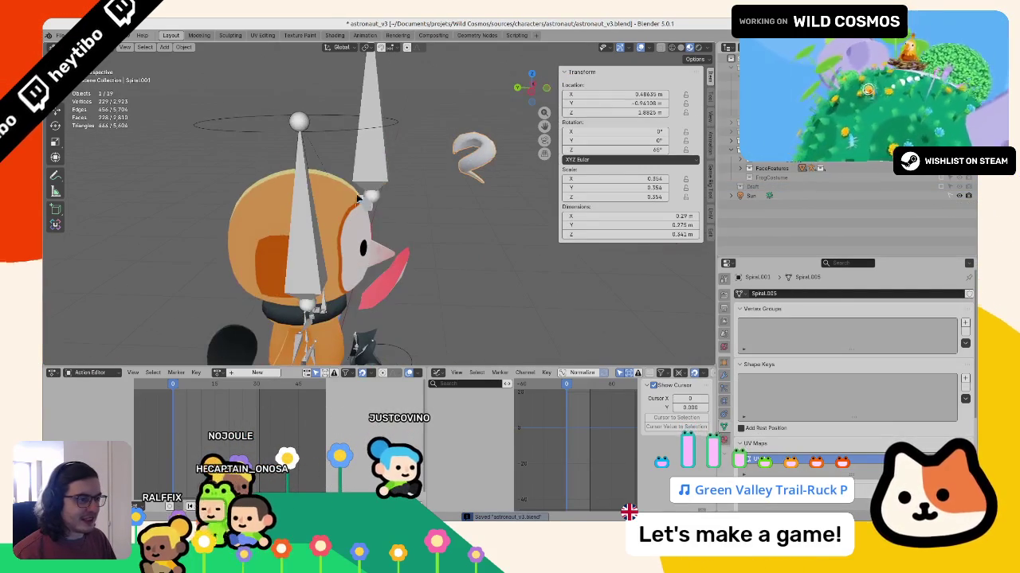
Step: Snap the spiral to the 3D cursor and switch to a see-through top view
left_click(360, 194)
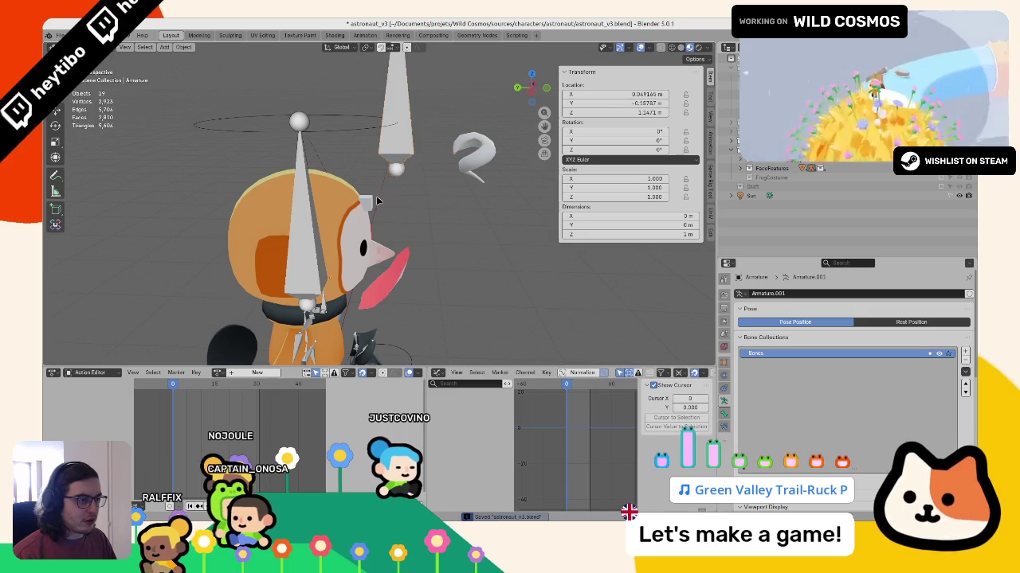
left_click(377, 199)
left_click(381, 201)
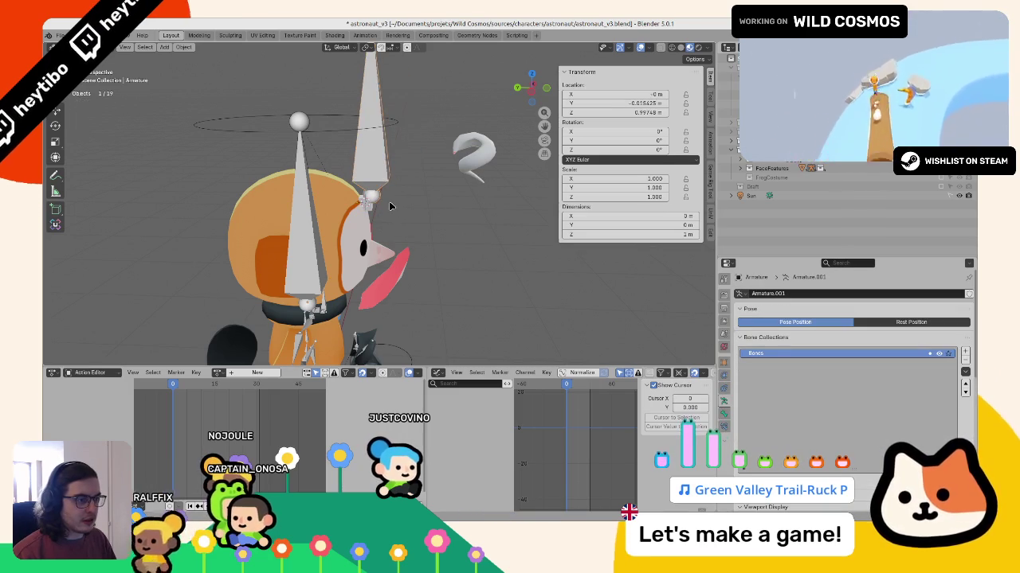
left_click(371, 214)
mouse_move(478, 167)
middle_mouse_down()
mouse_move(410, 228)
mouse_move(343, 211)
middle_mouse_up()
key("shift+s")
key("KP_7")
scroll(422, 170, "up", 5)
key("alt+z")
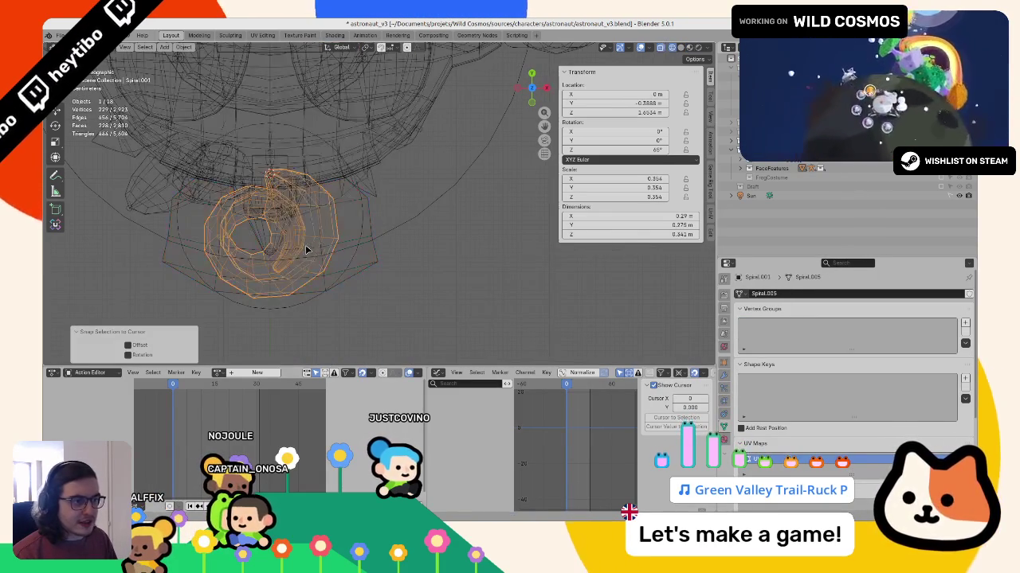
Step: Move and rotate the spiral over the head, then lower it along Z
key("g")
left_click(411, 250)
key("r")
left_click(425, 207)
middle_click_drag(426, 208, 465, 146)
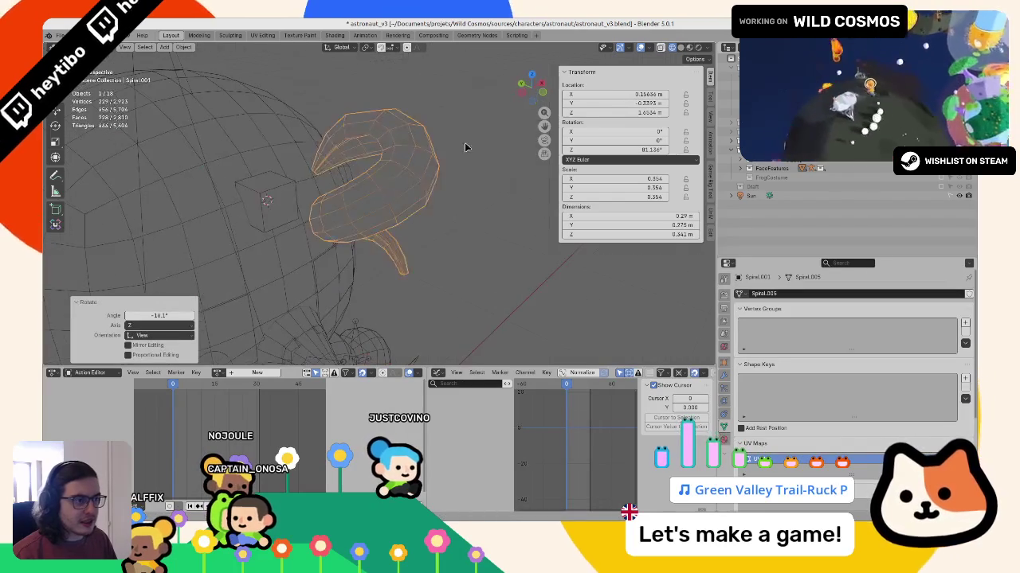
key("g")
key("z")
left_click(465, 202)
key("alt+z")
mouse_move(464, 202)
middle_mouse_down()
mouse_move(493, 257)
mouse_move(394, 209)
mouse_move(460, 149)
mouse_move(167, 227)
mouse_move(425, 214)
middle_mouse_up()
Step: Reselect the spiral curl and rotate it around the Z axis
left_click(460, 241)
left_click(394, 208)
left_click(430, 175)
key("r")
key("z")
left_click(446, 159)
left_click(459, 149)
scroll(253, 222, "down", 4)
scroll(426, 214, "up", 2)
scroll(358, 210, "up", 3)
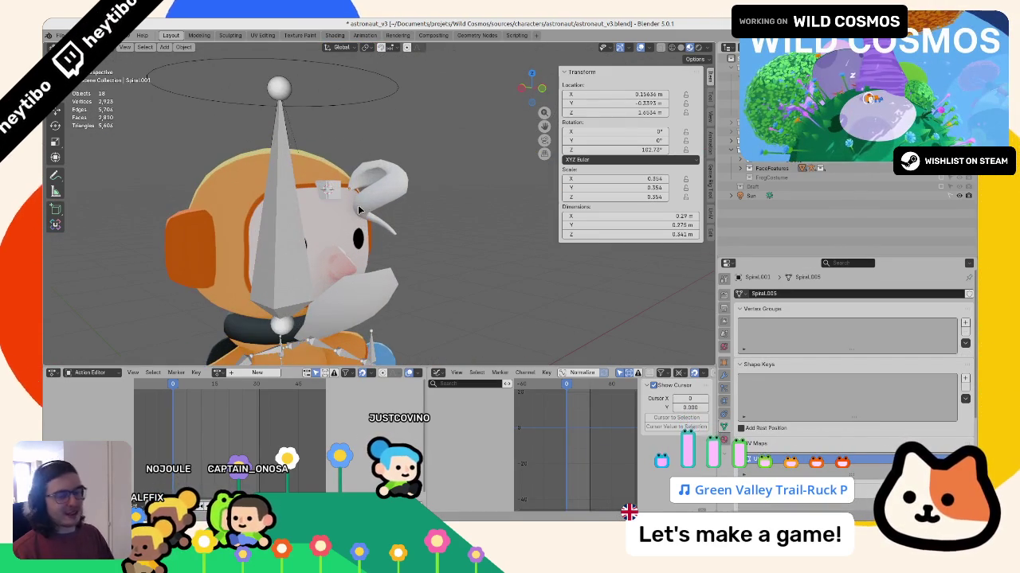
mouse_move(352, 208)
middle_mouse_down()
mouse_move(376, 341)
mouse_move(379, 121)
mouse_move(340, 48)
mouse_move(329, 296)
mouse_move(194, 296)
mouse_move(380, 327)
mouse_move(399, 255)
middle_mouse_up()
Step: Try tilting the spiral, then clear its rotation to 0° with Alt+R
key("r")
key("x")
key("Escape")
mouse_move(417, 198)
middle_mouse_down()
mouse_move(251, 171)
mouse_move(366, 173)
mouse_move(473, 226)
mouse_move(462, 175)
mouse_move(286, 188)
mouse_move(383, 188)
mouse_move(333, 152)
mouse_move(387, 165)
mouse_move(293, 130)
middle_mouse_up()
left_click(412, 199)
left_click(480, 205)
key("alt+h")
key("ctrl+z")
key("alt+r")
Step: Briefly reveal and rehide the helmet glass and horn, then reselect the spiral curl
left_click(293, 130)
mouse_move(390, 153)
middle_mouse_down()
mouse_move(337, 152)
mouse_move(357, 177)
middle_mouse_up()
key("alt+h")
key("ctrl+z")
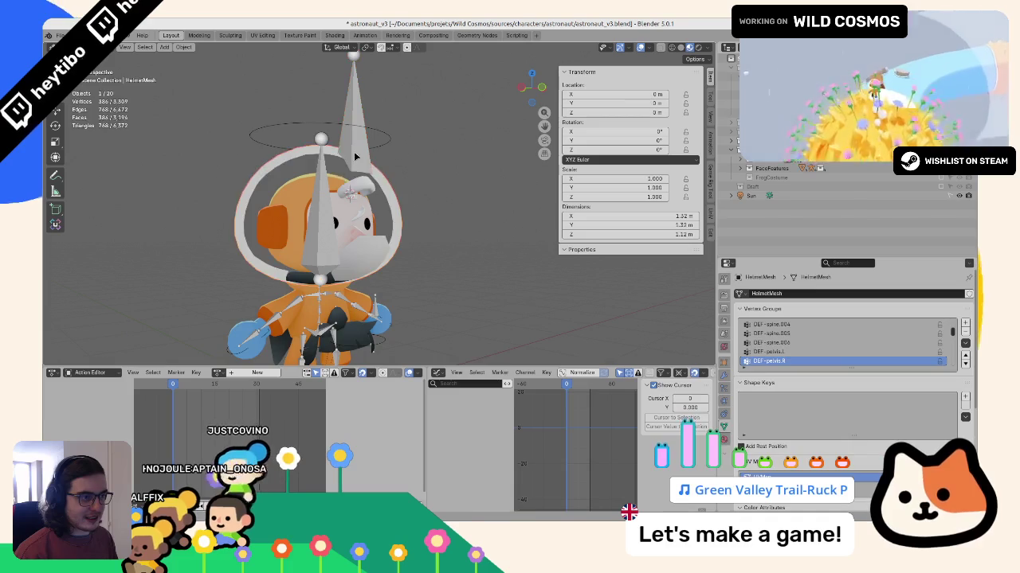
scroll(356, 154, "up", 3)
scroll(340, 153, "up", 1)
left_click(335, 156)
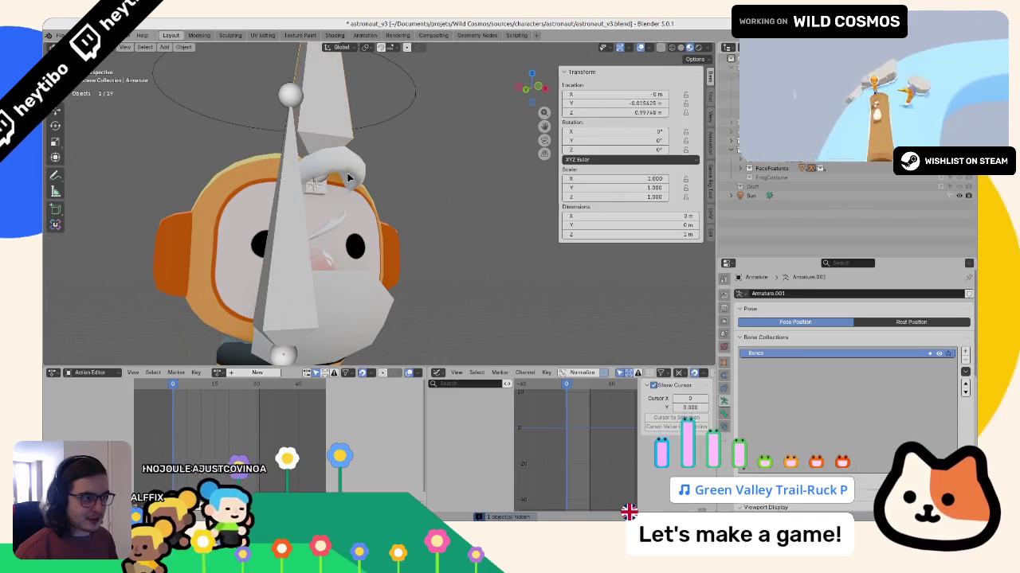
Step: Return to editing the spiral and select its tip vertex
key("ctrl+z")
scroll(329, 121, "down", 4)
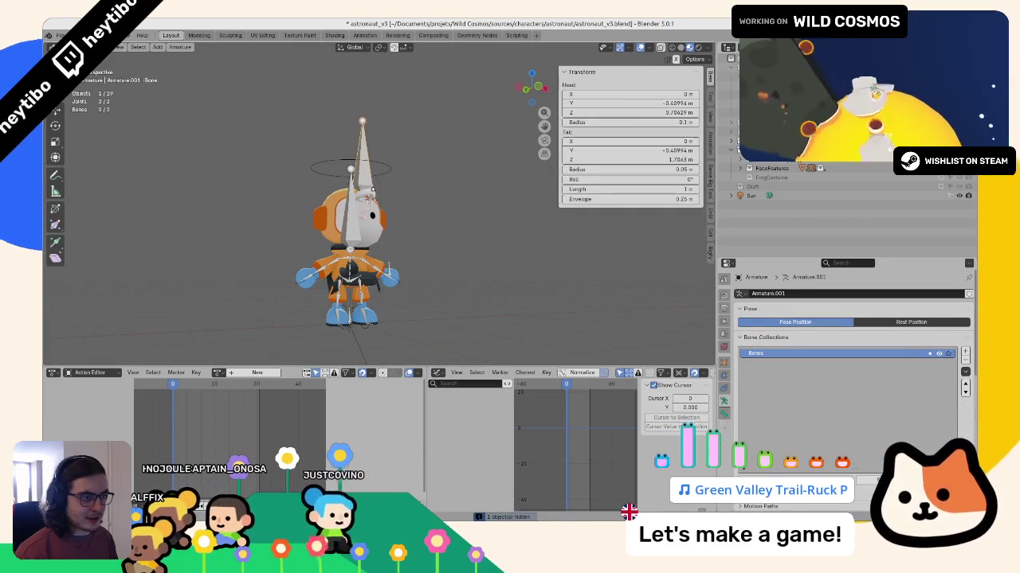
key("ctrl+shift+z")
scroll(365, 191, "up", 4)
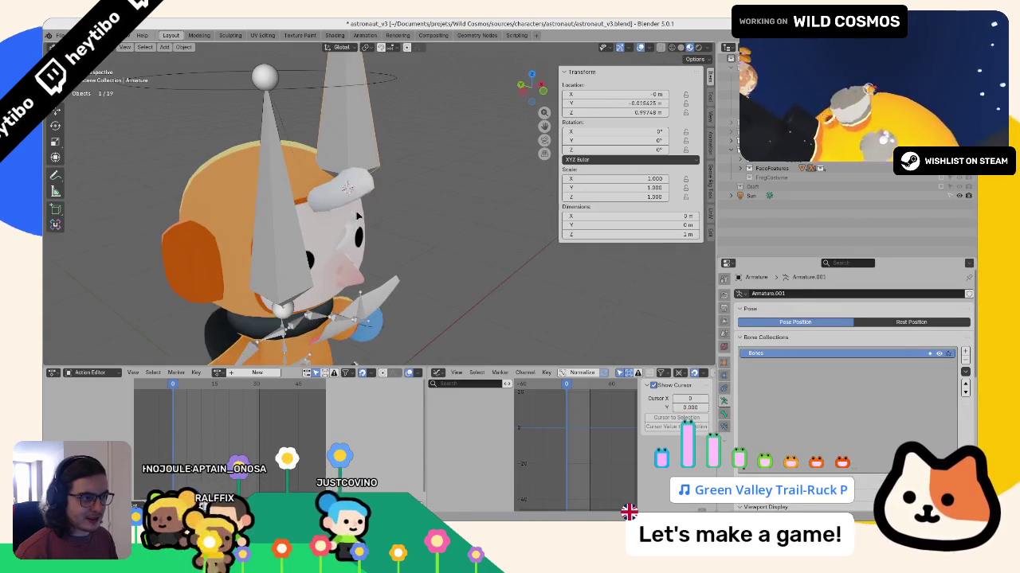
key("ctrl+z")
scroll(350, 207, "down", 4)
scroll(350, 207, "up", 4)
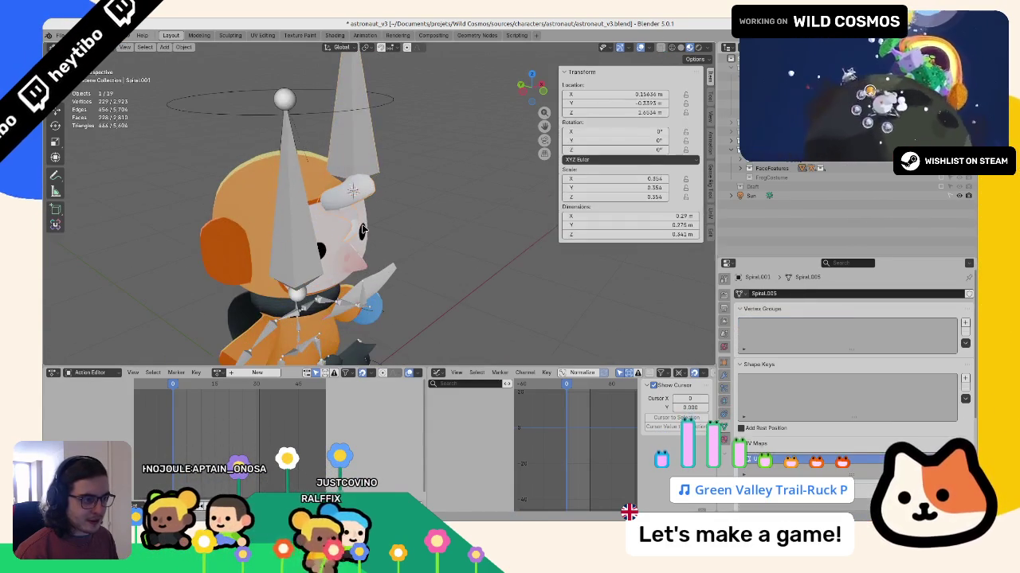
key("ctrl+z")
scroll(343, 239, "up", 5)
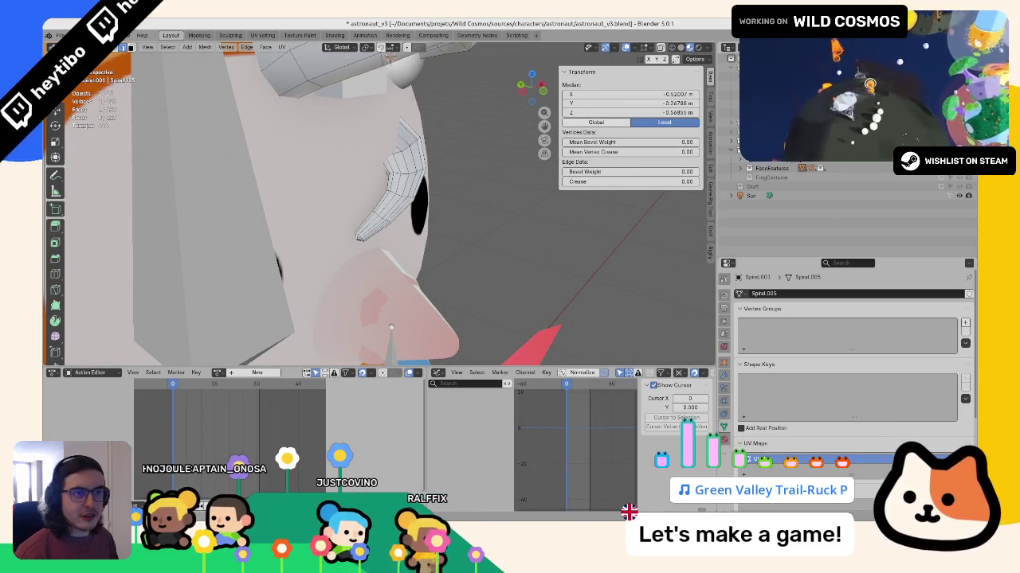
left_click(344, 244)
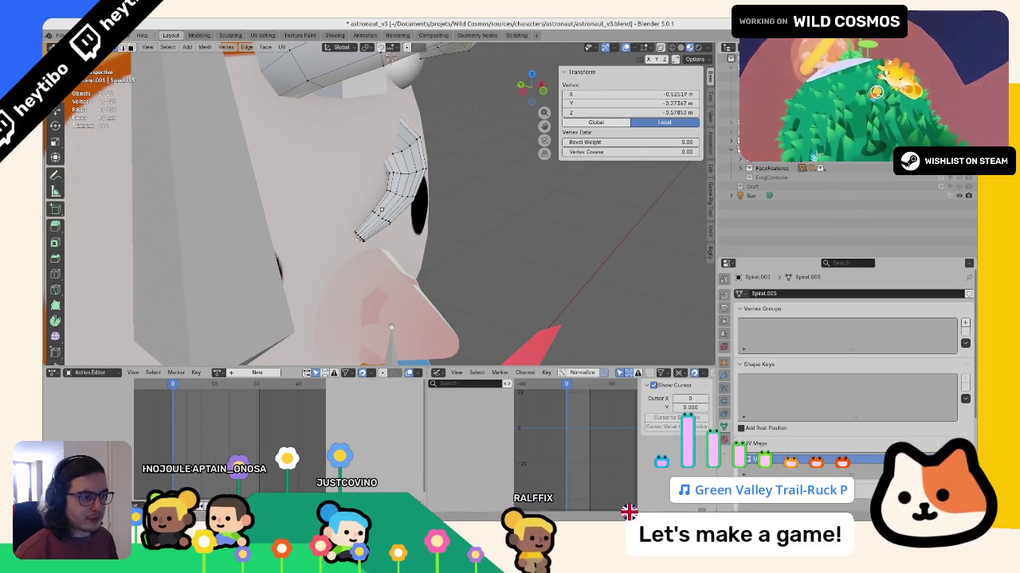
Step: Snap the armature bone's end to the 3D cursor at the curl's tip
key("Tab")
scroll(362, 232, "down", 4)
left_click(382, 107)
scroll(391, 103, "down", 2)
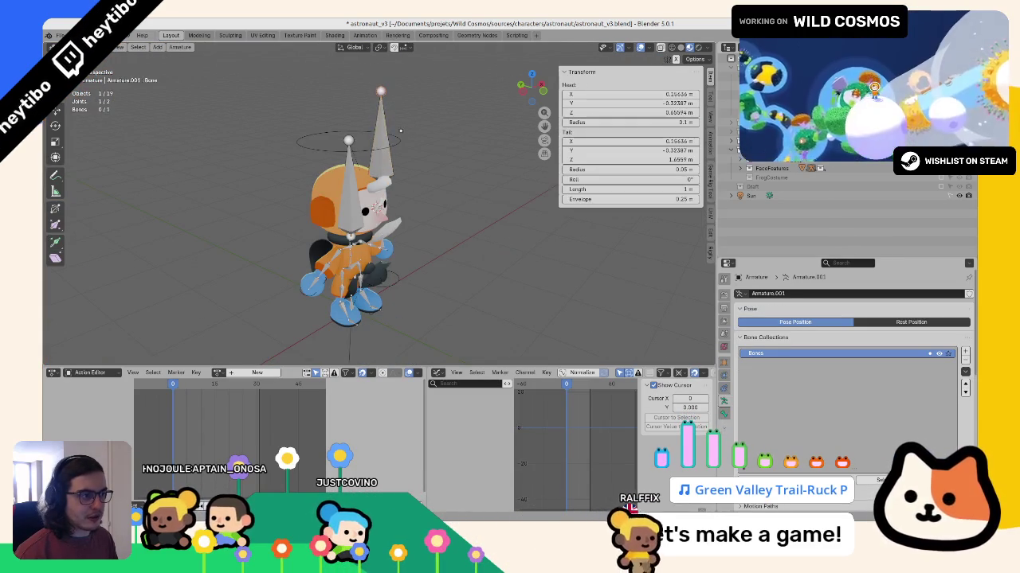
key("shift+s")
left_click(390, 60)
scroll(334, 199, "up", 5)
mouse_move(335, 199)
middle_mouse_down()
mouse_move(285, 192)
mouse_move(441, 183)
mouse_move(391, 144)
middle_mouse_up()
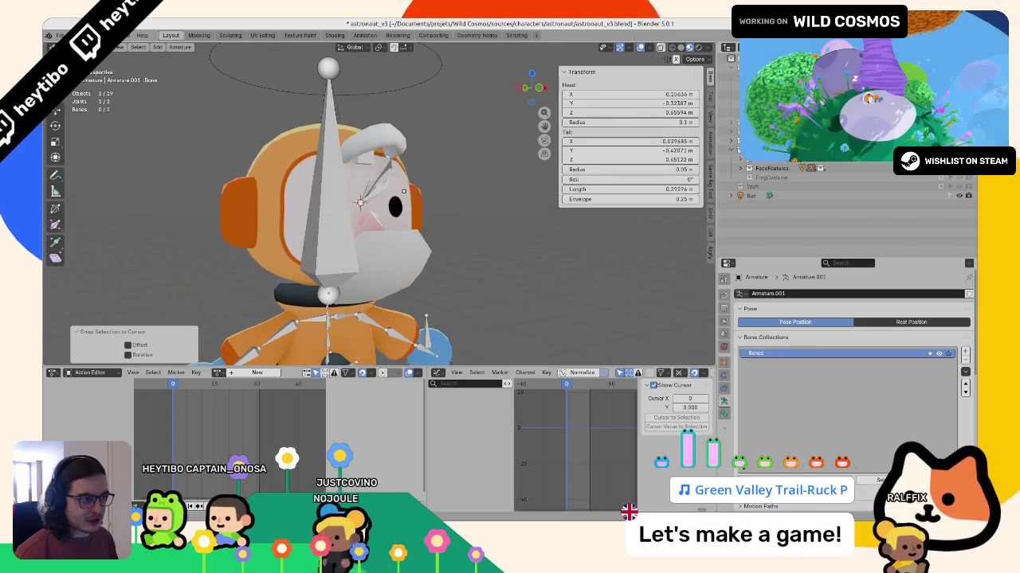
Step: Snap the bone joint to the curl's bend vertices and clear the bone's roll
key("Tab")
left_click(391, 144)
key("Tab")
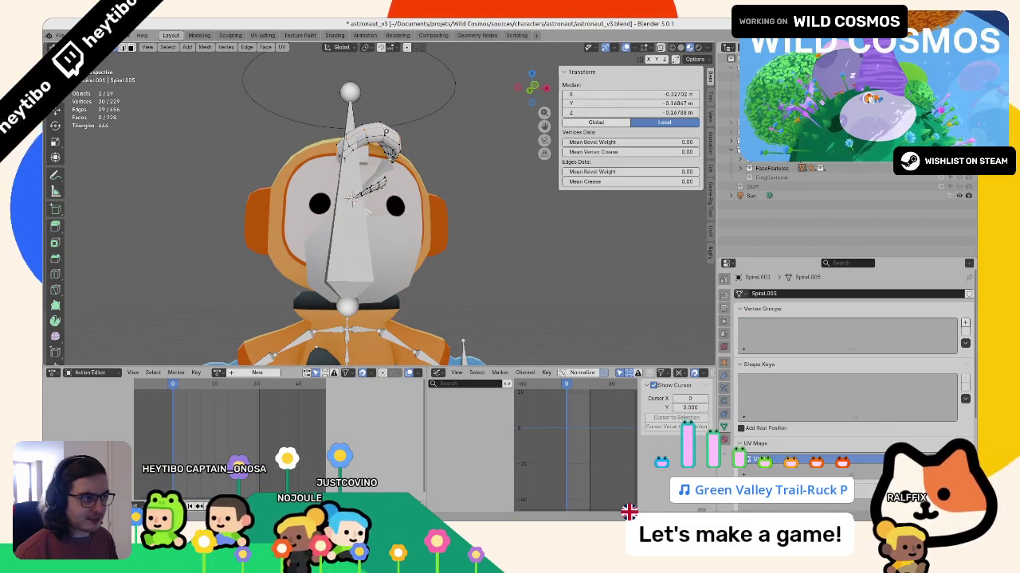
key("Tab")
left_click(383, 161)
key("Tab")
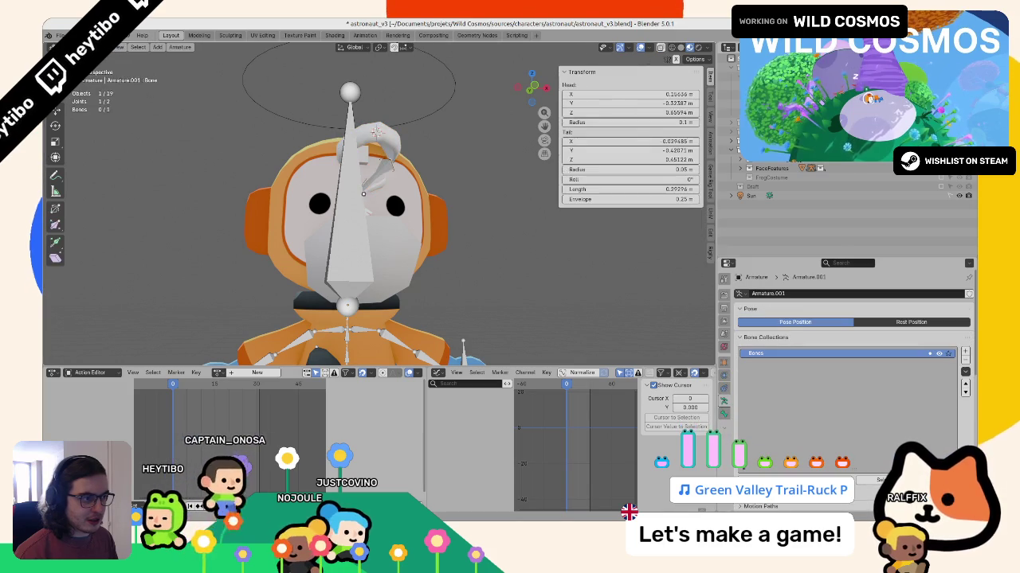
key("shift+s")
mouse_move(382, 161)
middle_mouse_down()
mouse_move(398, 163)
mouse_move(440, 133)
mouse_move(373, 215)
middle_mouse_up()
left_click(357, 152)
key("alt+r")
key("Tab")
Step: Leave the spiral and enter Edit Mode on the hair armature
left_click(385, 144)
key("Tab")
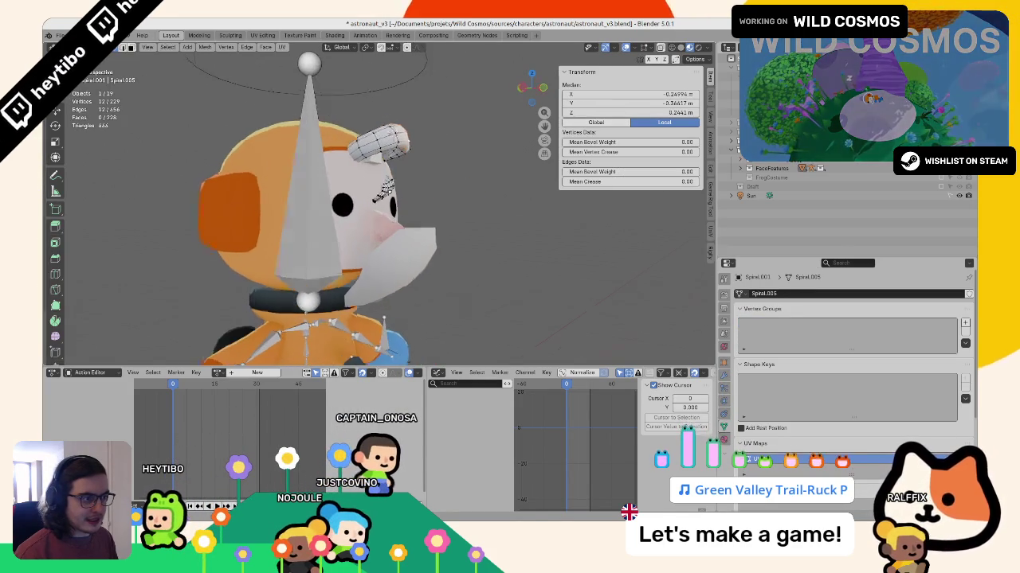
scroll(374, 214, "up", 4)
scroll(374, 214, "up", 4)
key("Tab")
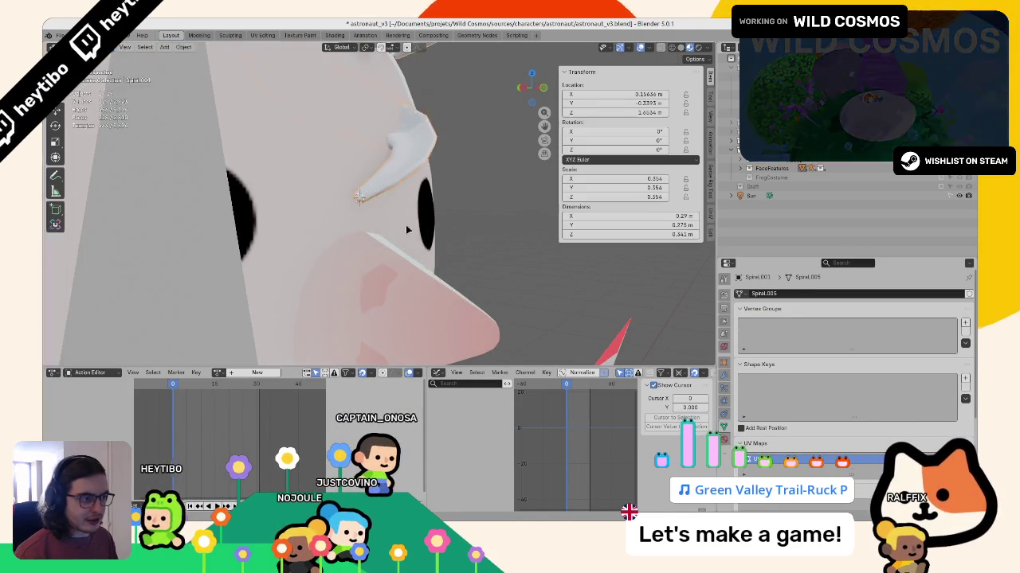
scroll(407, 228, "down", 5)
left_click(383, 120)
key("Tab")
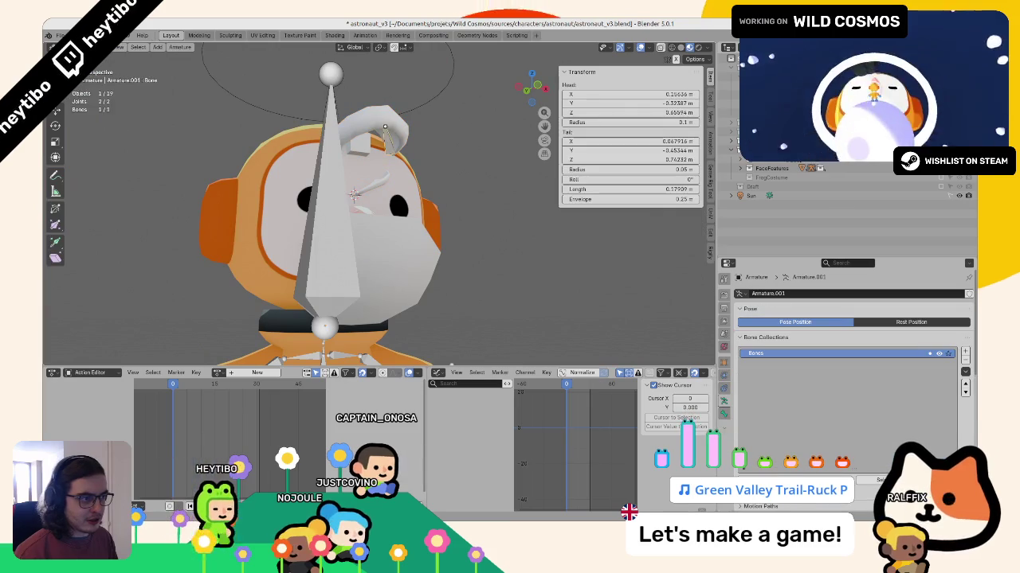
Step: Extrude a second bone from the joint toward the hair curl, checking it in wireframe
key("alt+z")
key("shift+z")
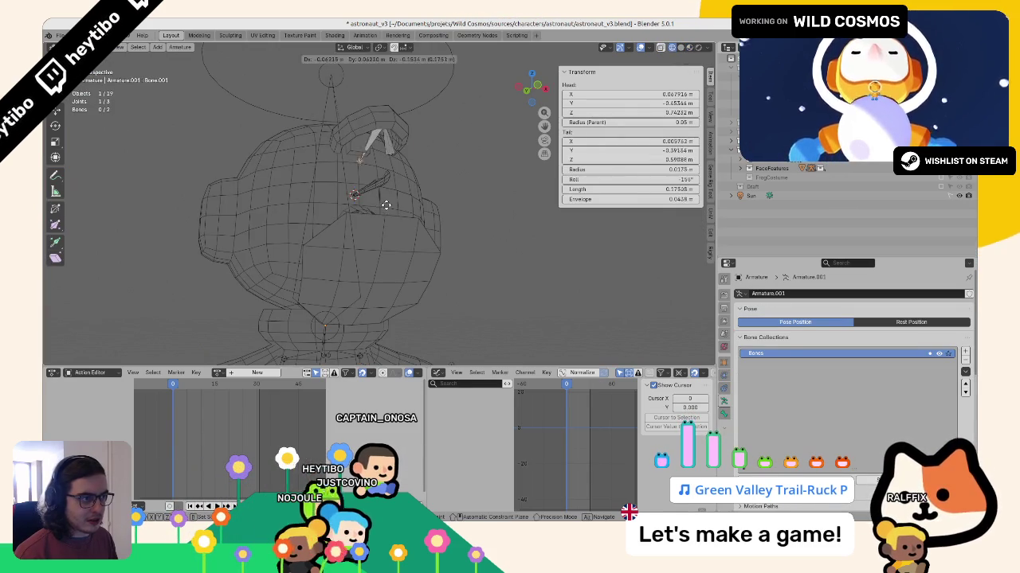
left_click(384, 206)
middle_click_drag(391, 164, 363, 167)
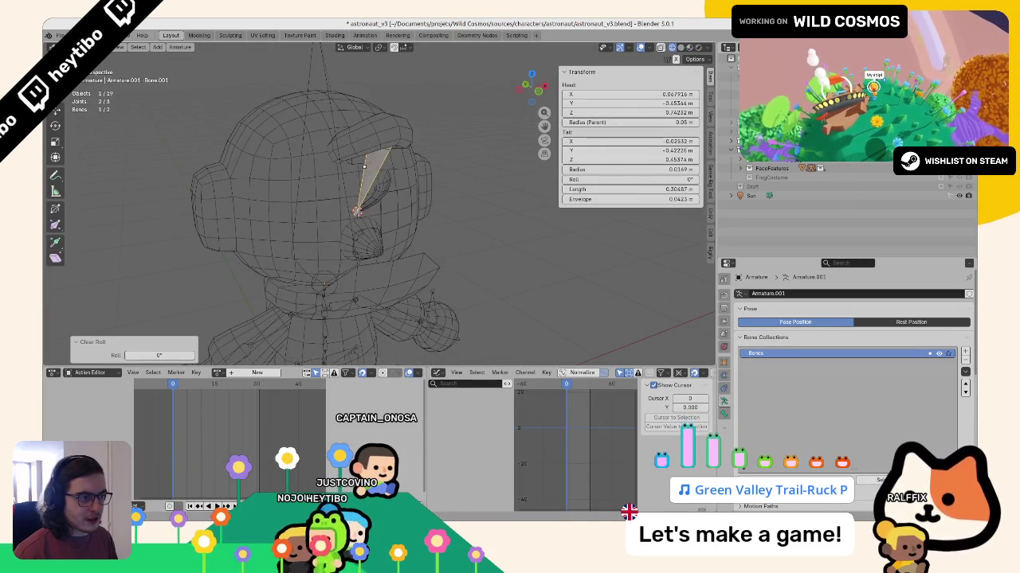
scroll(366, 207, "up", 5)
key("Tab")
scroll(181, 197, "down", 5)
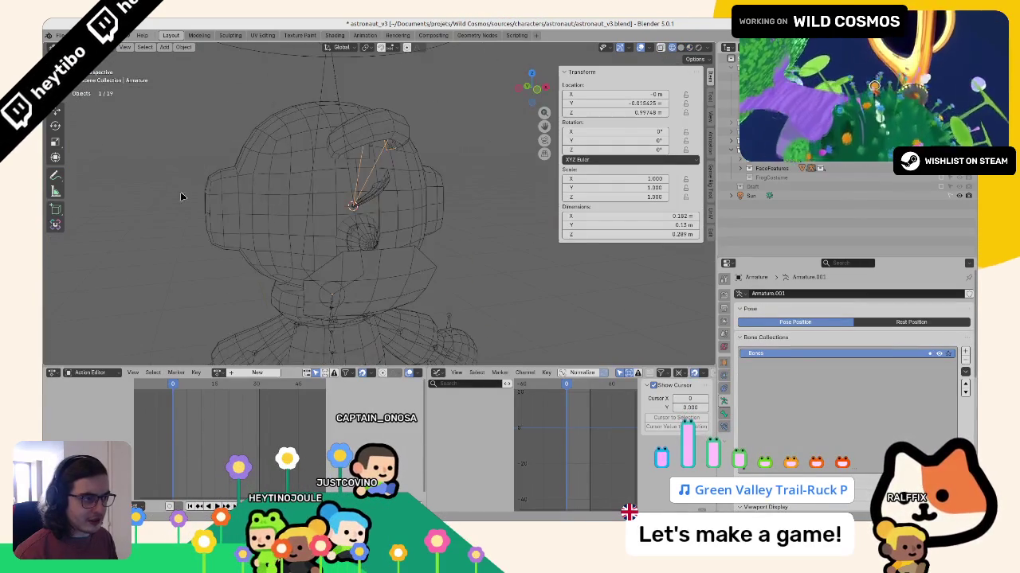
key("shift+z")
middle_click_drag(182, 196, 360, 131)
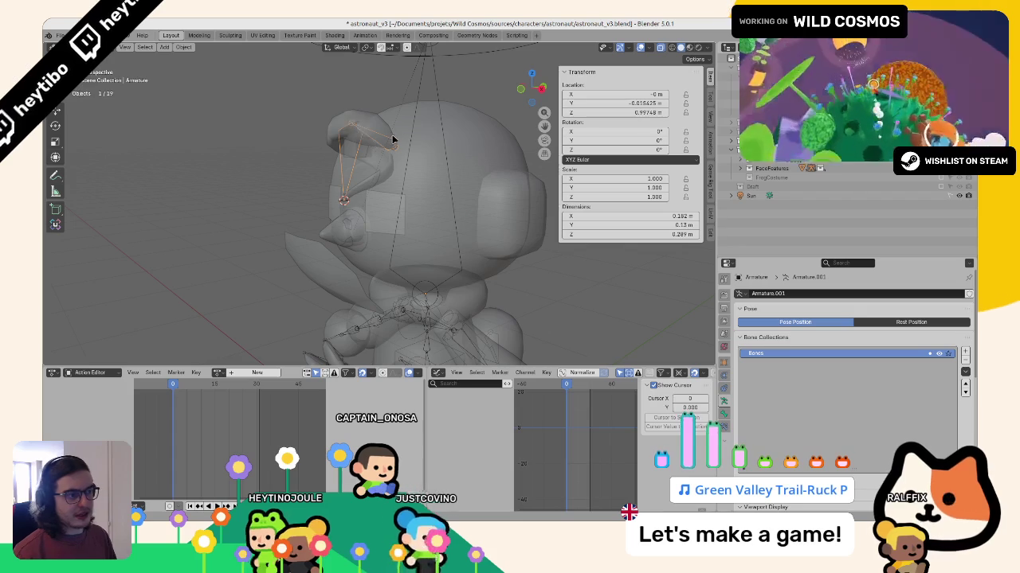
Step: Parent the spiral hair to its two-bone armature with automatic weights
scroll(342, 117, "up", 3)
mouse_move(343, 118)
middle_mouse_down()
mouse_move(350, 132)
mouse_move(303, 199)
mouse_move(319, 143)
mouse_move(280, 165)
middle_mouse_up()
left_click(350, 133)
key("Tab")
key("Tab")
key("ctrl+q")
key("Escape")
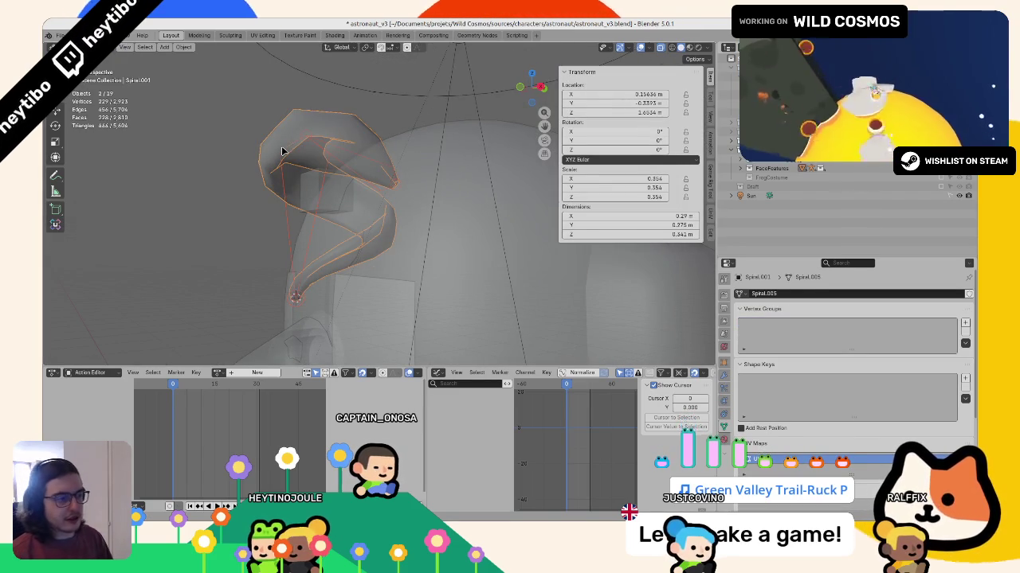
left_click(285, 214, "shift")
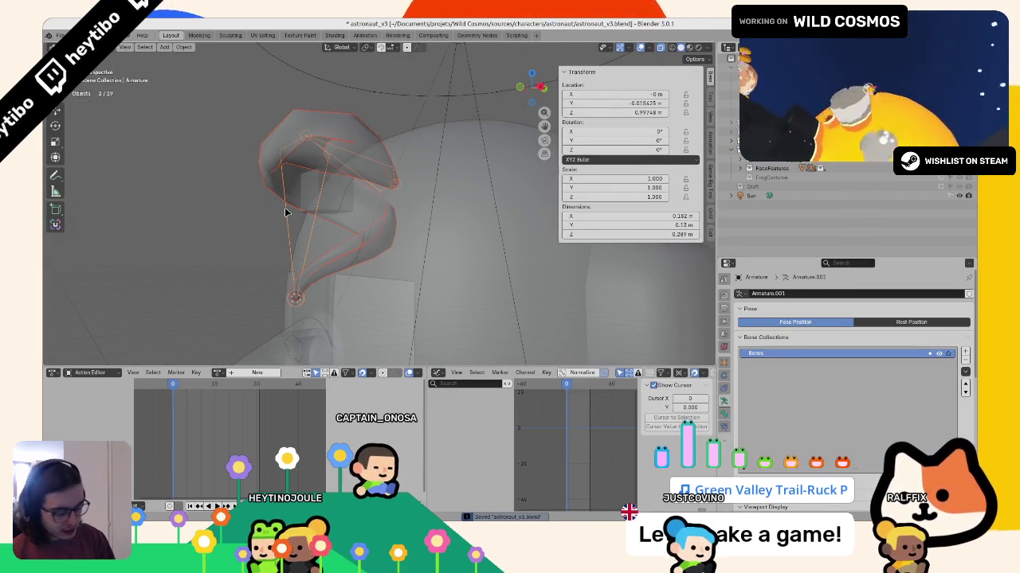
key("ctrl+p")
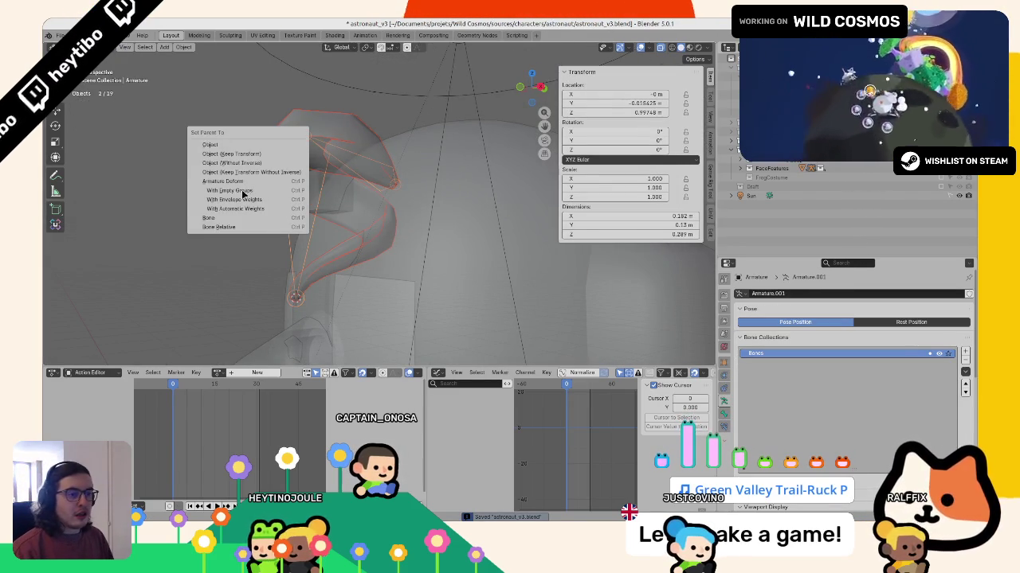
left_click(250, 194)
Step: In Edit Mode, select the faces of the spiral's lower curl
left_click(295, 208)
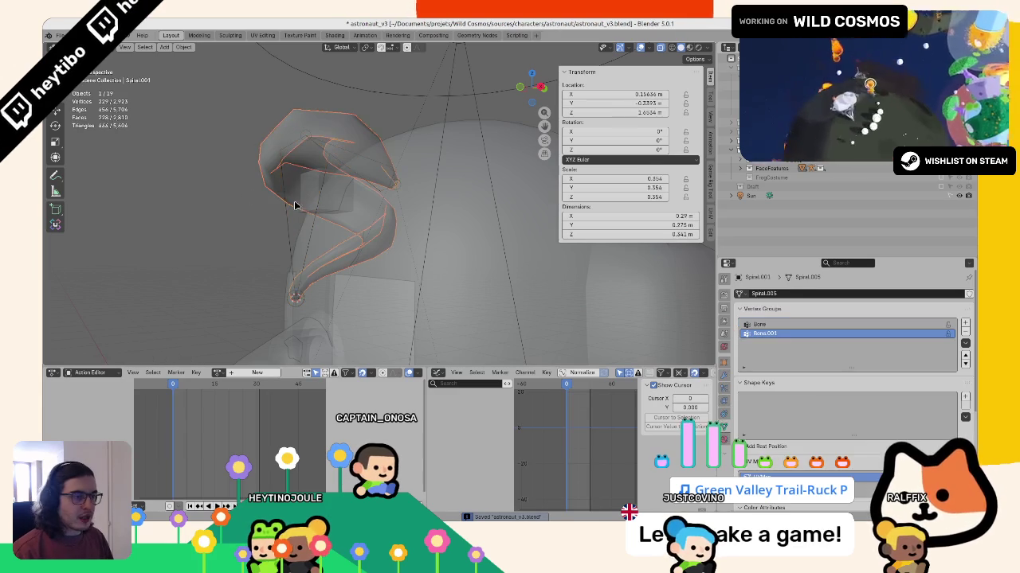
key("Tab")
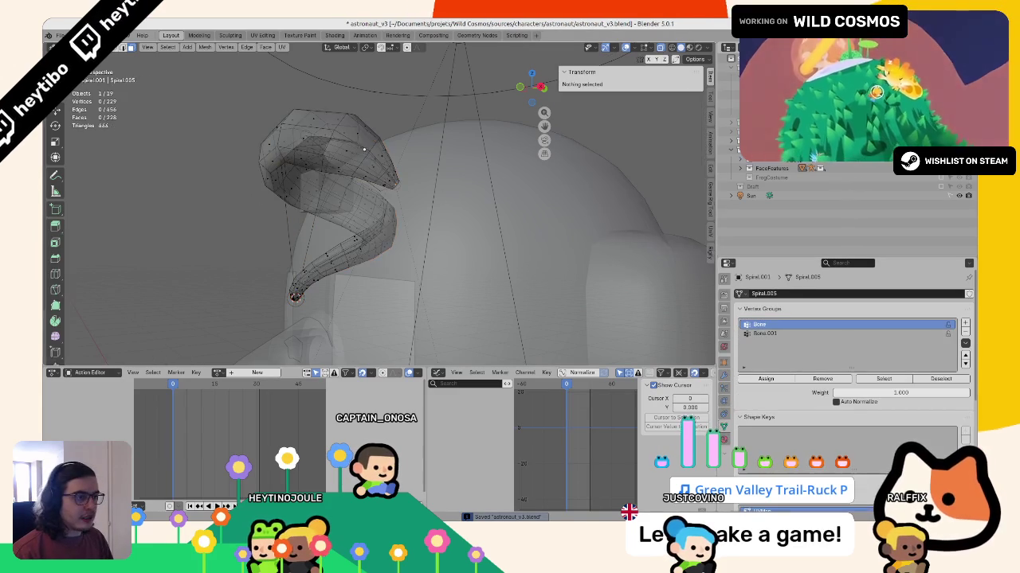
key("alt+z")
key("ctrl+KP_Add")
key("alt+z")
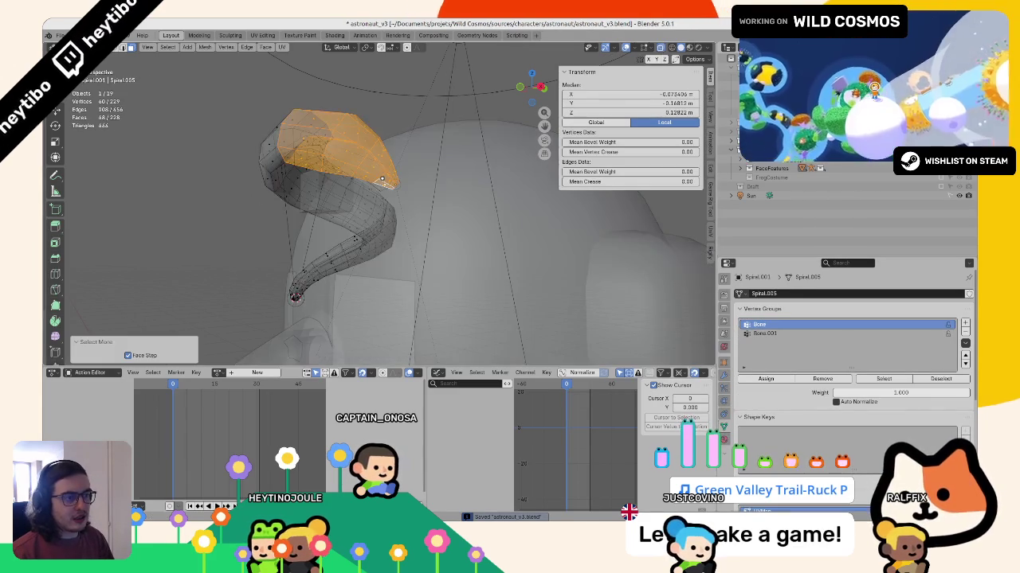
middle_click_drag(382, 179, 538, 195)
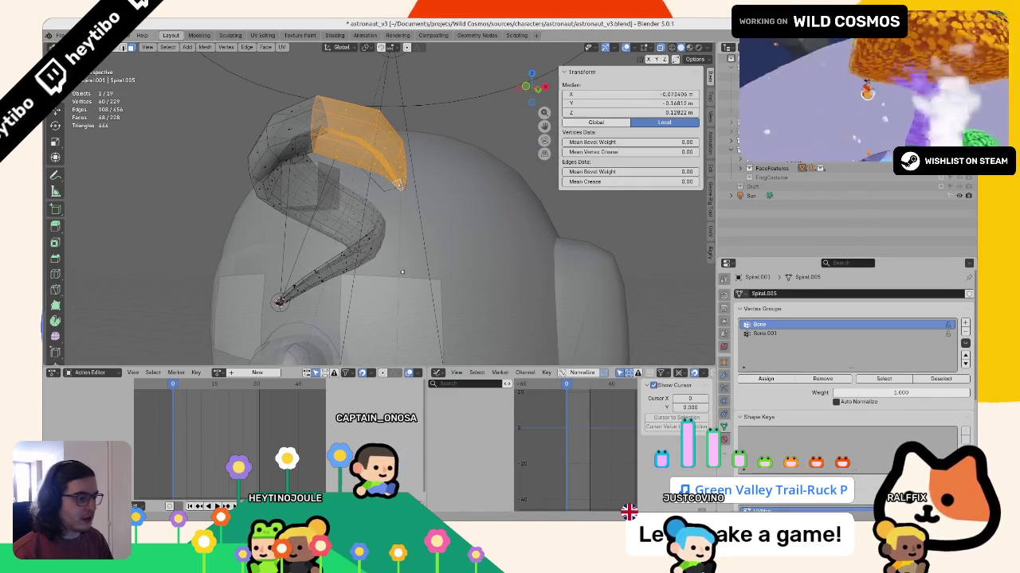
left_click(282, 297, "alt")
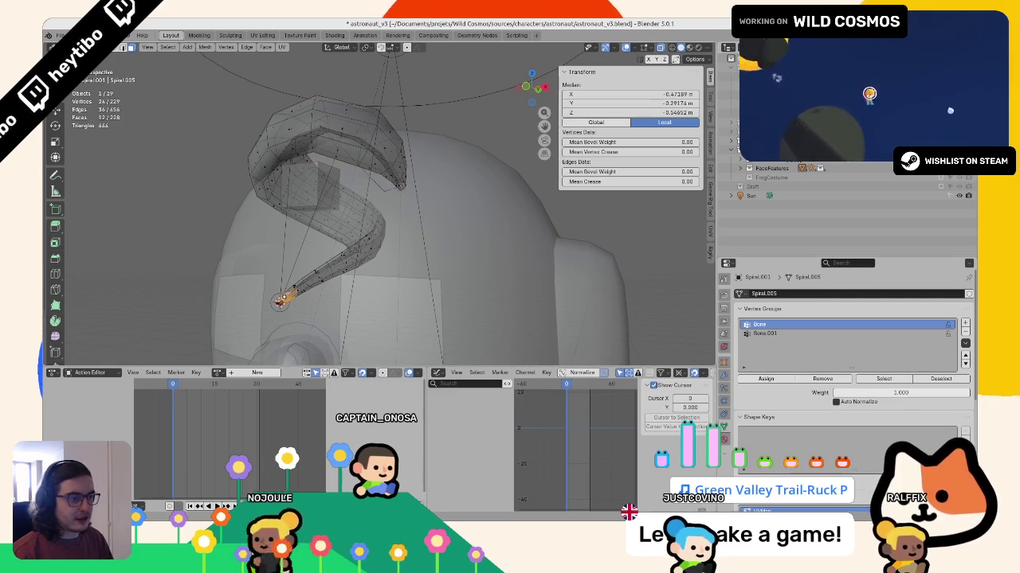
key("ctrl+KP_Add")
key("ctrl+KP_Add")
key("ctrl+KP_Add")
key("ctrl+KP_Subtract")
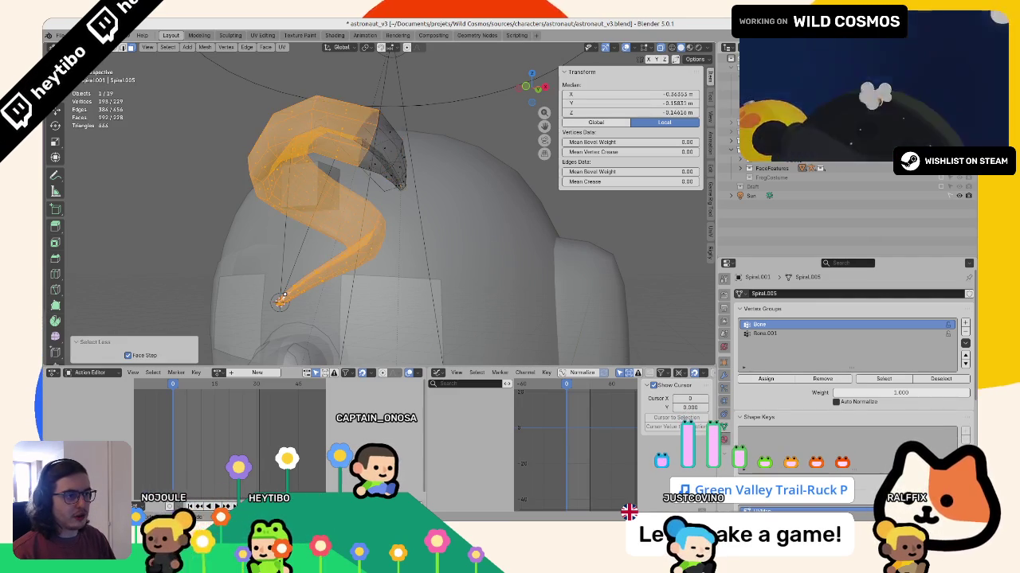
key("ctrl+KP_Subtract")
Step: Assign the selected faces to Bone.001 and switch to Weight Paint mode
left_click(770, 334)
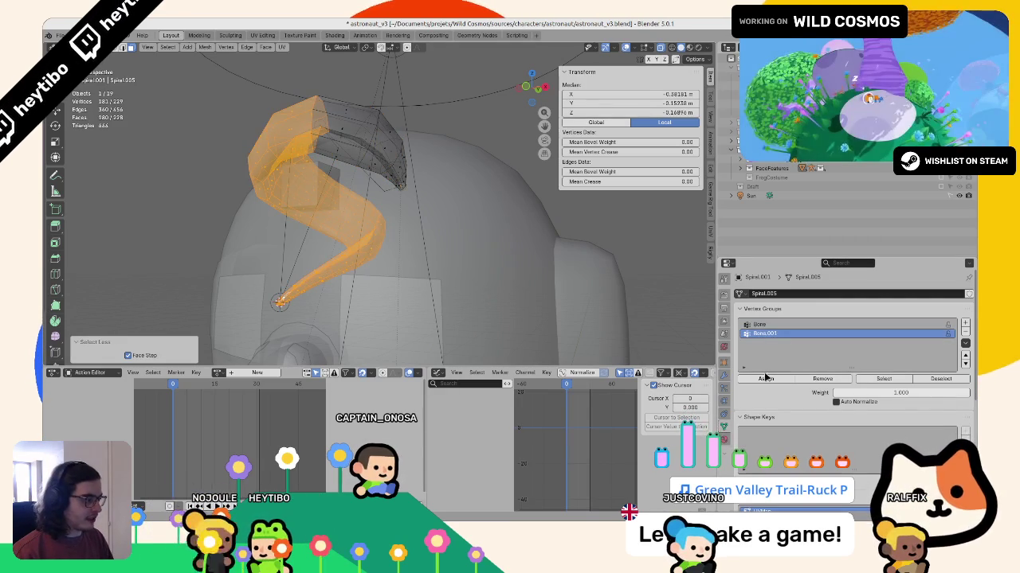
scroll(382, 239, "down", 5)
key("Tab")
key("ctrl+Tab")
left_click(269, 195)
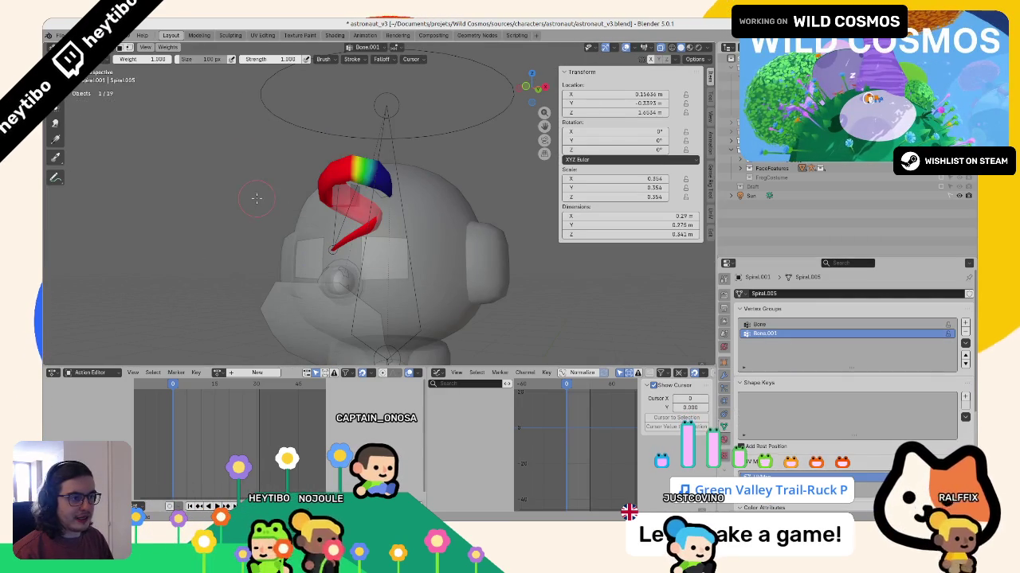
Step: Smooth the spiral hair's vertex weights with subset All Groups
left_click(165, 48)
left_click(169, 151)
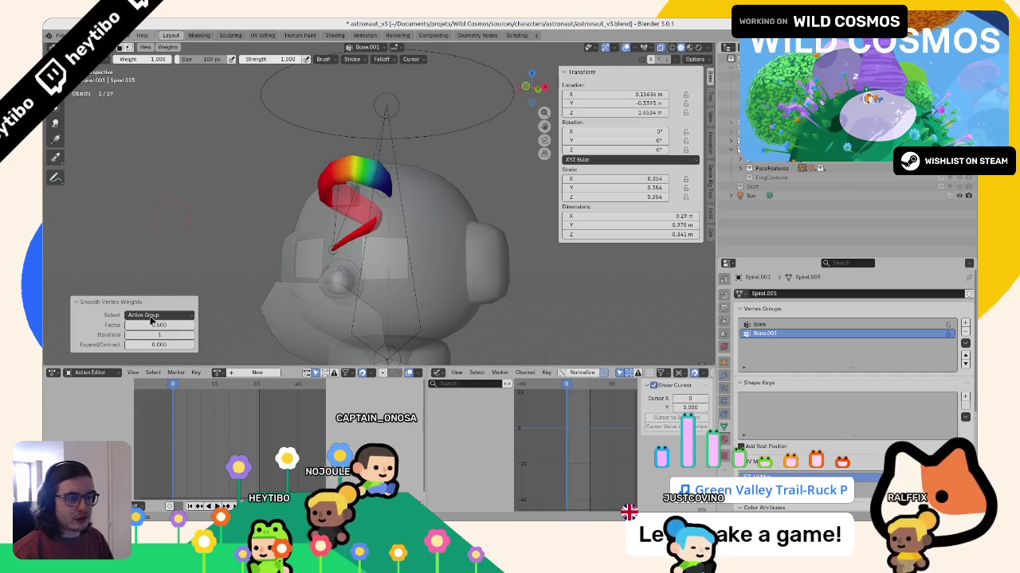
left_click(159, 315)
left_click(148, 346)
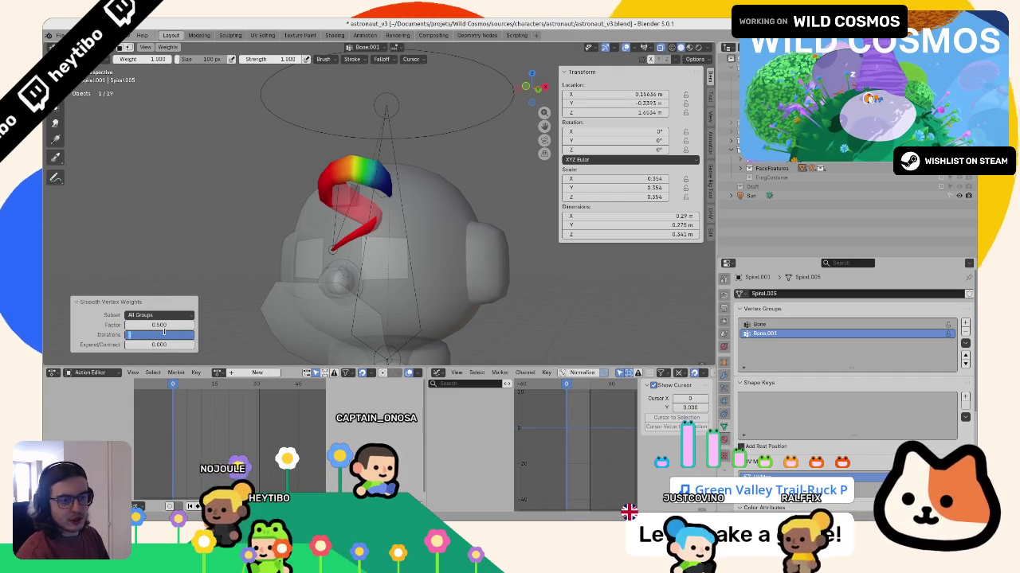
Step: Test-rotate the hair bone in front view, cancel, and save the file
key("KP_1")
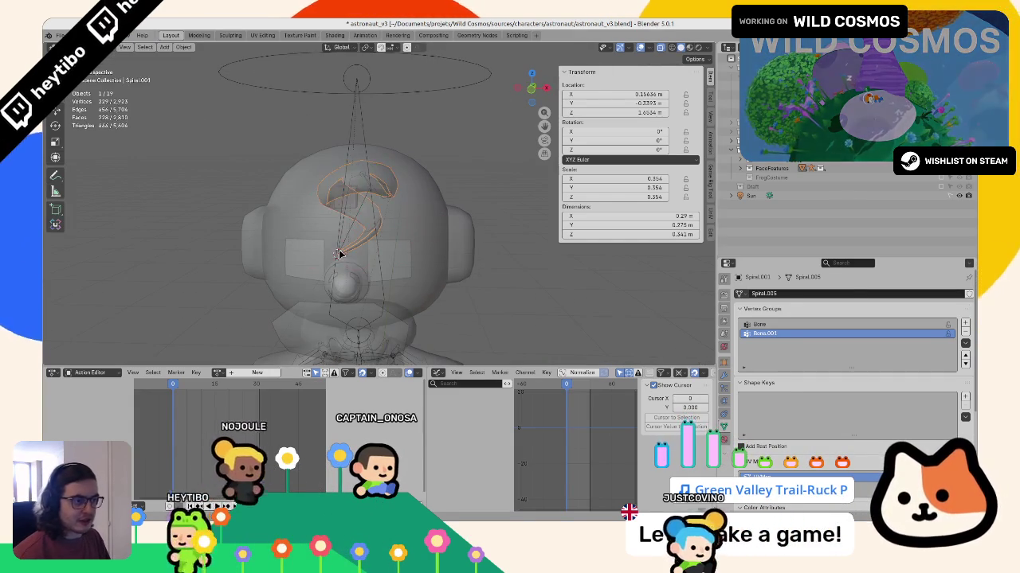
left_click(347, 239)
key("r")
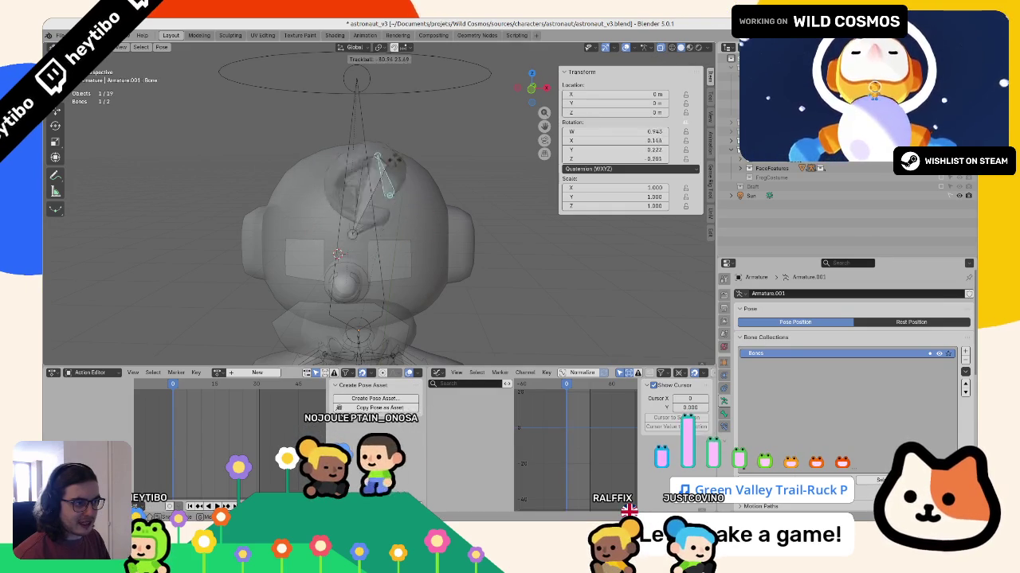
key("Escape")
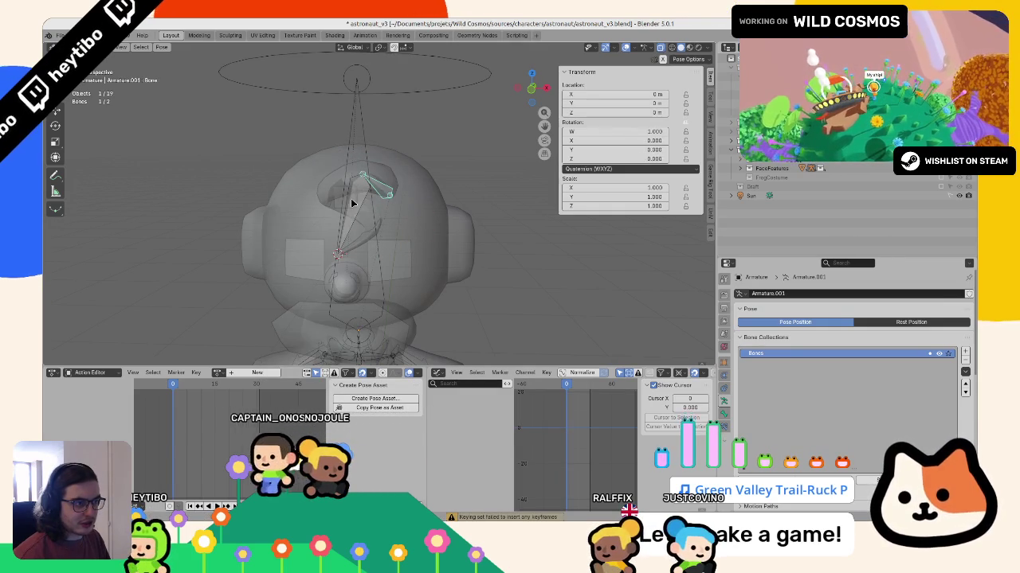
key("ctrl+s")
Step: Test-rotate the bone once more, then put the spiral mesh back in Edit Mode
key("r")
key("r")
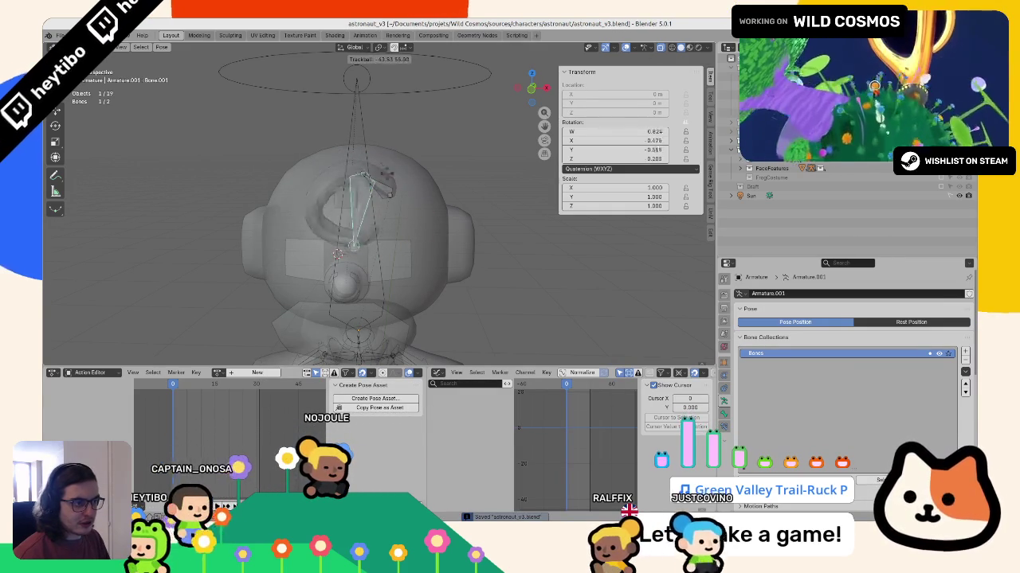
key("Escape")
left_click(366, 174)
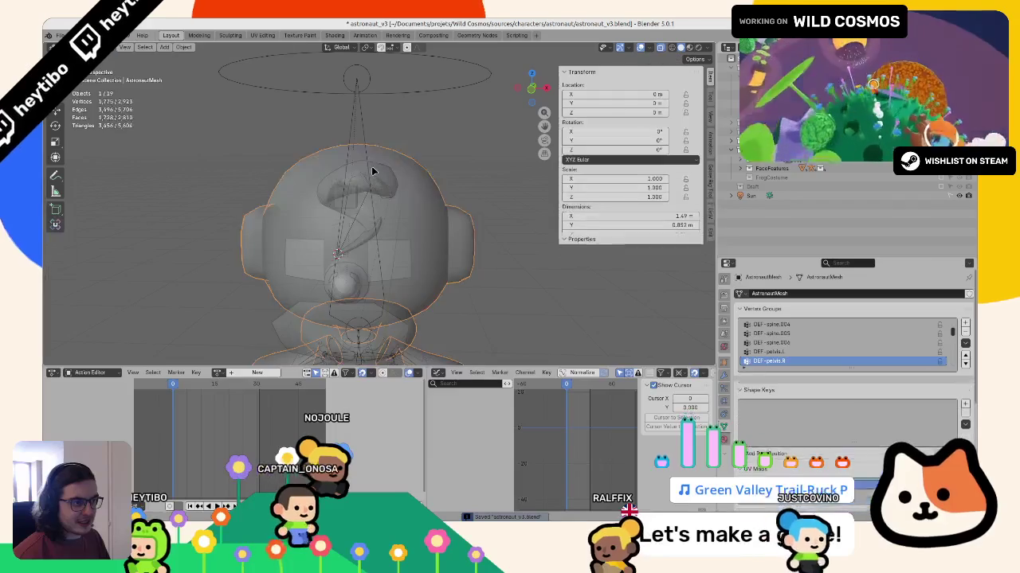
key("Tab")
key("ctrl+Tab")
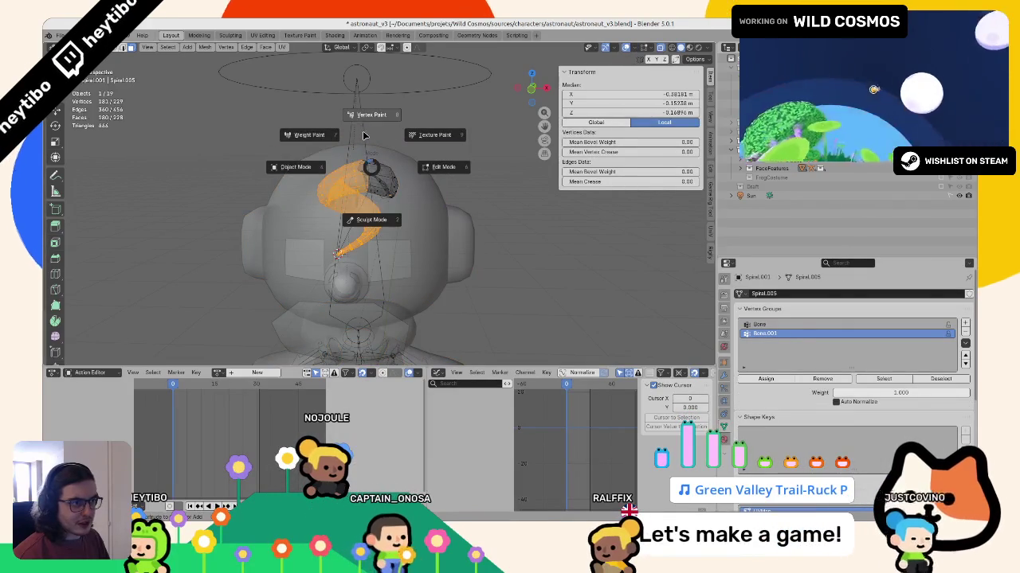
Step: Switch the spiral hair to Weight Paint mode with see-through display toggled
left_click(363, 137)
key("ctrl+Tab")
left_click(297, 123)
key("z")
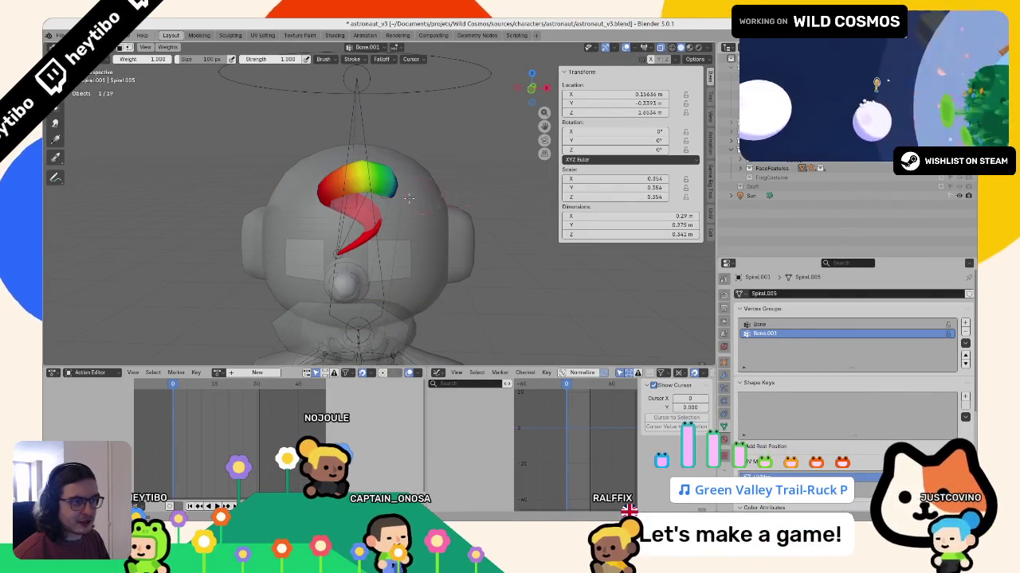
key("alt+z")
key("alt+z")
Step: Smooth only the Bone.001 group with contract -1, 5 iterations and factor 0.5
left_click(168, 47)
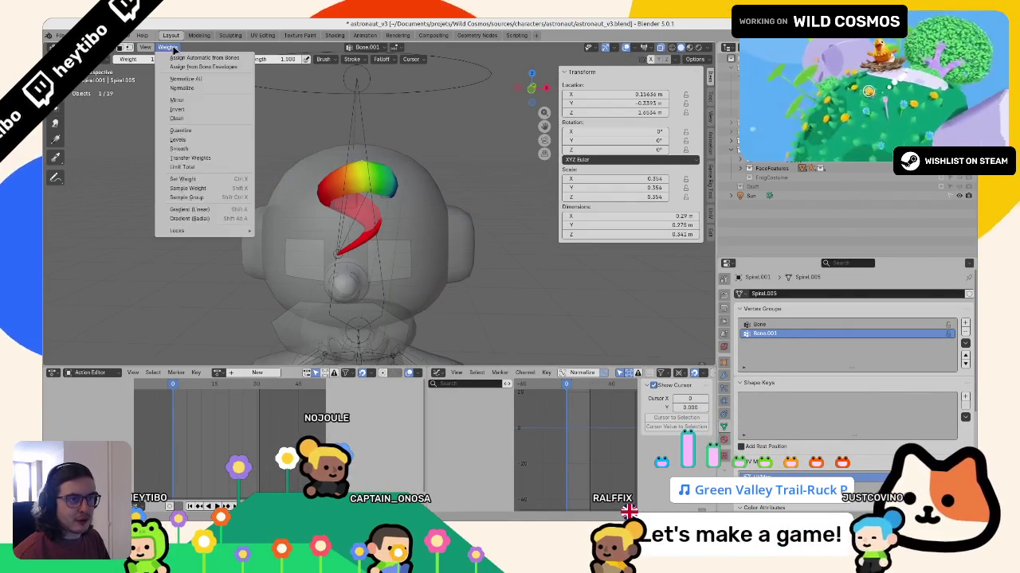
left_click(190, 149)
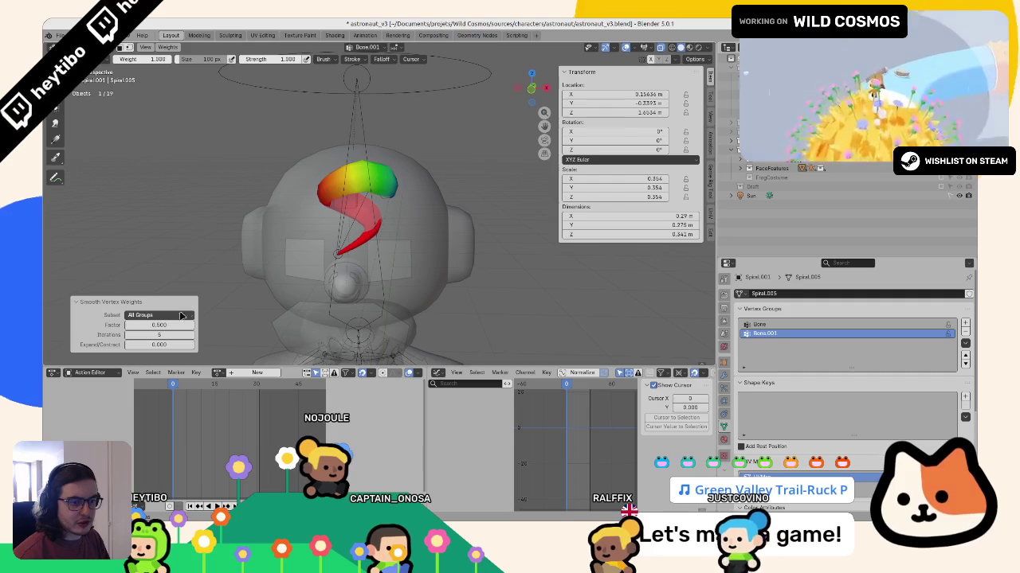
left_click(184, 317)
left_click(175, 316)
left_click(171, 318)
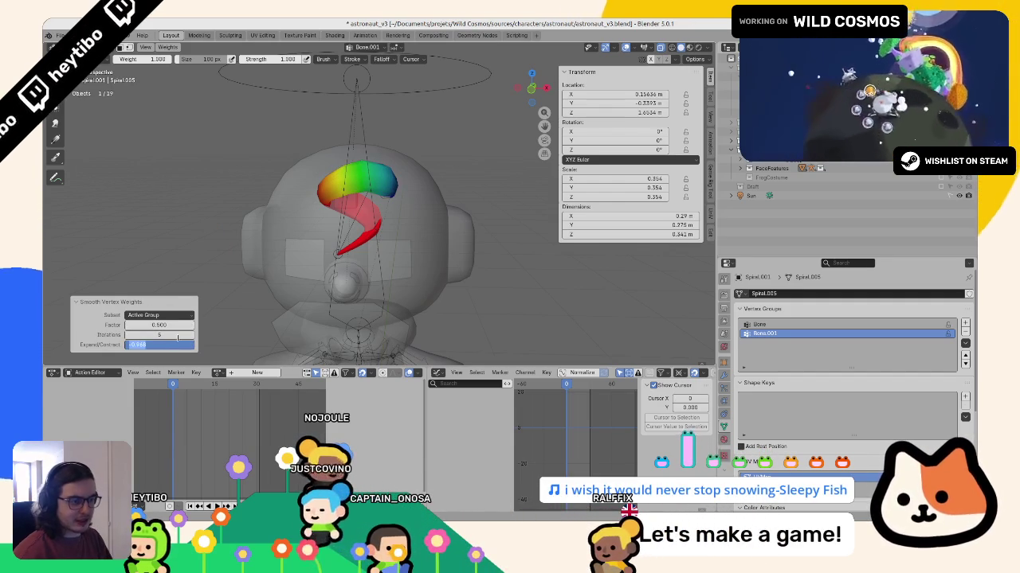
left_click(160, 344)
type("-1")
key("Return")
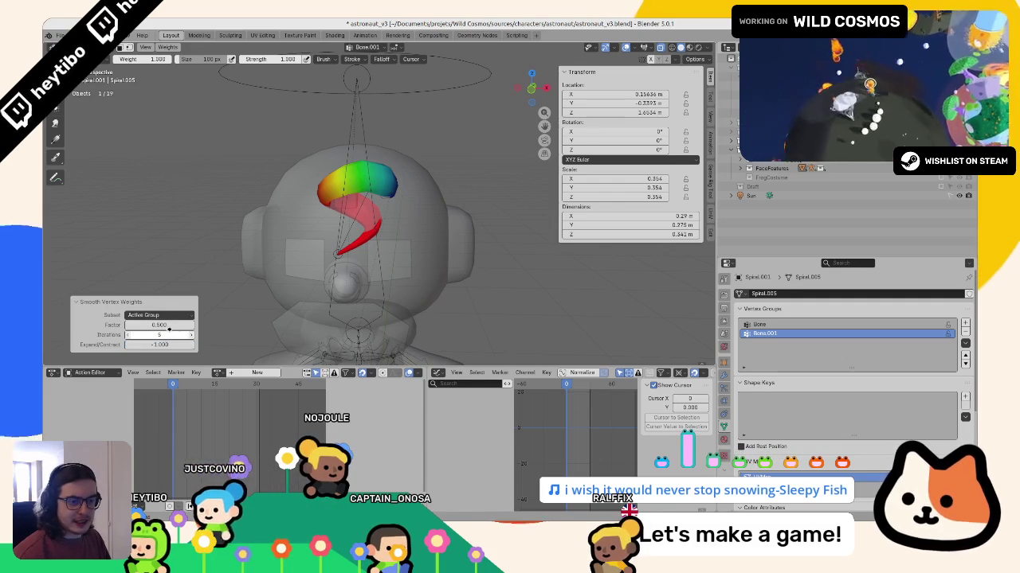
left_click(165, 334)
type("1")
left_click(159, 325)
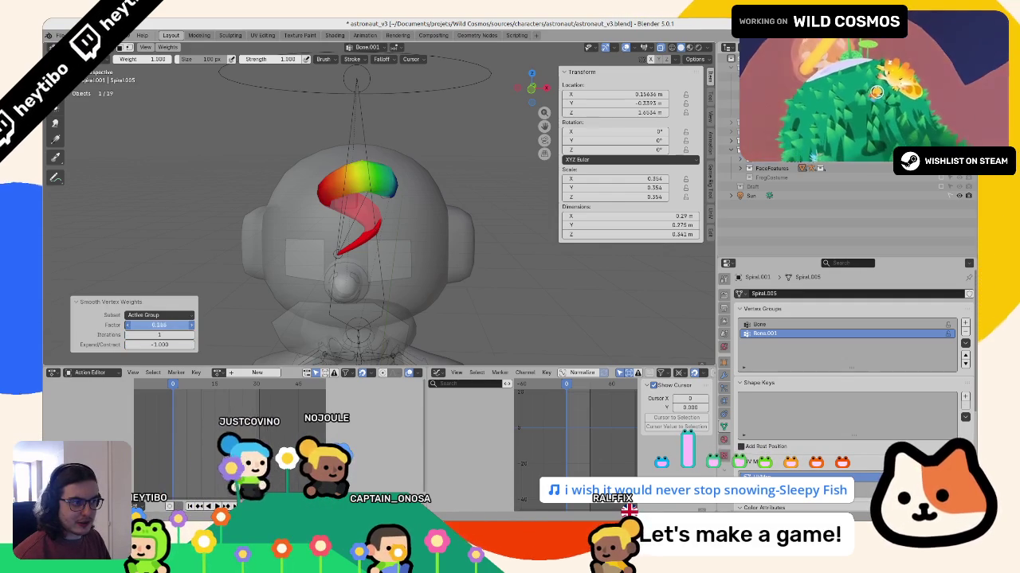
left_click(147, 326)
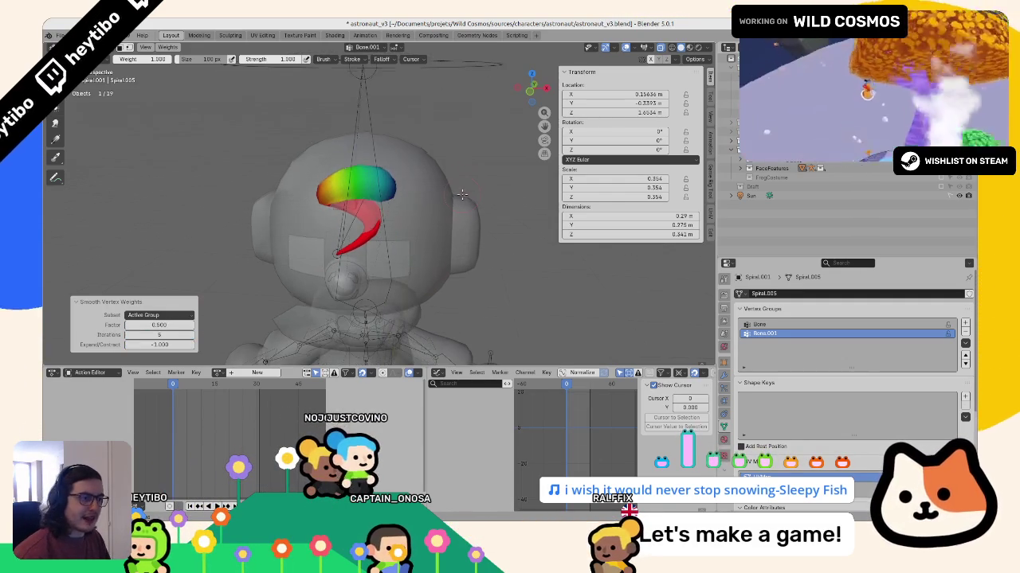
Step: Test-bend the hair bone in Pose Mode, then undo the rotation
key("ctrl+Tab")
mouse_move(387, 223)
middle_mouse_down()
mouse_move(406, 187)
mouse_move(321, 204)
middle_mouse_up()
left_click(403, 177)
key("ctrl+Tab")
key("r")
left_click(398, 199)
key("ctrl+z")
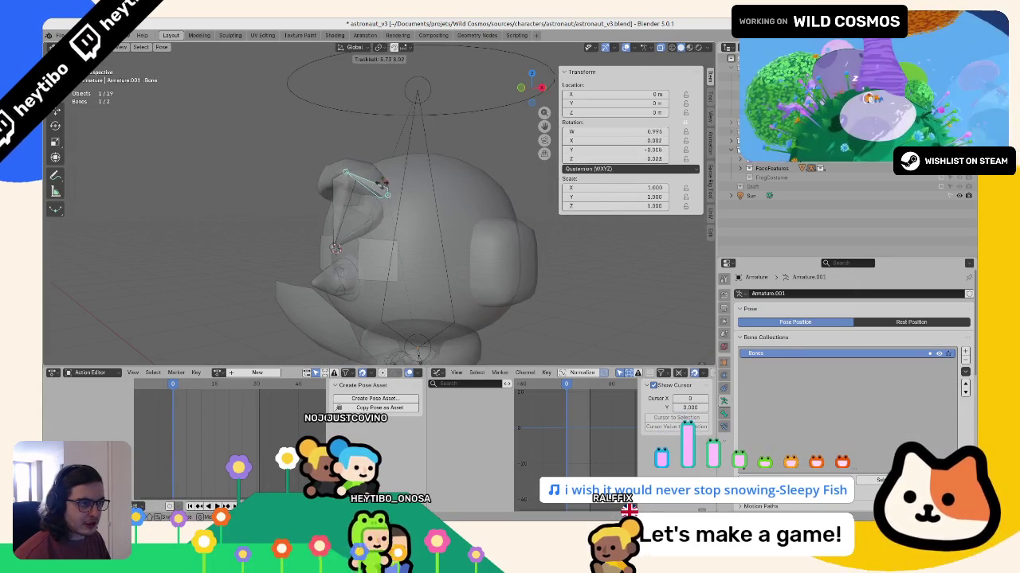
Step: Rotate the head bone around its local X axis, checking from above
key("Escape")
middle_click_drag(401, 207, 462, 266)
middle_click_drag(383, 246, 411, 306)
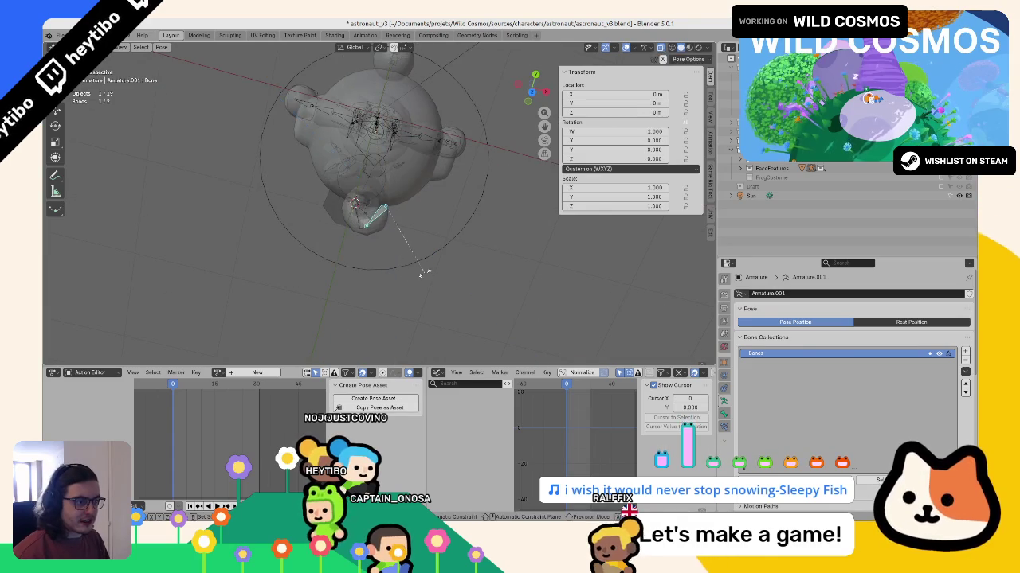
key("x")
key("x")
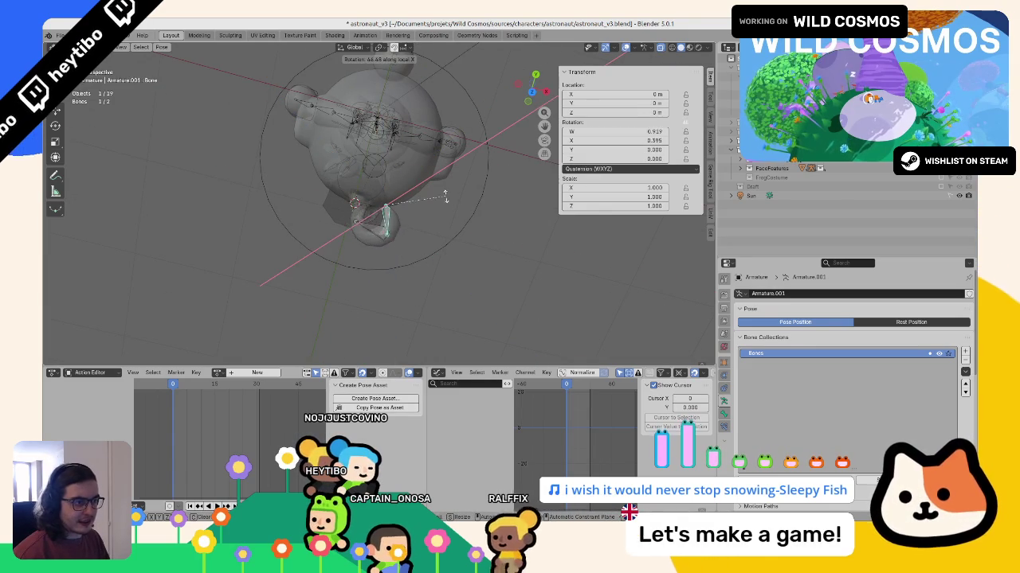
left_click(440, 227)
mouse_move(431, 250)
middle_mouse_down()
mouse_move(461, 200)
mouse_move(470, 244)
mouse_move(445, 160)
middle_mouse_up()
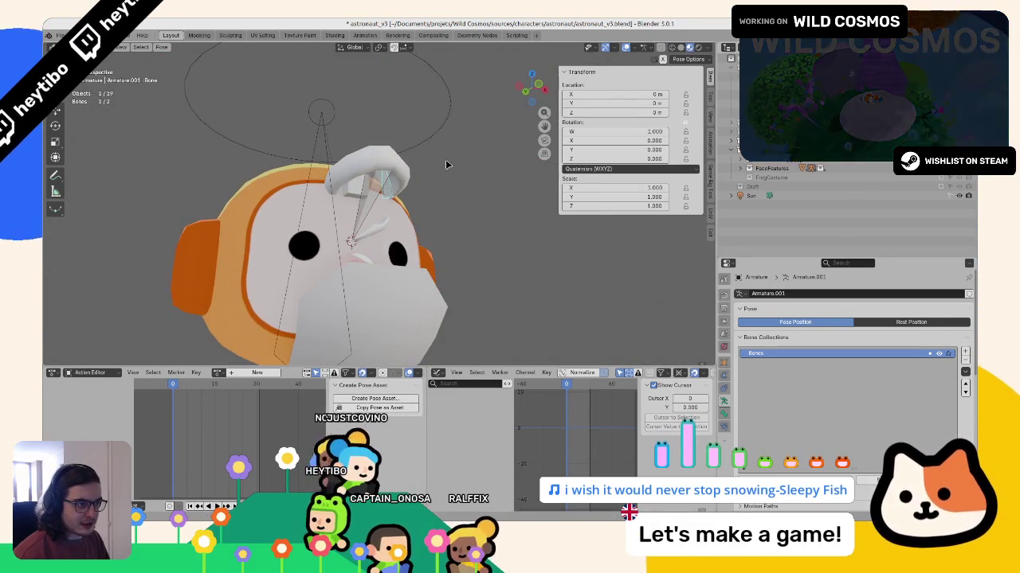
Step: Rotate the head 75.8° on local X, then try a free trackball rotation
key("r")
key("x")
key("x")
left_click(462, 255)
mouse_move(462, 255)
middle_mouse_down()
mouse_move(495, 296)
mouse_move(448, 321)
middle_mouse_up()
key("ctrl+z")
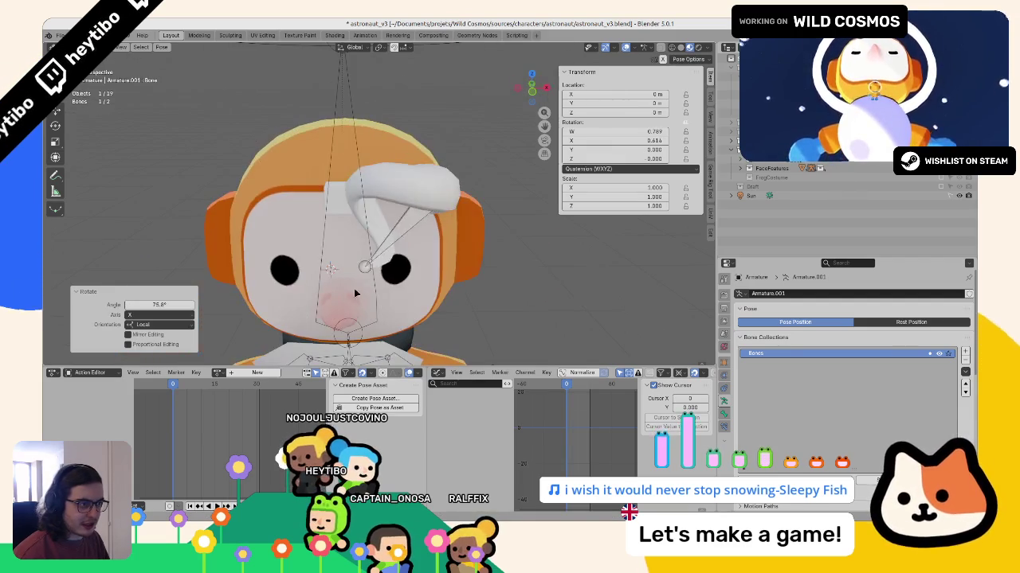
key("r")
key("r")
key("Return")
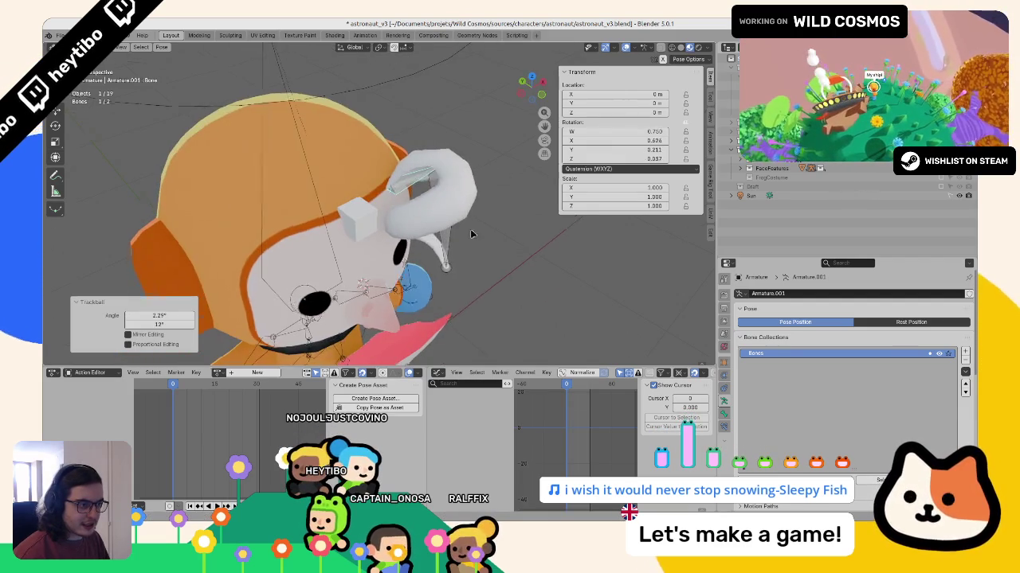
key("KP_1")
mouse_move(493, 212)
middle_mouse_down()
mouse_move(434, 247)
mouse_move(476, 334)
middle_mouse_up()
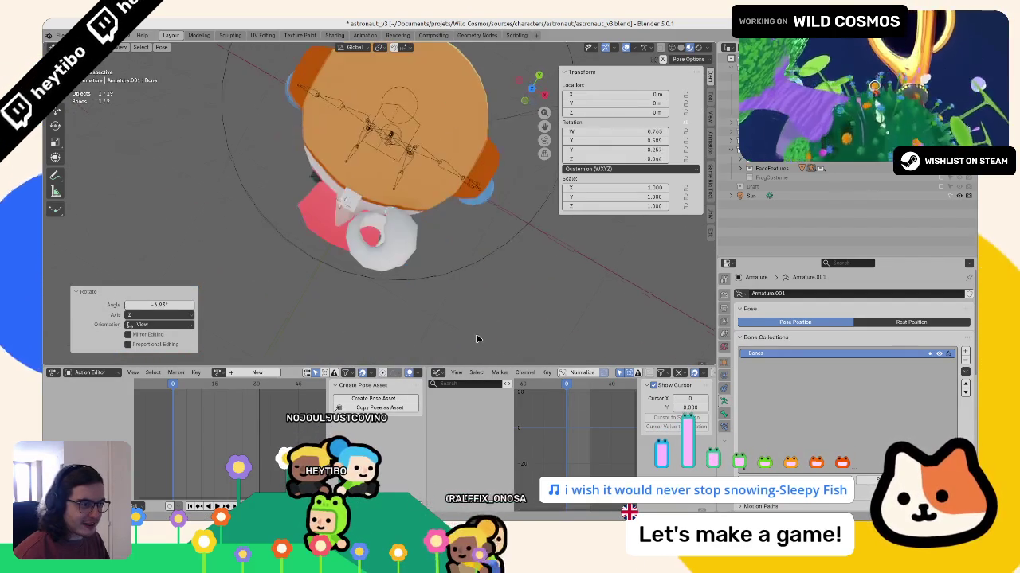
Step: Tilt the head on its local Y axis, then rotate it 12.6°
key("r")
key("y")
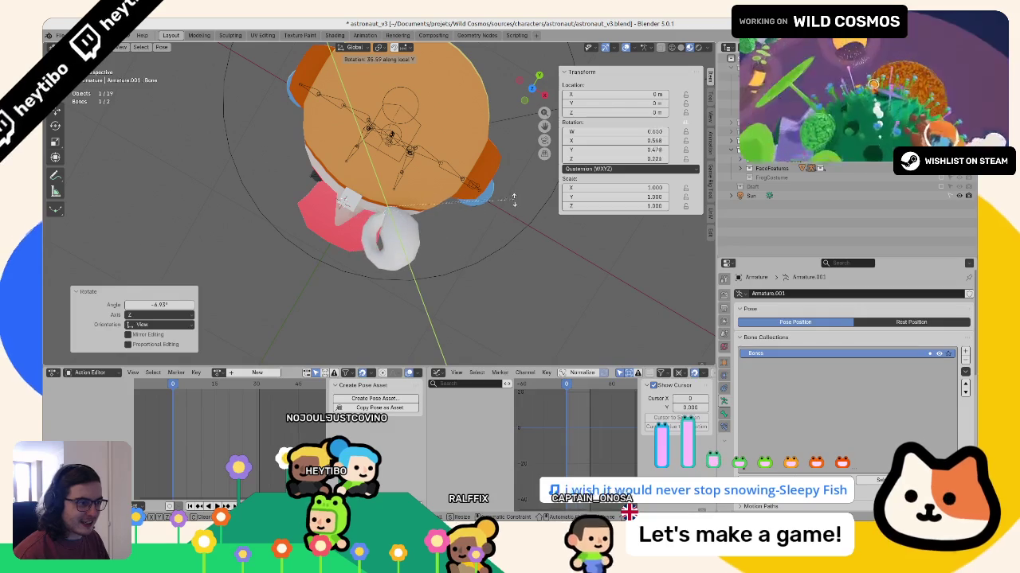
key("y")
left_click(512, 141)
middle_click_drag(512, 141, 458, 185)
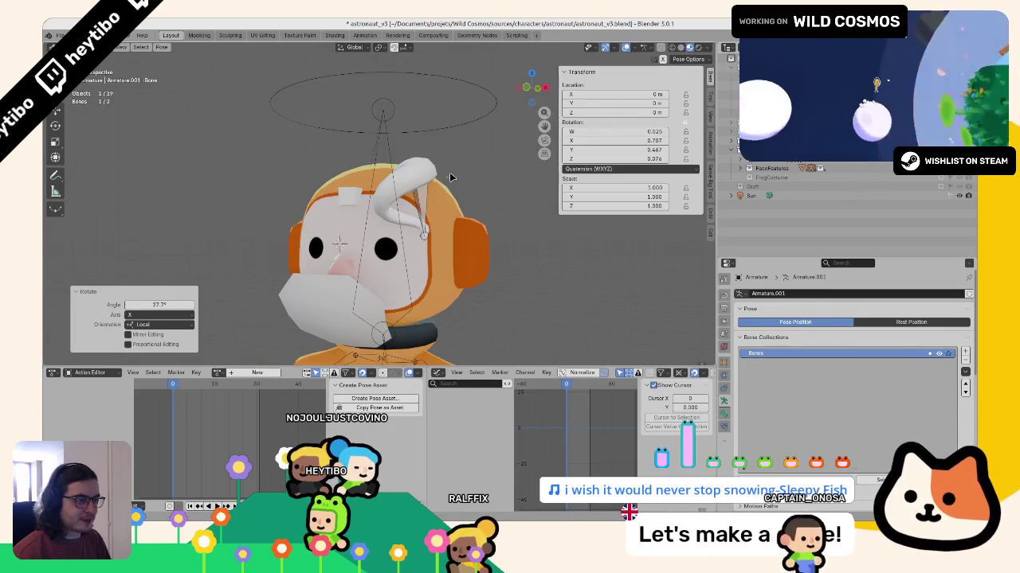
key("KP_1")
key("r")
left_click(479, 217)
mouse_move(483, 220)
middle_mouse_down()
mouse_move(494, 228)
mouse_move(516, 218)
middle_mouse_up()
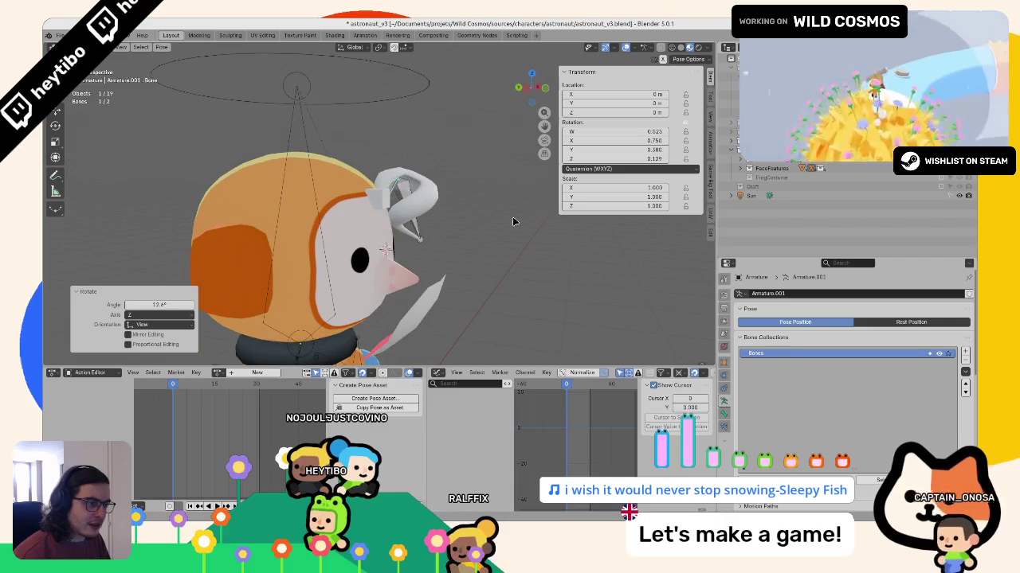
Step: Cancel a final head rotation and return to Object Mode
key("r")
key("y")
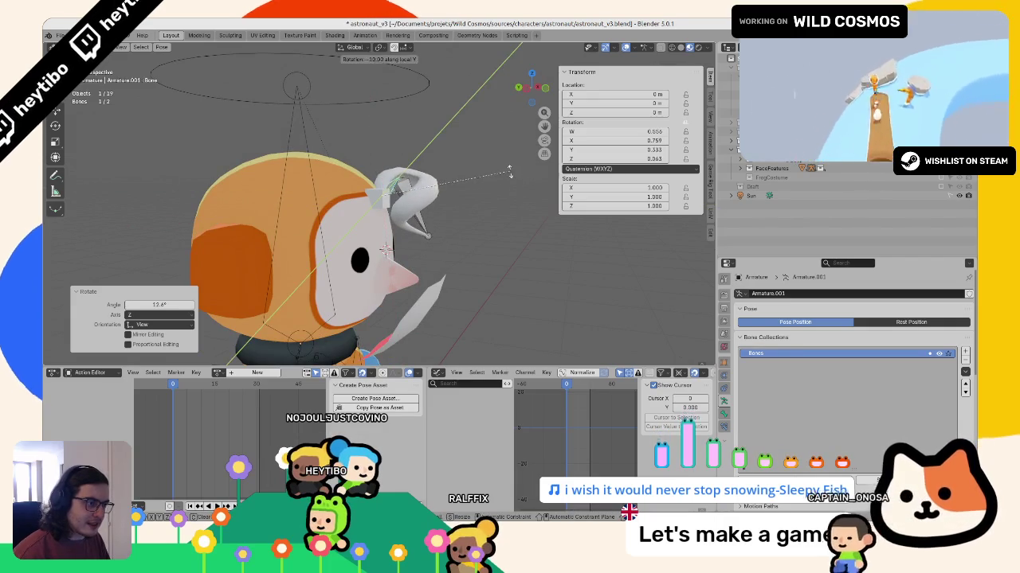
key("Escape")
key("ctrl+Tab")
mouse_move(482, 210)
middle_mouse_down()
mouse_move(299, 156)
mouse_move(313, 194)
mouse_move(469, 194)
mouse_move(446, 200)
middle_mouse_up()
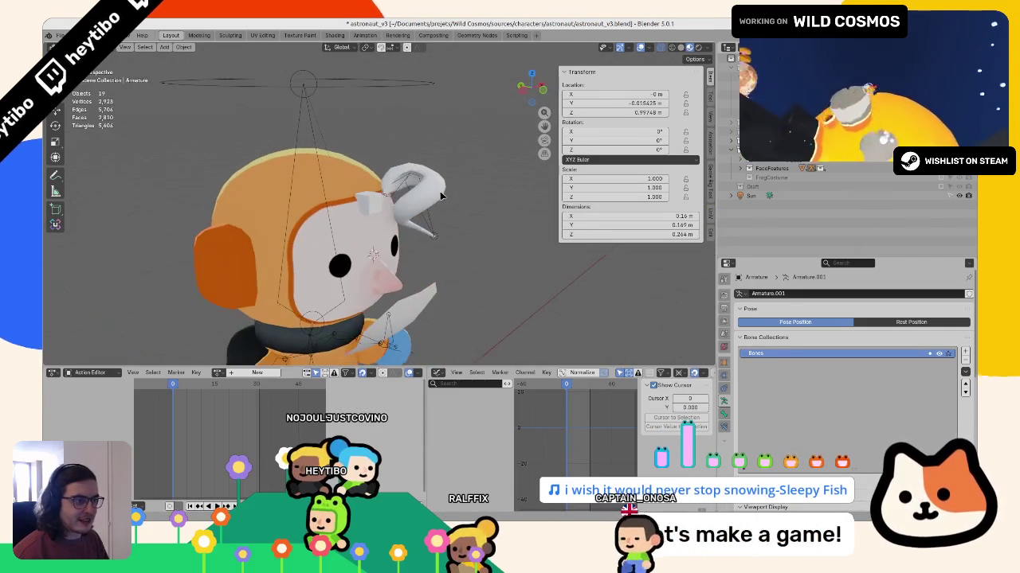
Step: Assign the existing HairMat material to Spiral.001
left_click(410, 187)
left_click(723, 346)
left_click(741, 333)
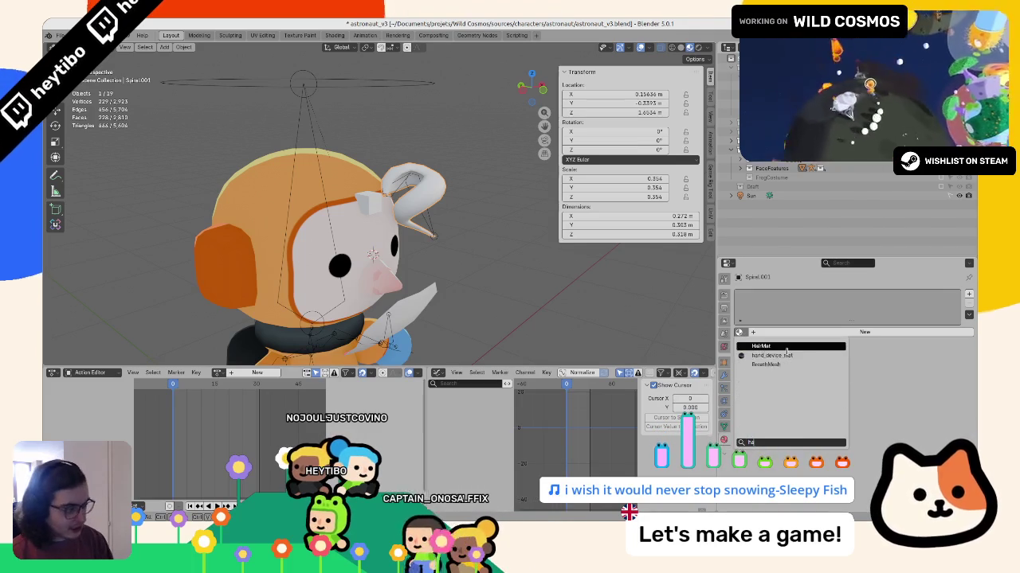
left_click(760, 419)
Step: In UV Editing, scale all the curl's UVs to 0.1 and stretch them vertically
middle_click_drag(516, 200, 446, 201)
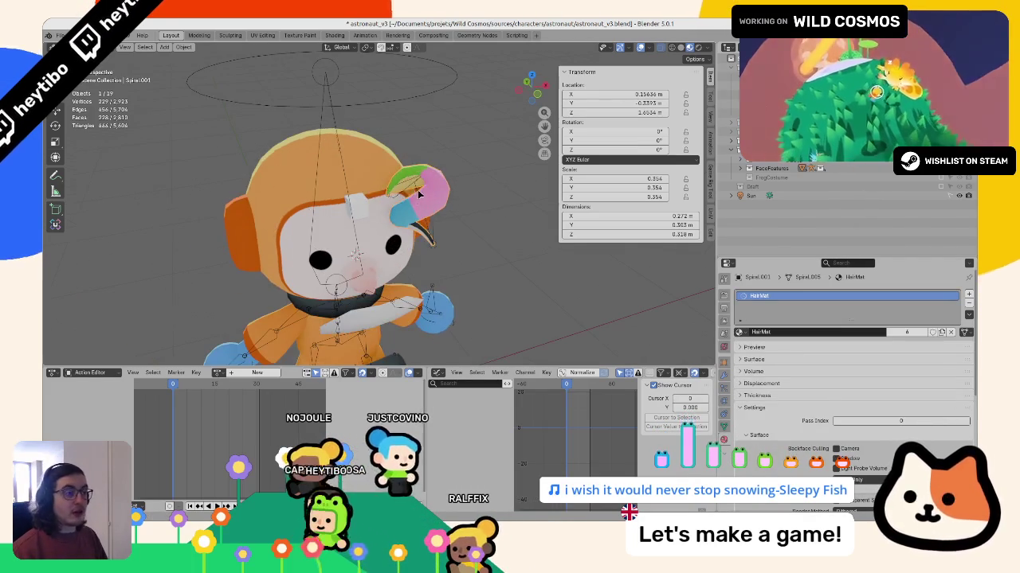
key("Tab")
left_click(262, 35)
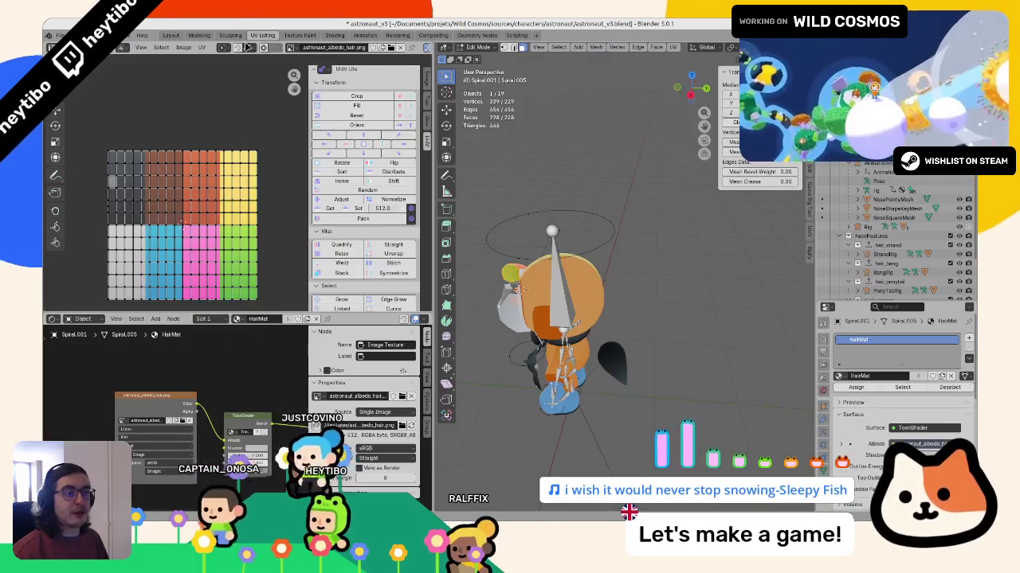
type(".1")
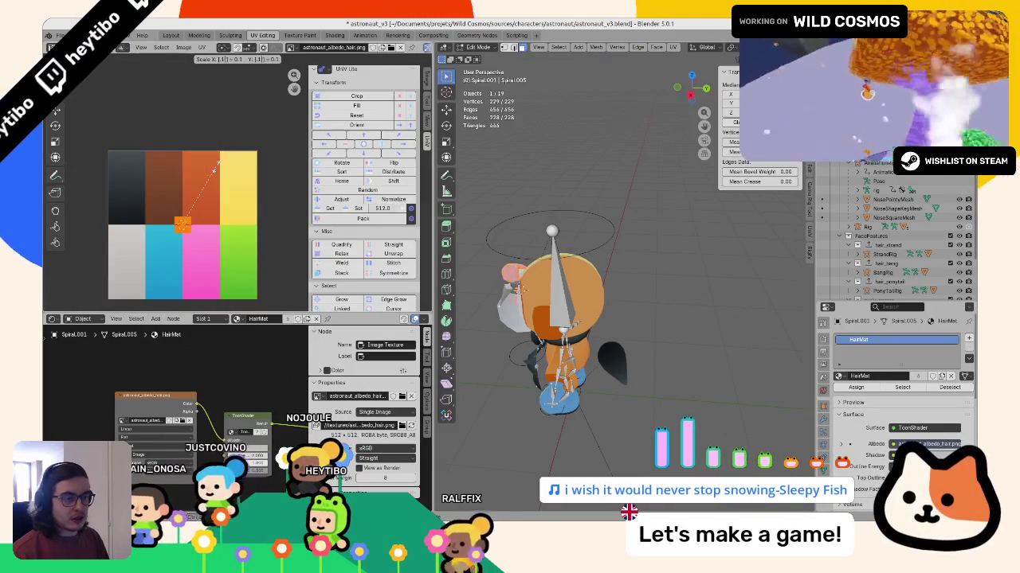
key("Return")
key("s")
key("y")
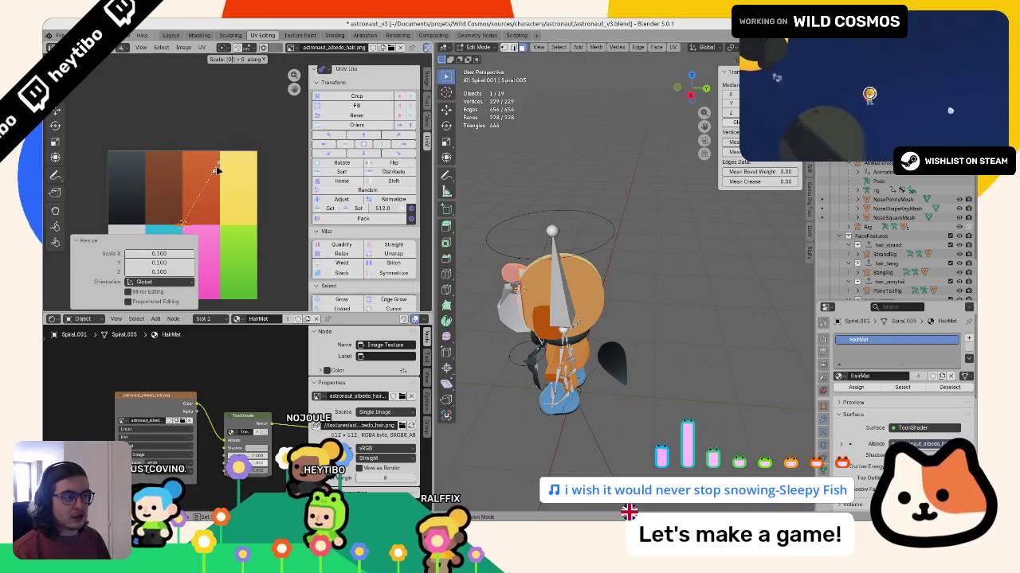
key("Return")
middle_click_drag(589, 239, 672, 204)
type("a")
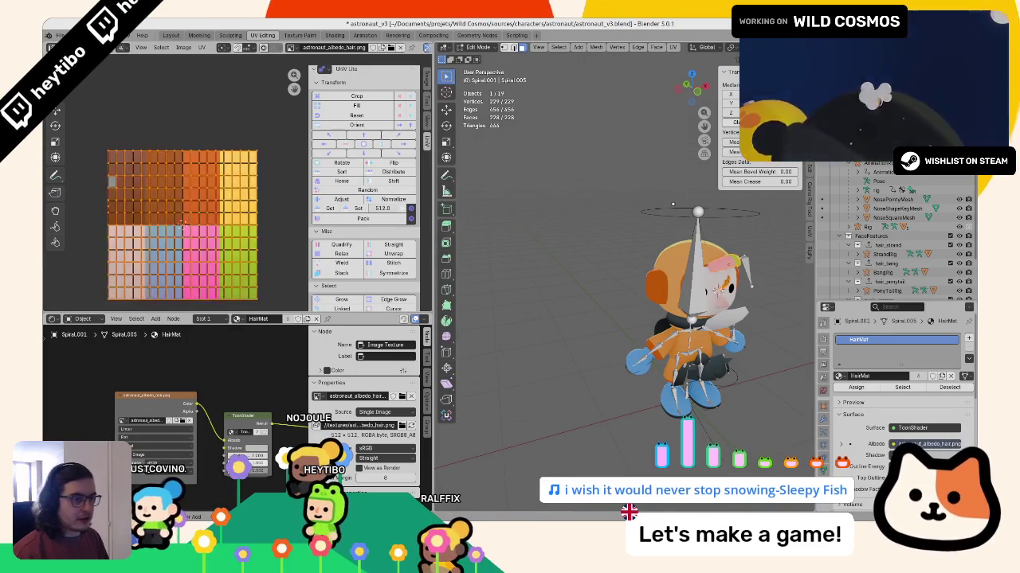
type("s.1")
key("Return")
scroll(207, 239, "up", 1)
key("s")
key("y")
key("Return")
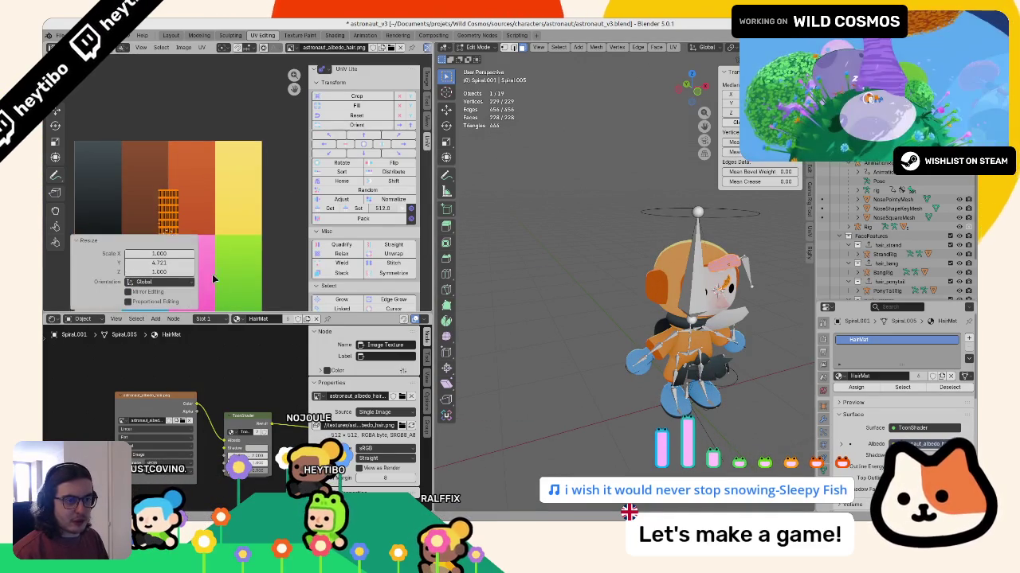
Step: Preview the curl, then move the UV strip onto the dark column
scroll(215, 283, "up", 1)
key("g")
key("Tab")
mouse_move(573, 262)
middle_mouse_down()
mouse_move(614, 251)
mouse_move(629, 231)
middle_mouse_up()
scroll(629, 252, "up", 5)
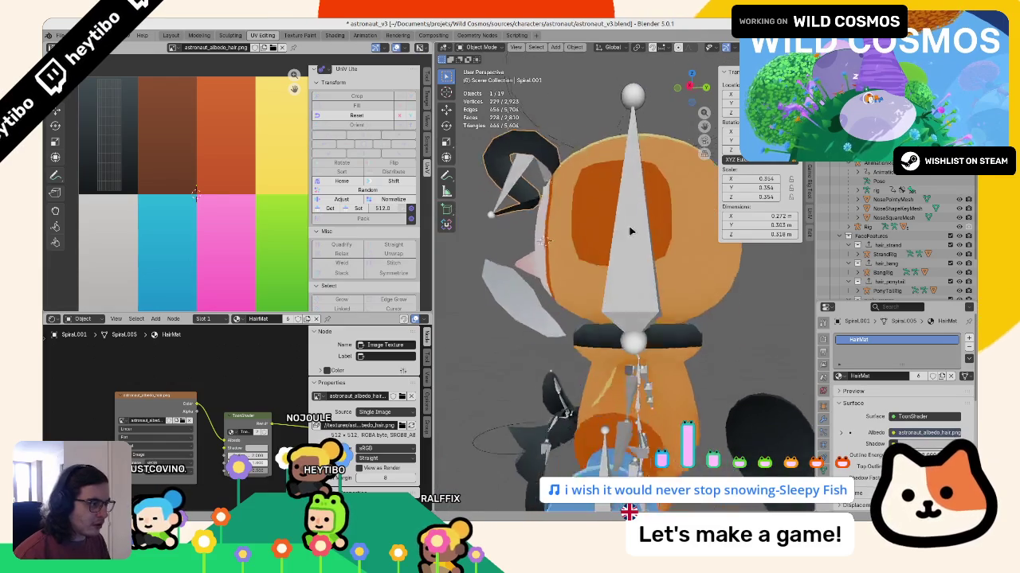
key("Tab")
scroll(183, 194, "down", 3)
key("g")
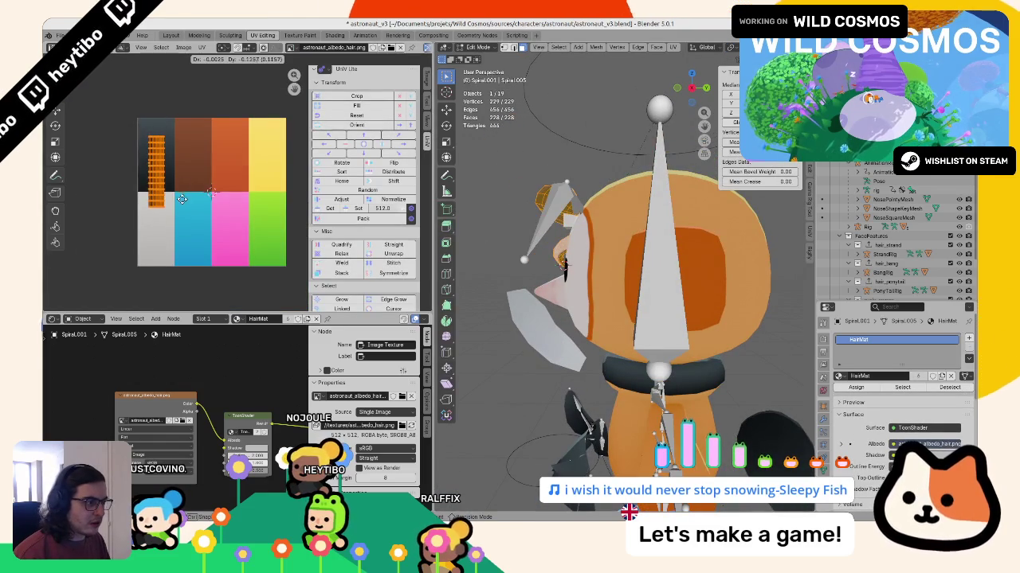
left_click(183, 221)
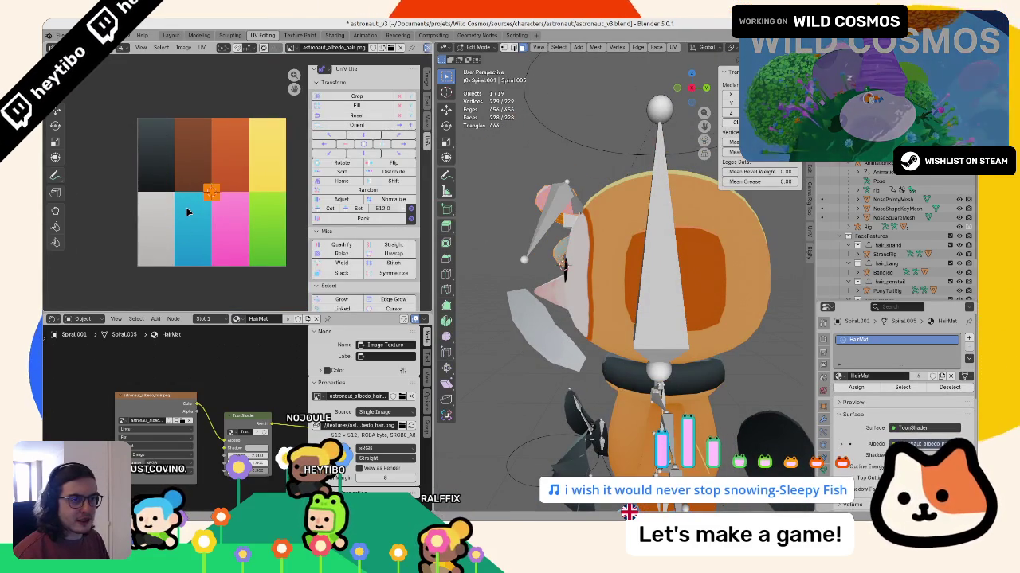
Step: Rotate the full UV grid 90° and squeeze it to 0.25 width
key("a")
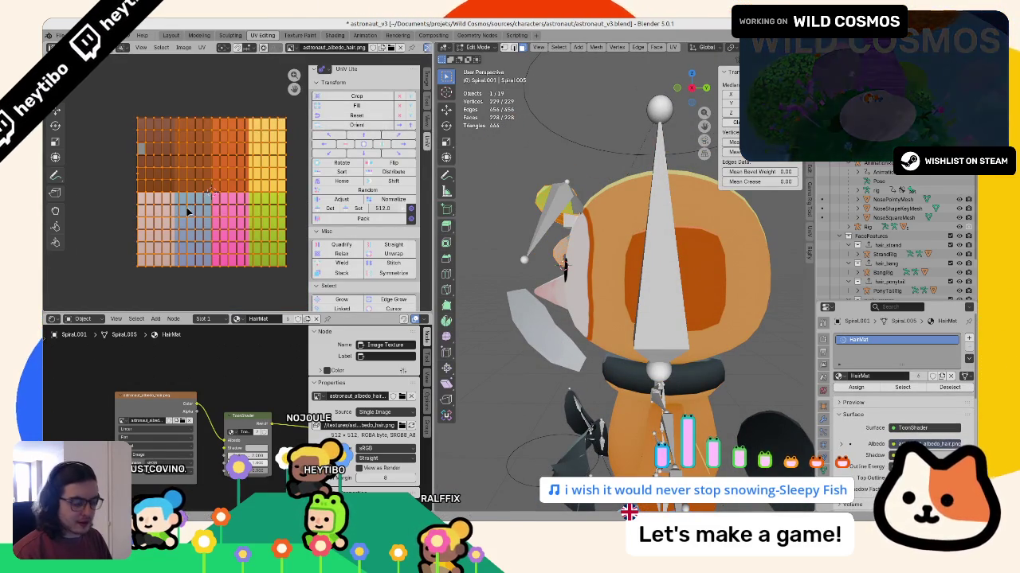
key("r")
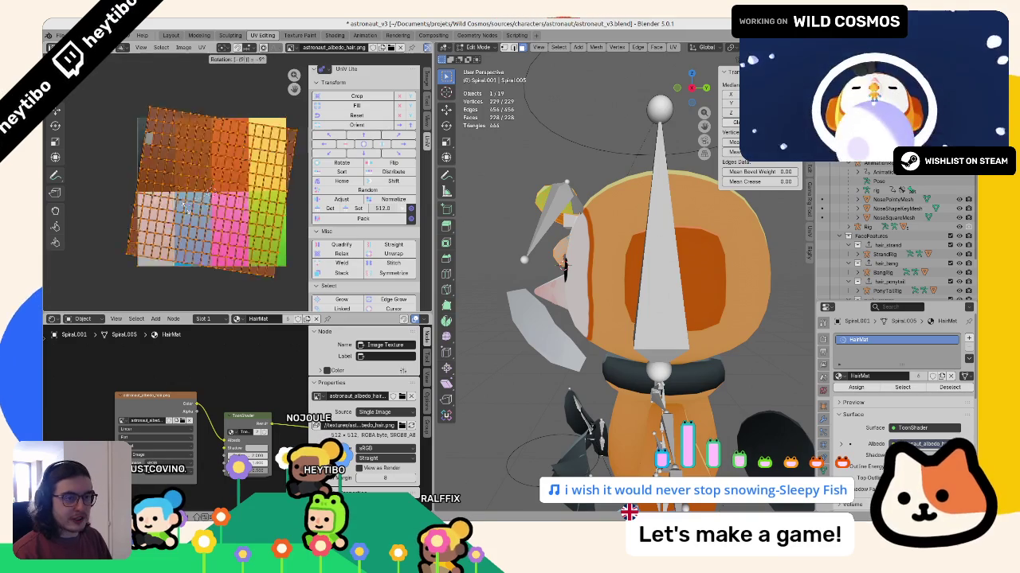
key("Escape")
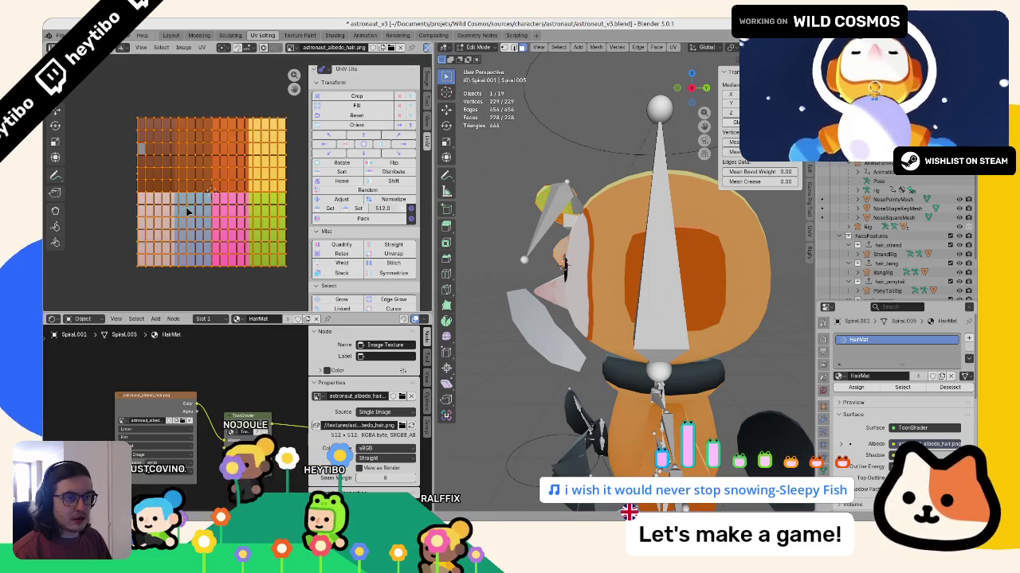
left_click(189, 211)
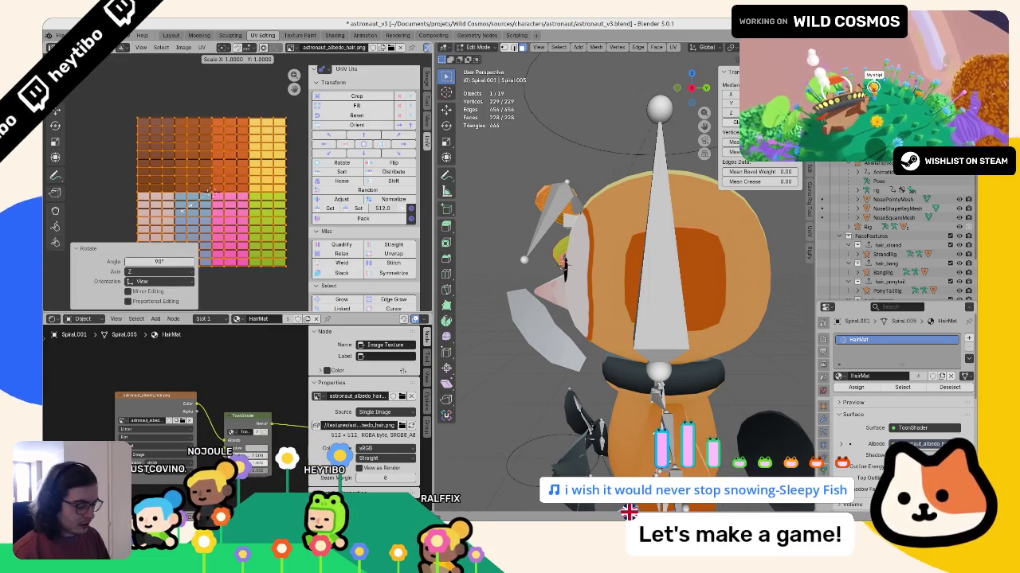
type("0.25")
key("Return")
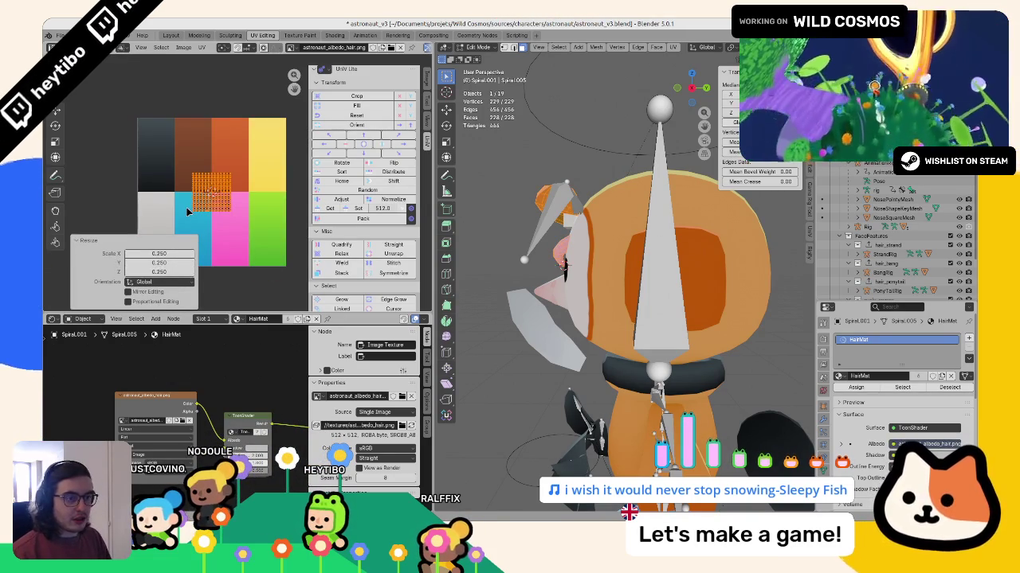
key("ctrl+z")
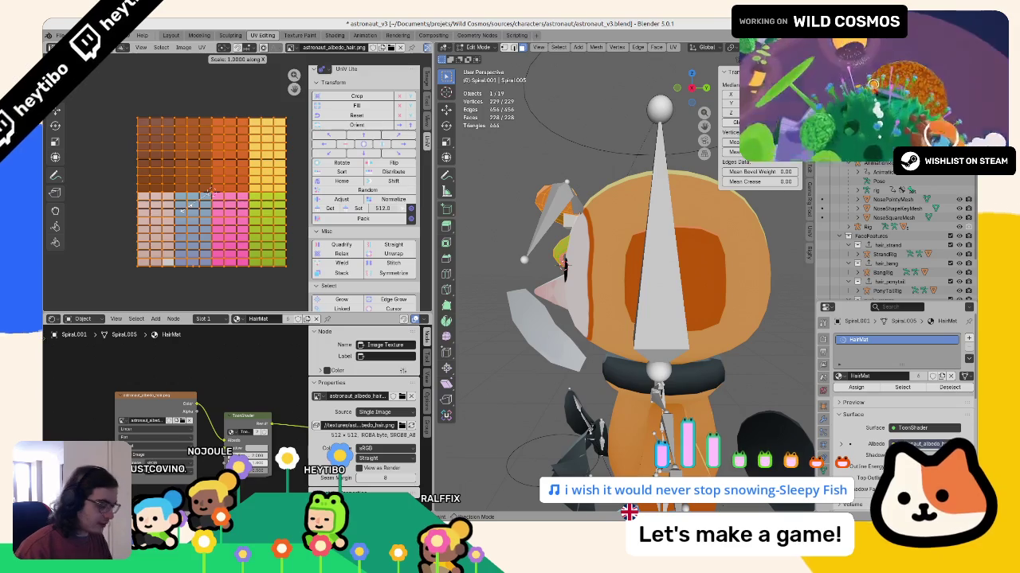
type("0.25")
key("Return")
Step: Halve the UVs vertically and place them in the dark top-left swatch
key("s")
key("y")
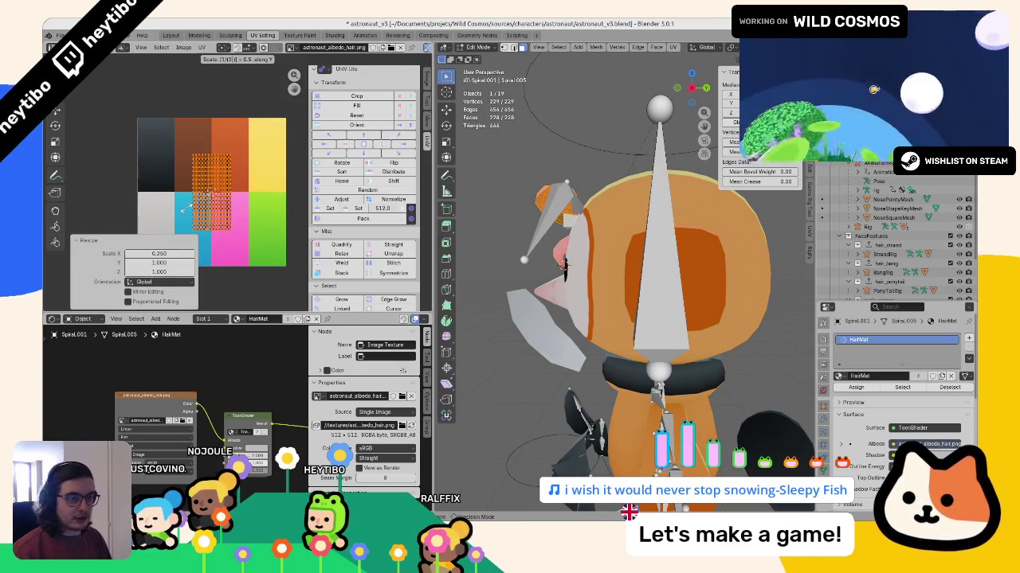
key("g")
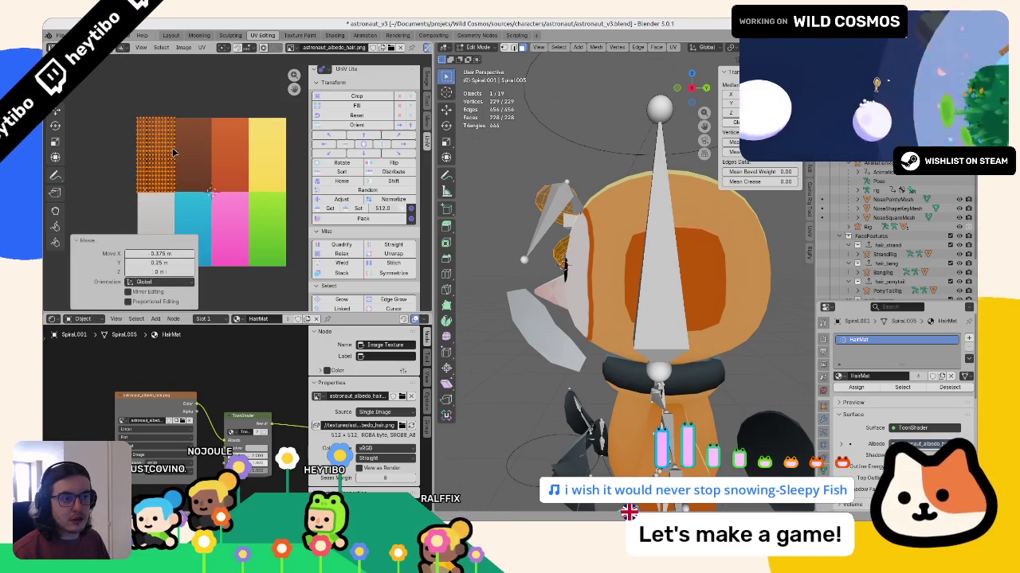
left_click(211, 187)
key("s")
key("x")
middle_click_drag(478, 239, 501, 245)
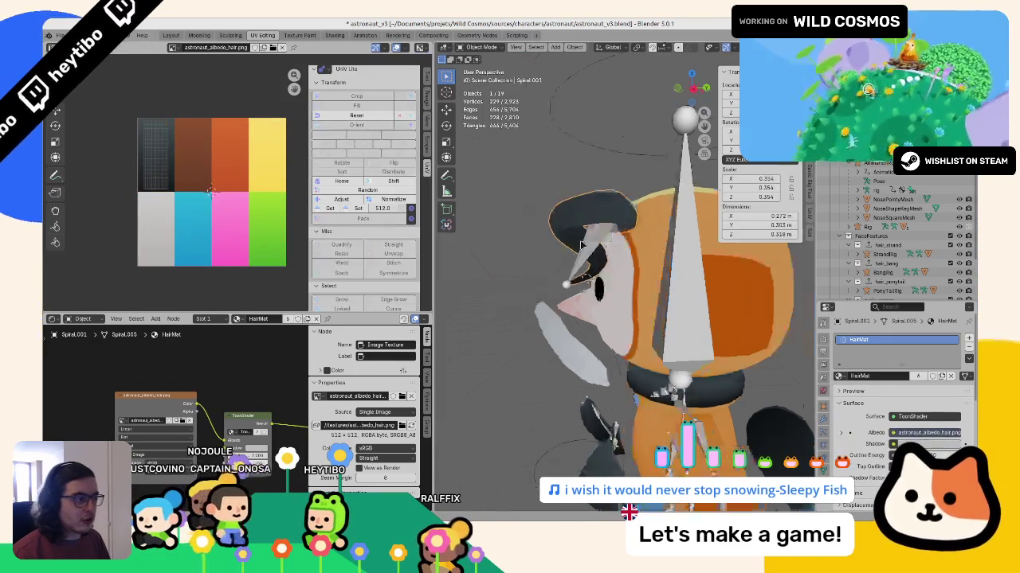
key("g")
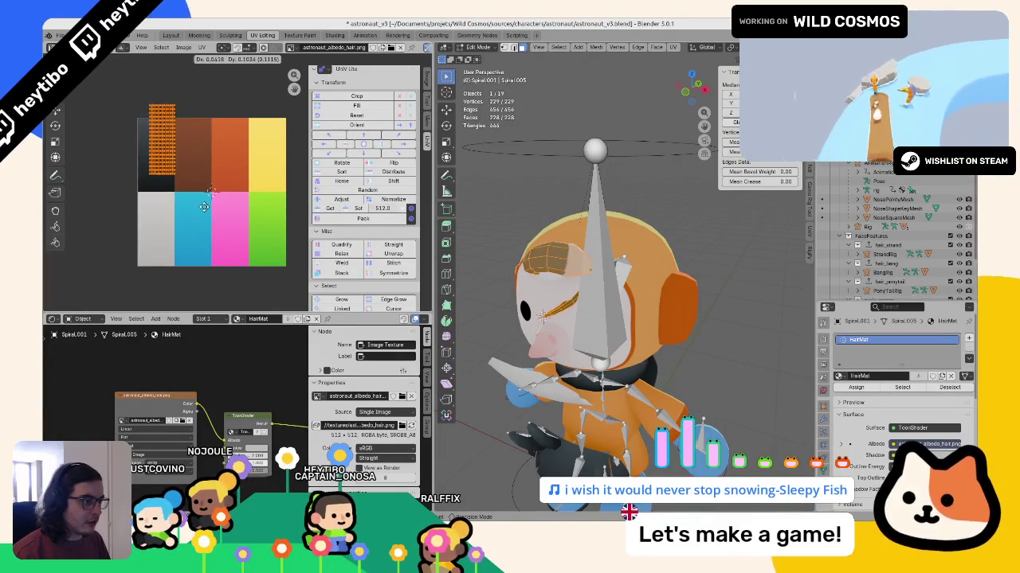
left_click(198, 223)
Step: Check the black curl in Object Mode and return to the Layout workspace
key("Tab")
middle_click_drag(558, 239, 648, 206)
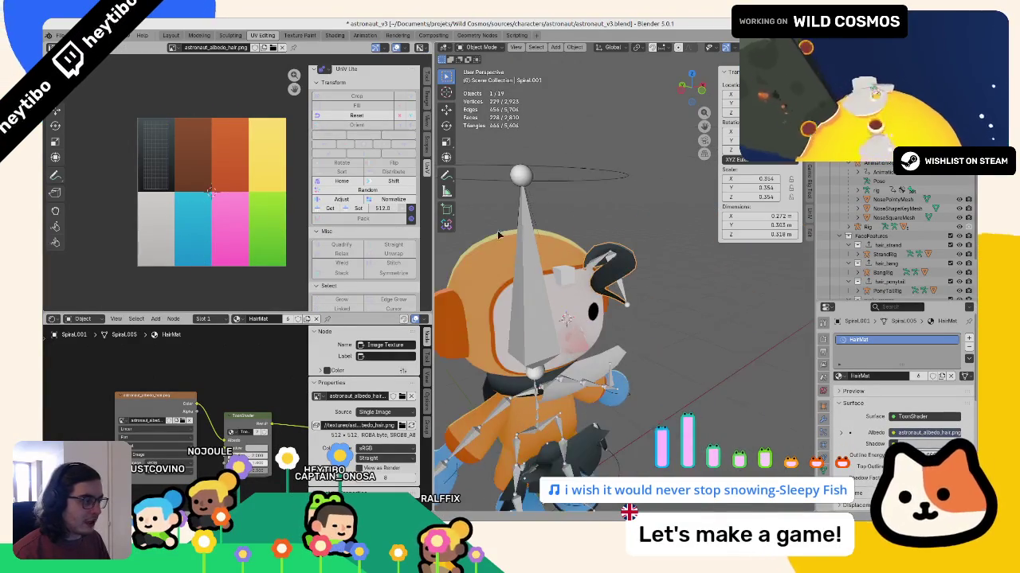
left_click(170, 35)
mouse_move(318, 120)
middle_mouse_down()
mouse_move(455, 155)
mouse_move(452, 282)
mouse_move(438, 151)
mouse_move(438, 194)
middle_mouse_up()
scroll(437, 161, "up", 3)
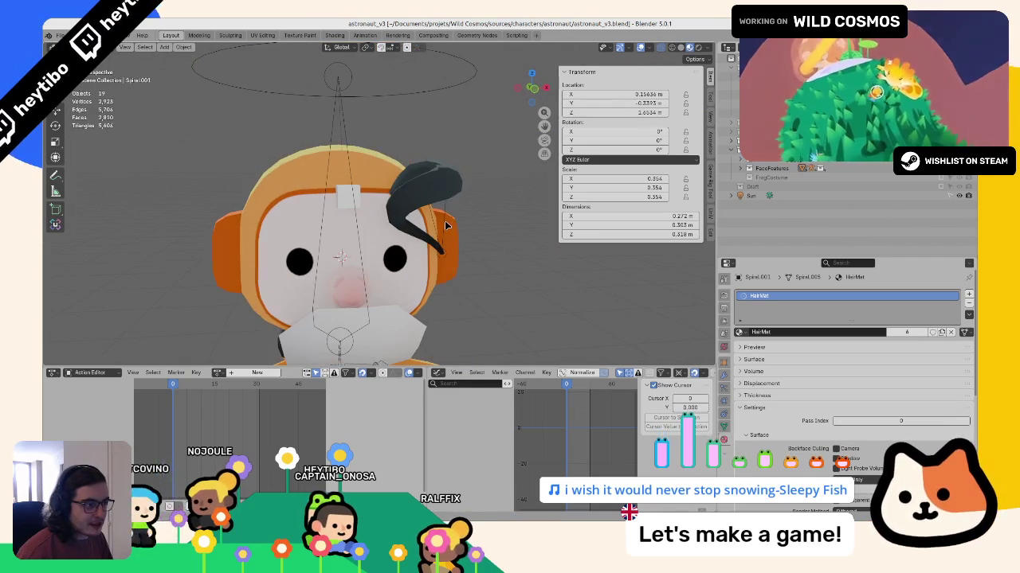
Step: Rename the curly swoop hair's armature to CurlySwoopRig and save the file
key("F2")
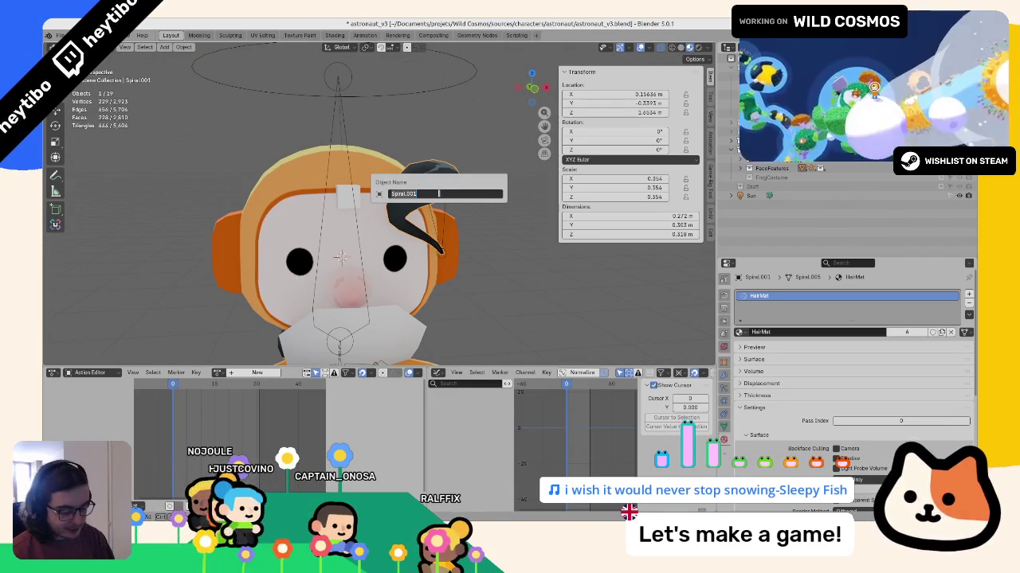
scroll(739, 162, "up", 1)
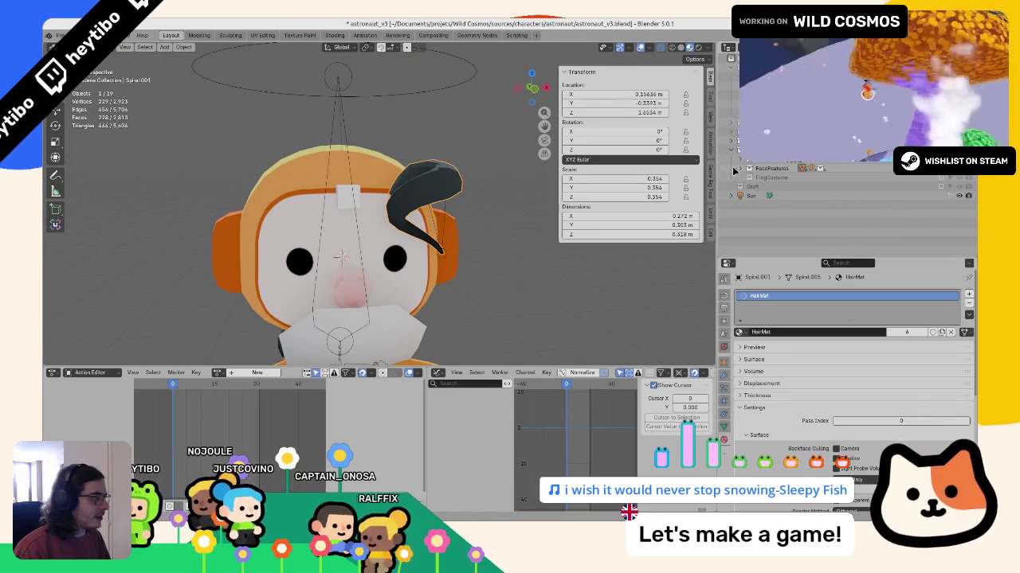
left_click(759, 201)
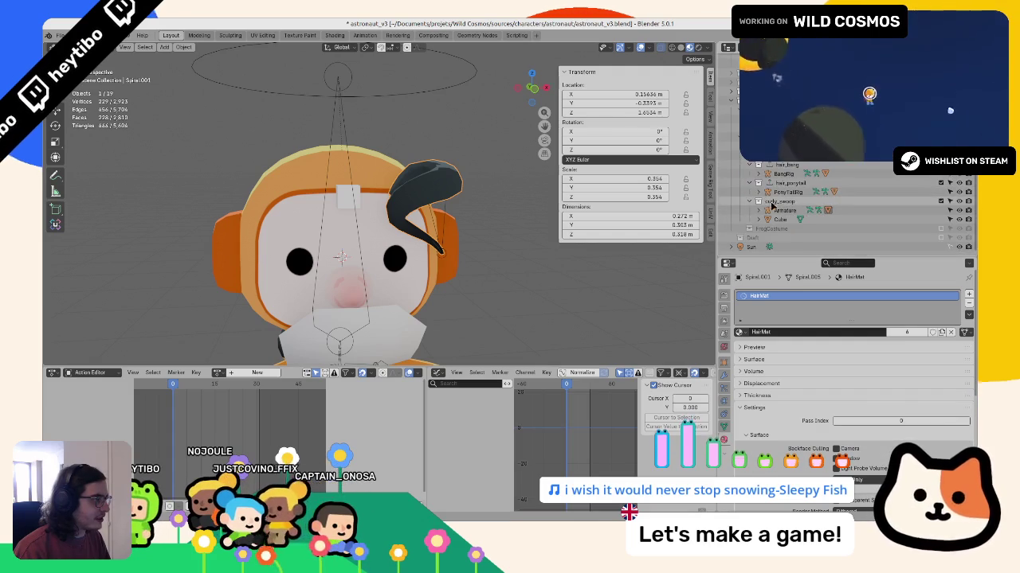
left_click(789, 210)
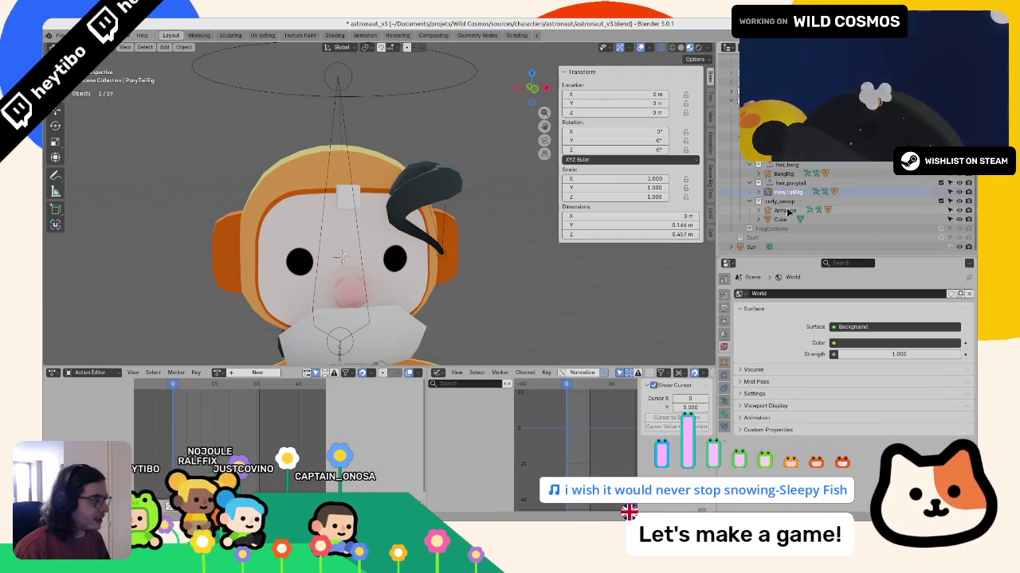
key("F2")
type("CurlySwoopRig")
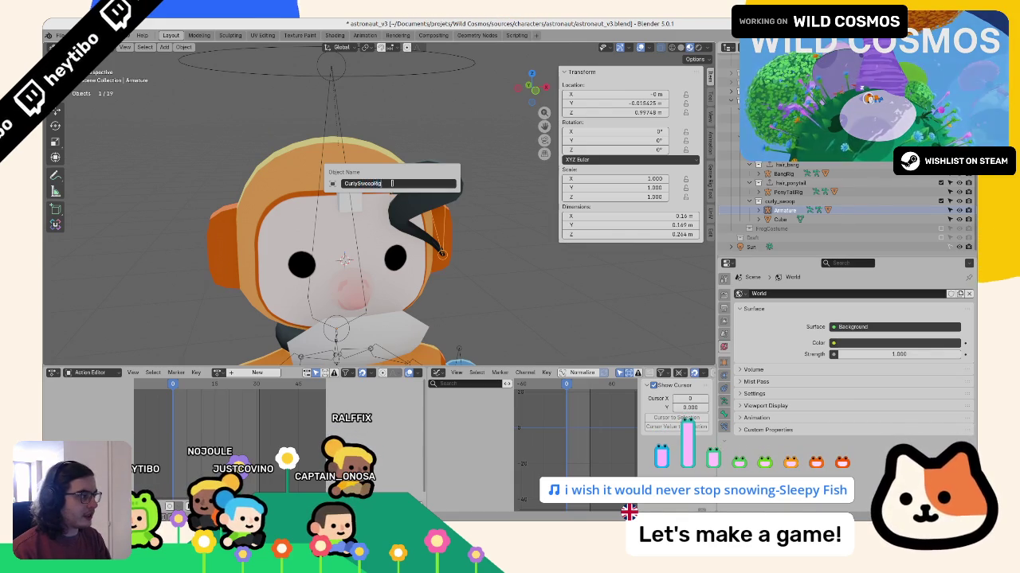
key("Return")
key("ctrl+s")
Step: Rename the Spiral.001 hair mesh under CurlySwoopRig to CurlySwoopMesh and save
left_click(765, 220)
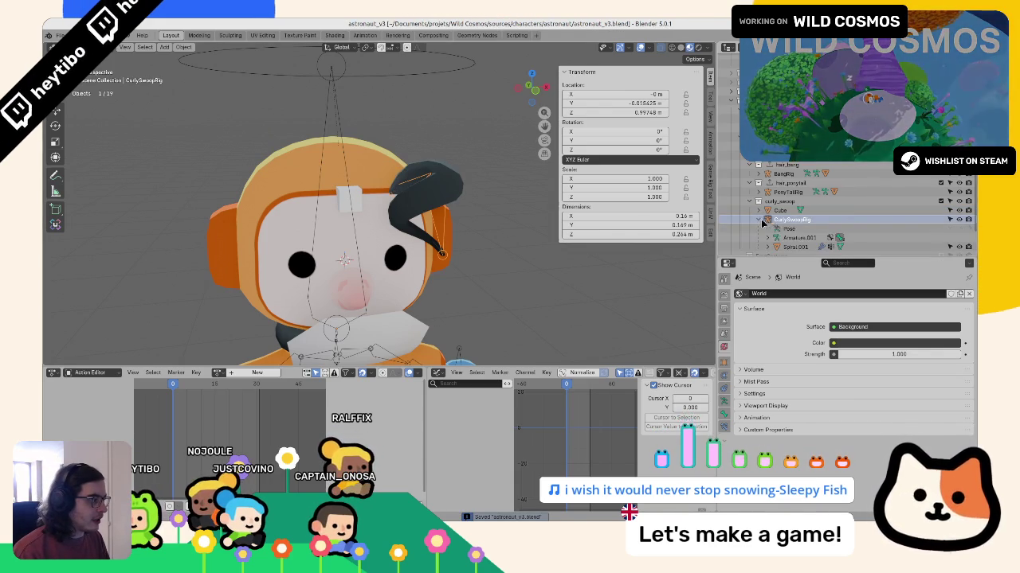
left_click(793, 248)
left_click(759, 193)
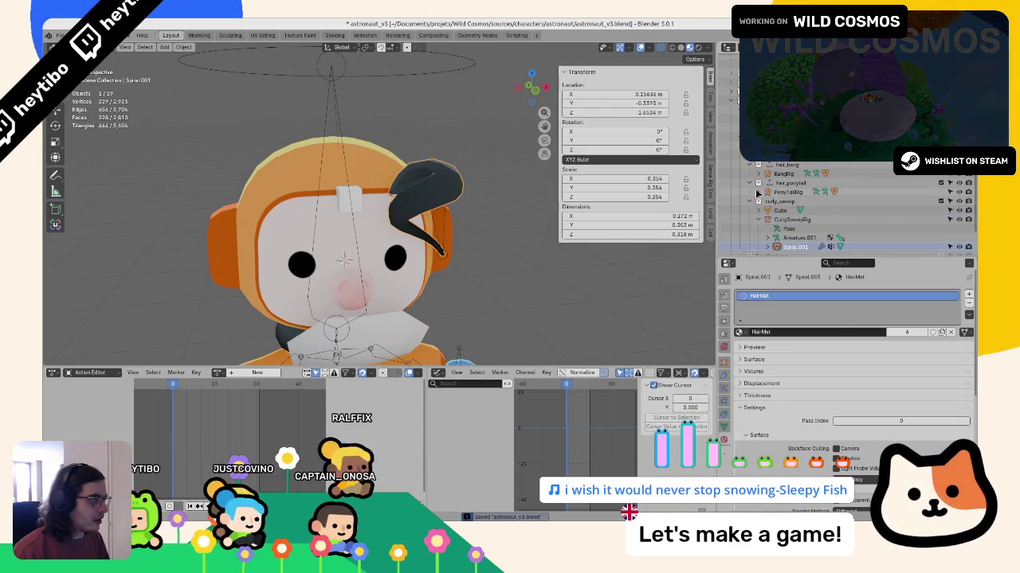
scroll(777, 209, "down", 3)
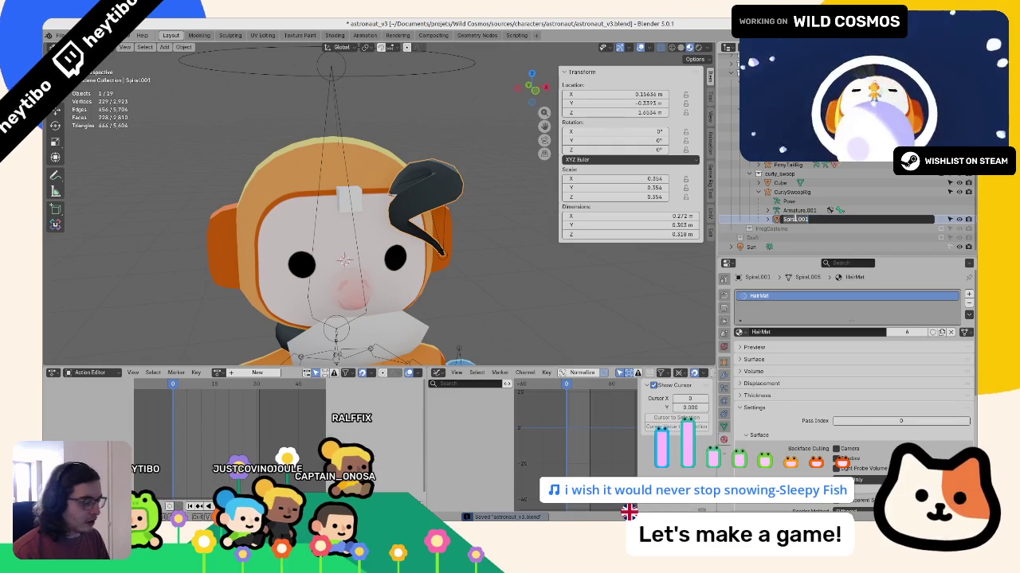
type("CurlySwoo")
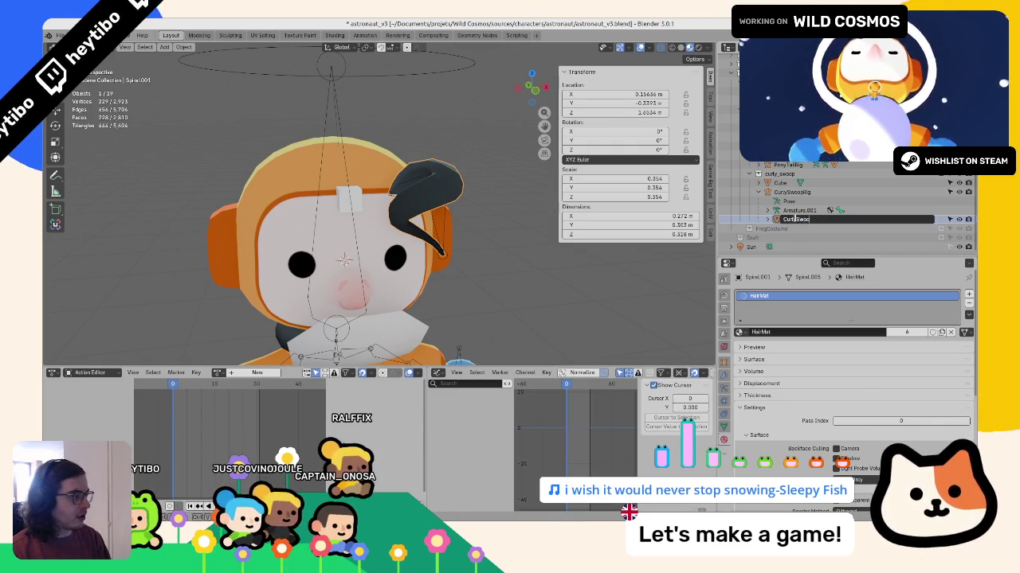
key("Return")
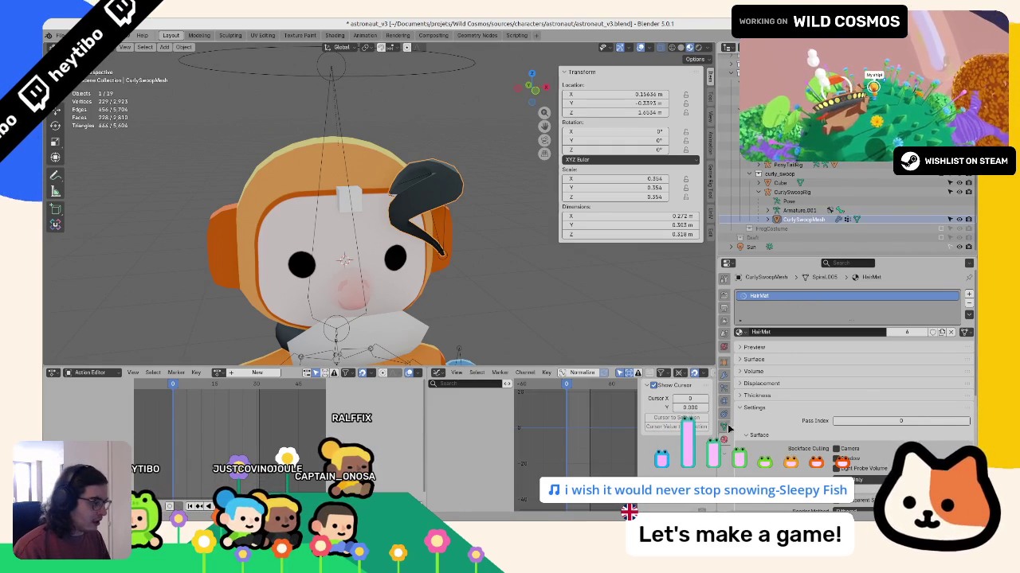
left_click(725, 426)
key("ctrl+s")
Step: Check the rig and Cube objects, deselect everything, and save again
left_click(723, 363)
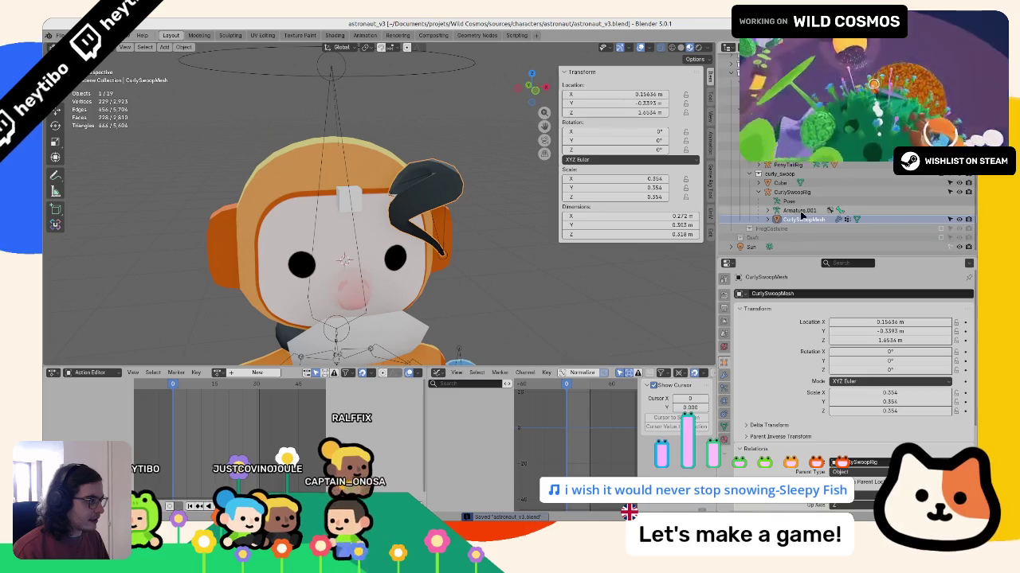
left_click(796, 192)
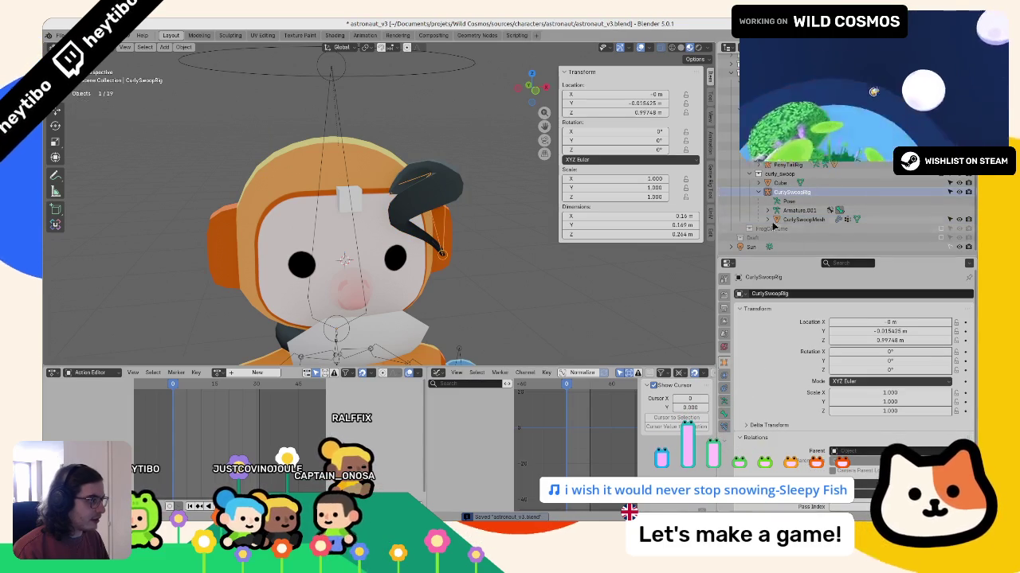
left_click(780, 182)
scroll(281, 226, "down", 3)
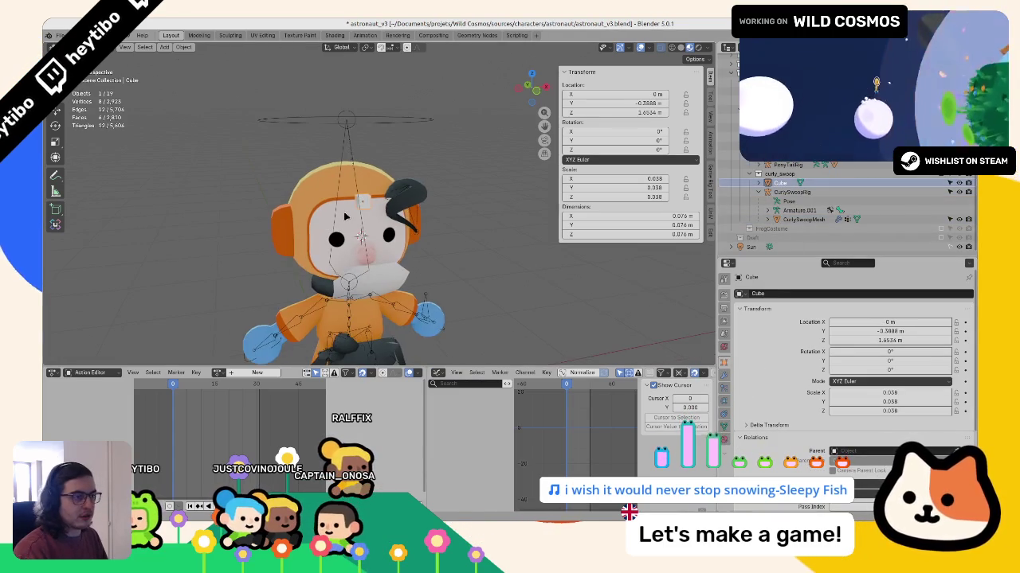
key("alt+a")
key("ctrl+s")
scroll(258, 159, "up", 3)
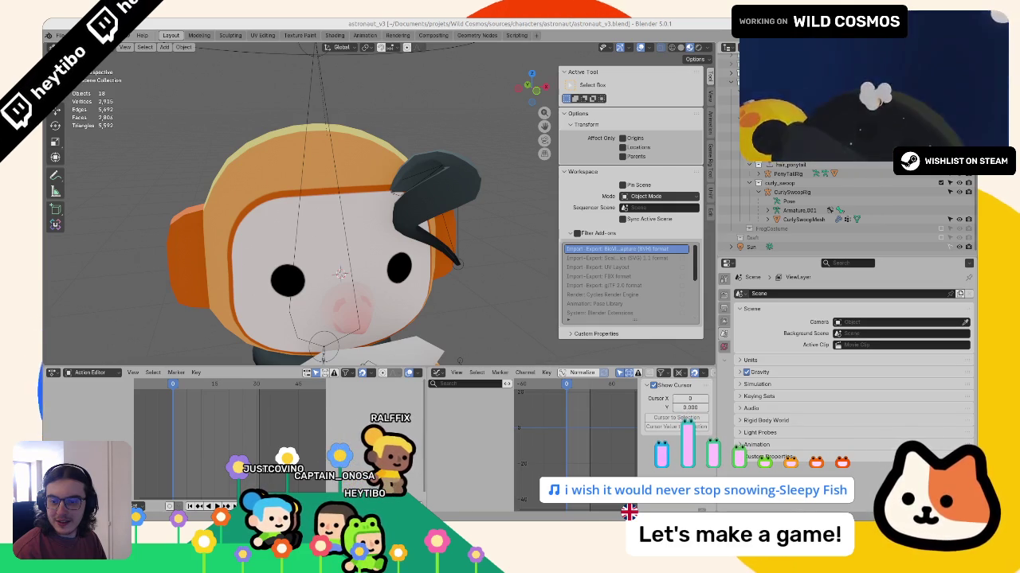
Step: Select the curly_swoop collection in the outliner and show its Collection Properties
middle_click_drag(398, 195, 432, 191)
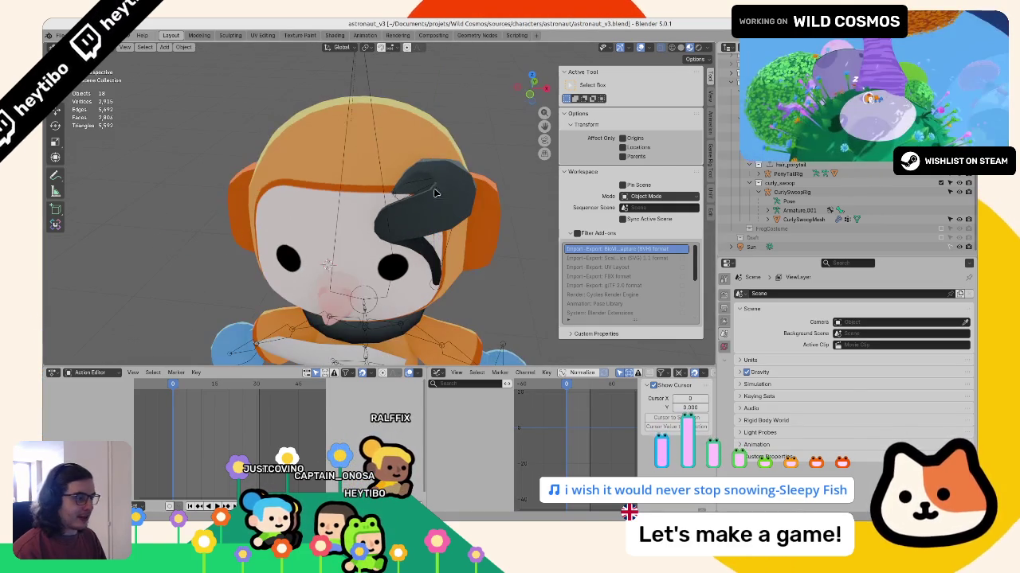
left_click(781, 183)
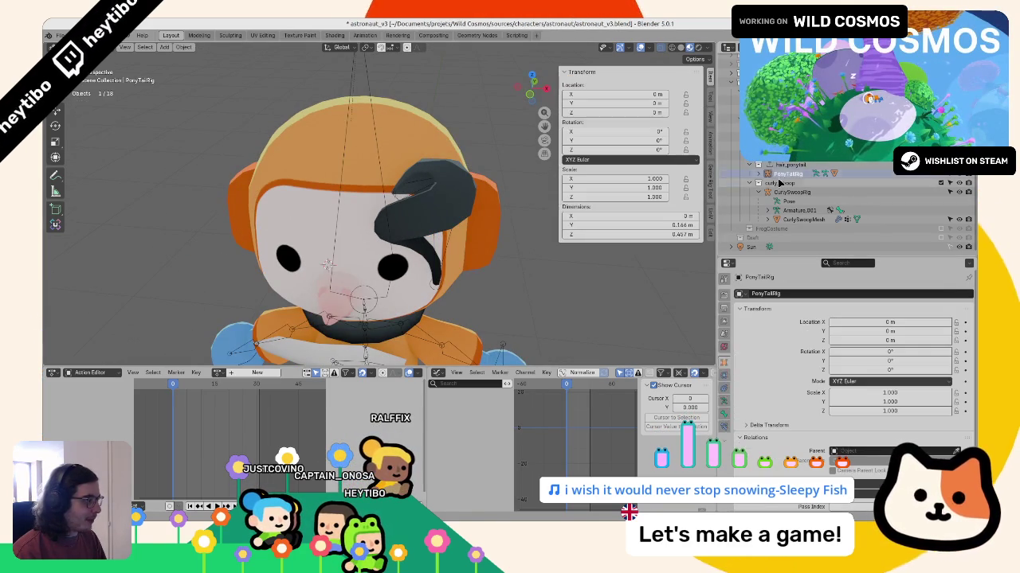
left_click(723, 360)
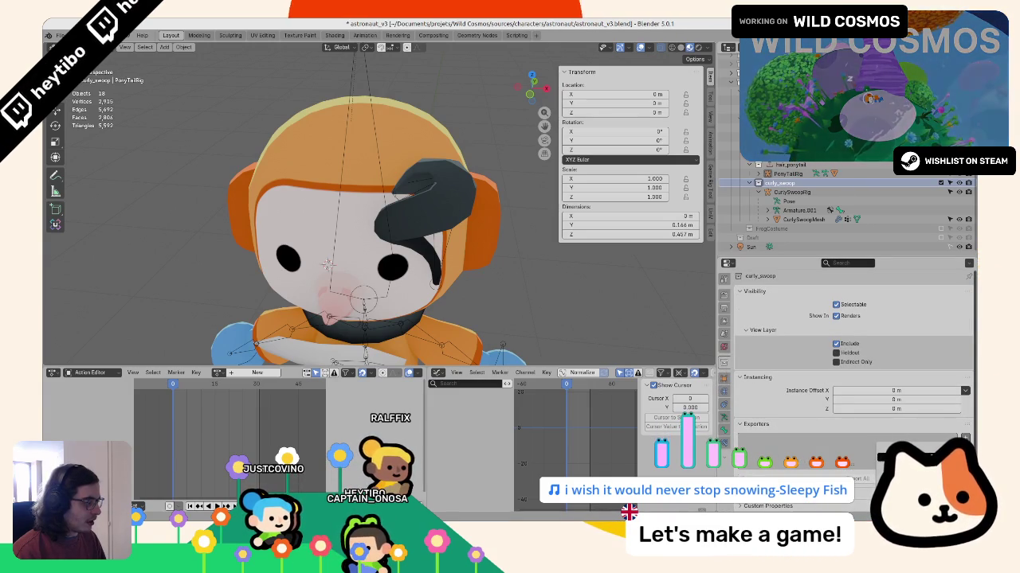
Step: Add a glTF 2.0 exporter to curly_swoop with export path 'curly_swoop', then save
left_click(916, 458)
scroll(846, 430, "down", 3)
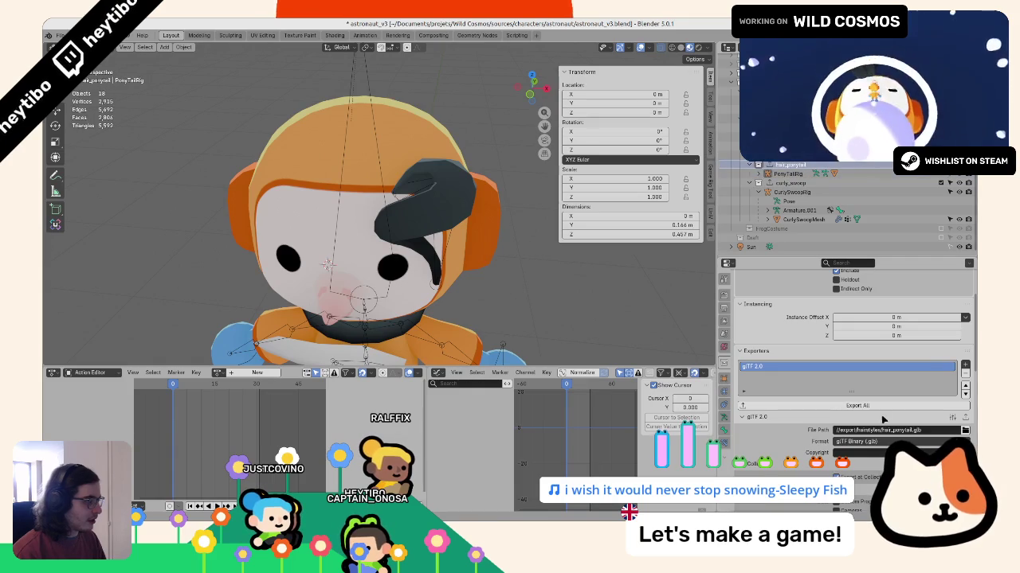
left_click(791, 192)
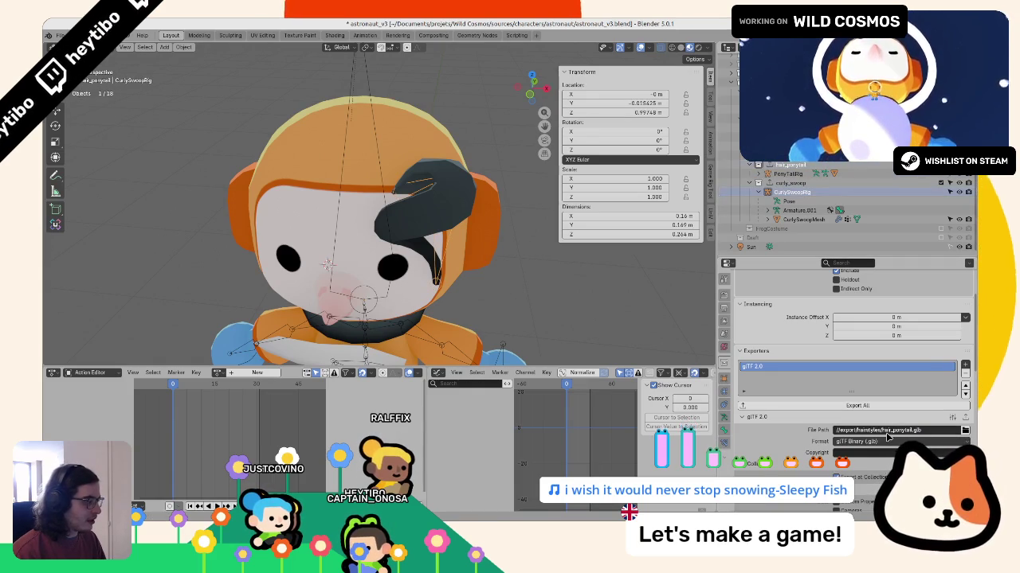
left_click(790, 183)
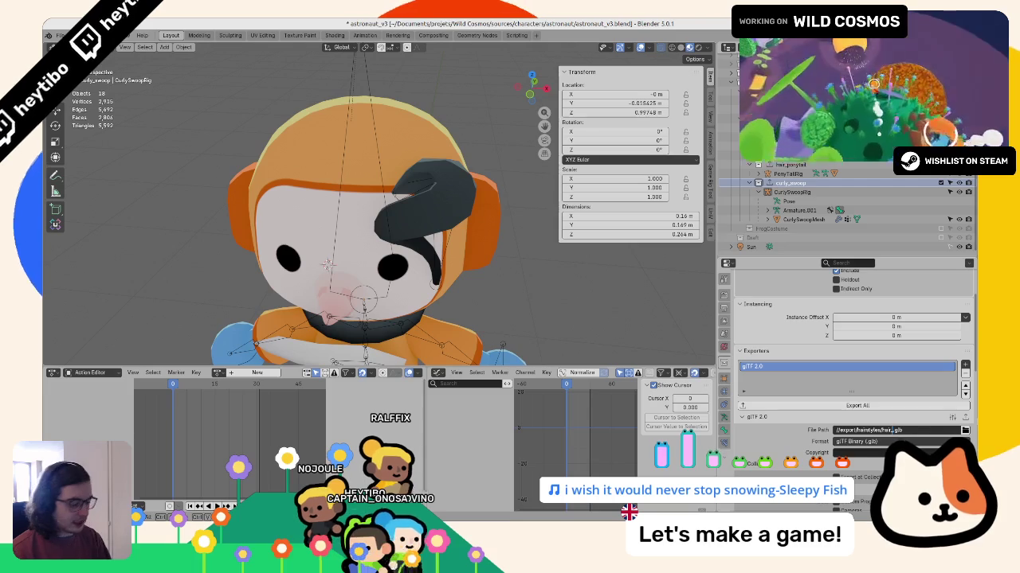
type("curly_swoop")
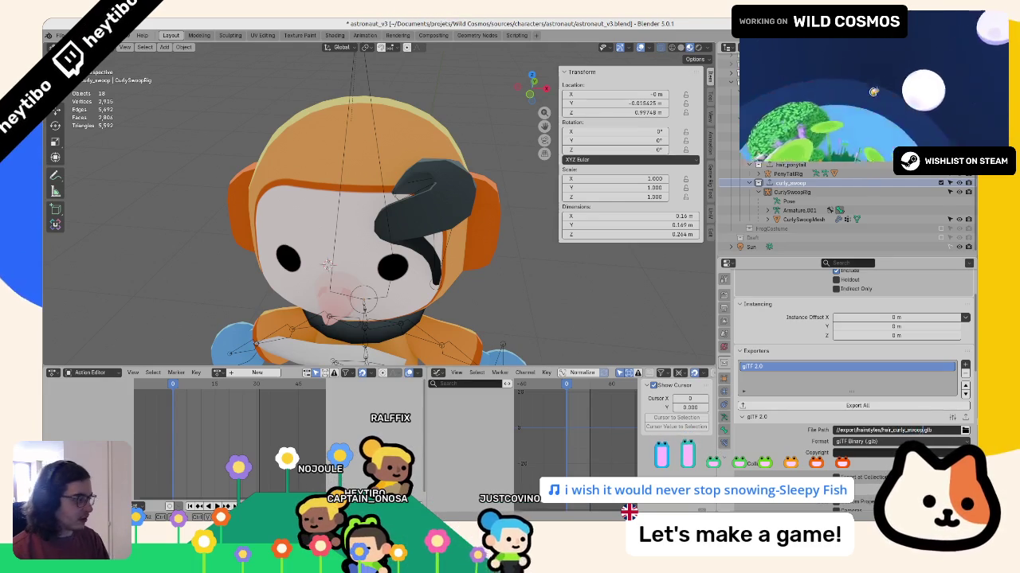
key("Return")
key("ctrl+s")
Step: Reset the CurlySwoopRig armature's location to the origin and check the mesh's transform
scroll(845, 423, "down", 3)
scroll(846, 422, "down", 4)
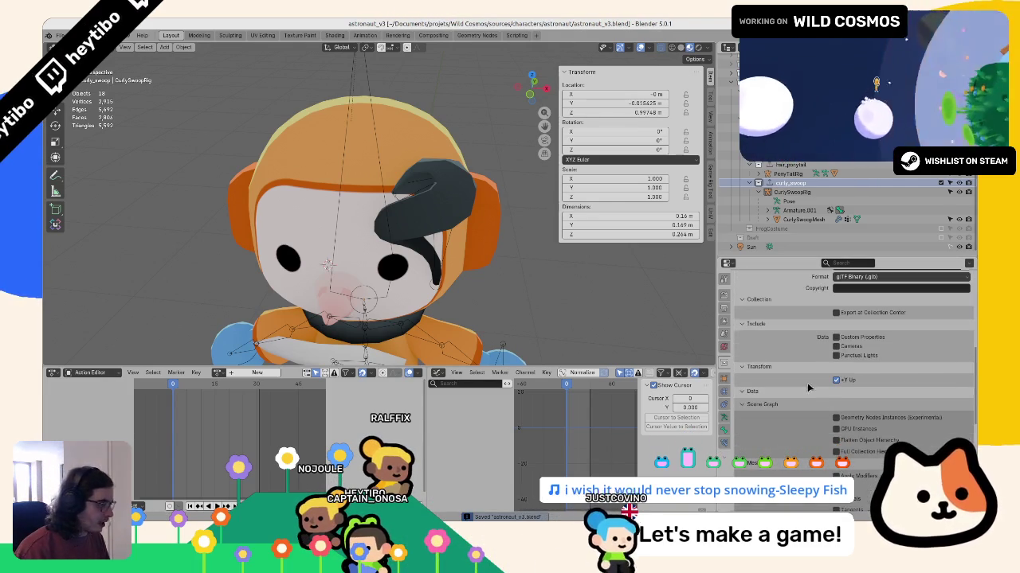
scroll(446, 263, "down", 5)
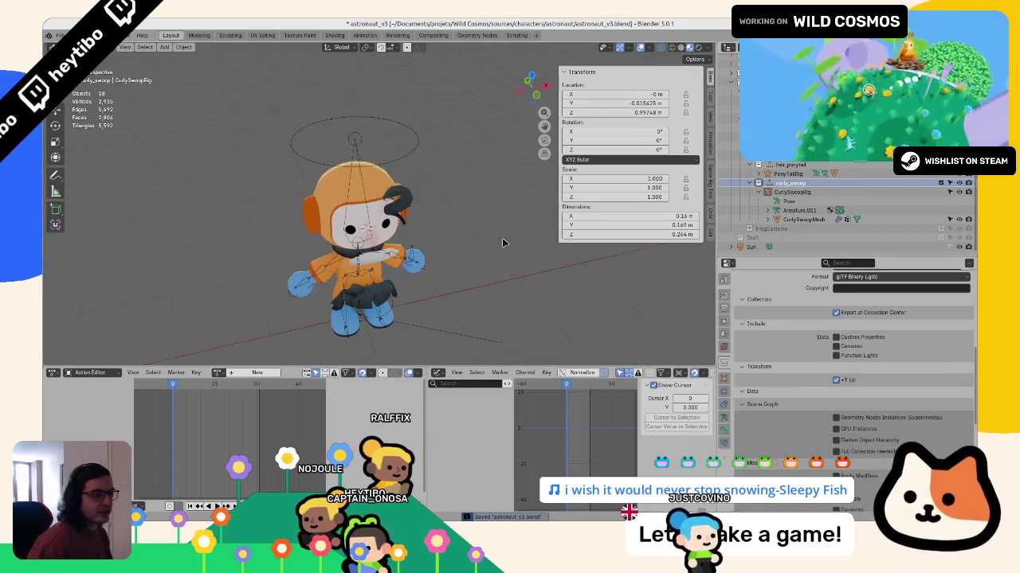
left_click(394, 199)
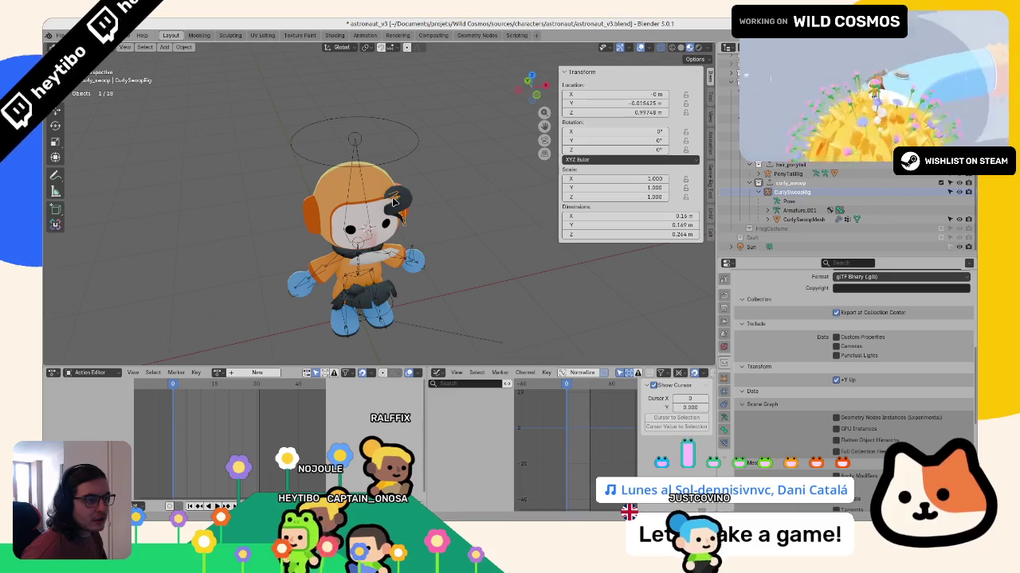
key("alt+g")
middle_click_drag(393, 206, 401, 196)
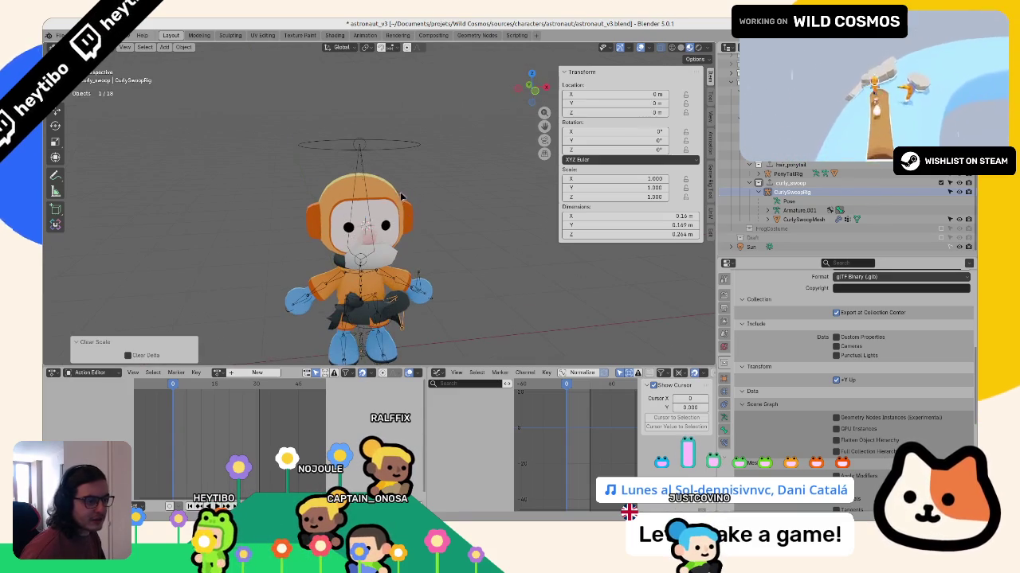
left_click(797, 183)
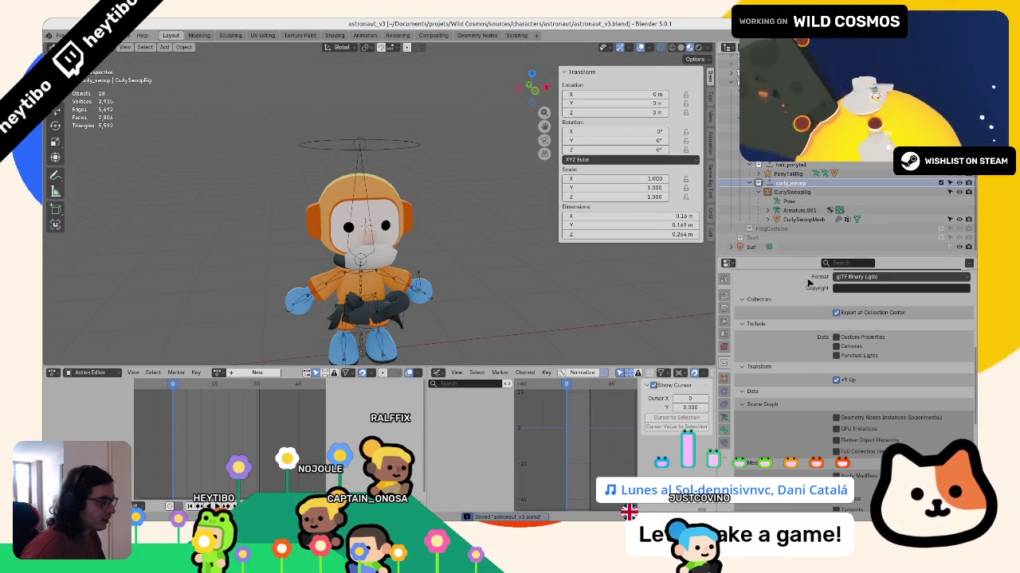
scroll(825, 362, "down", 2)
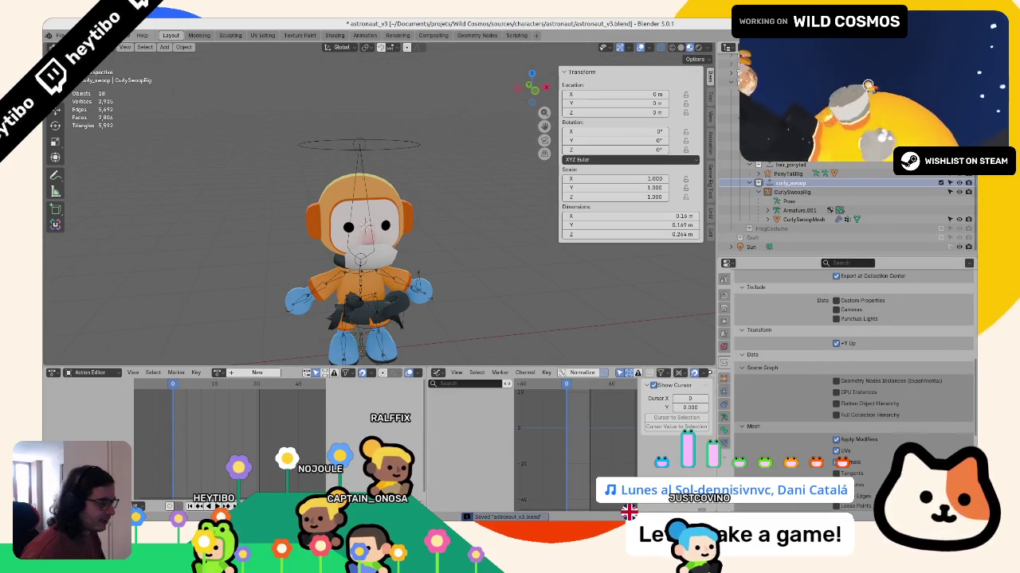
left_click(396, 323)
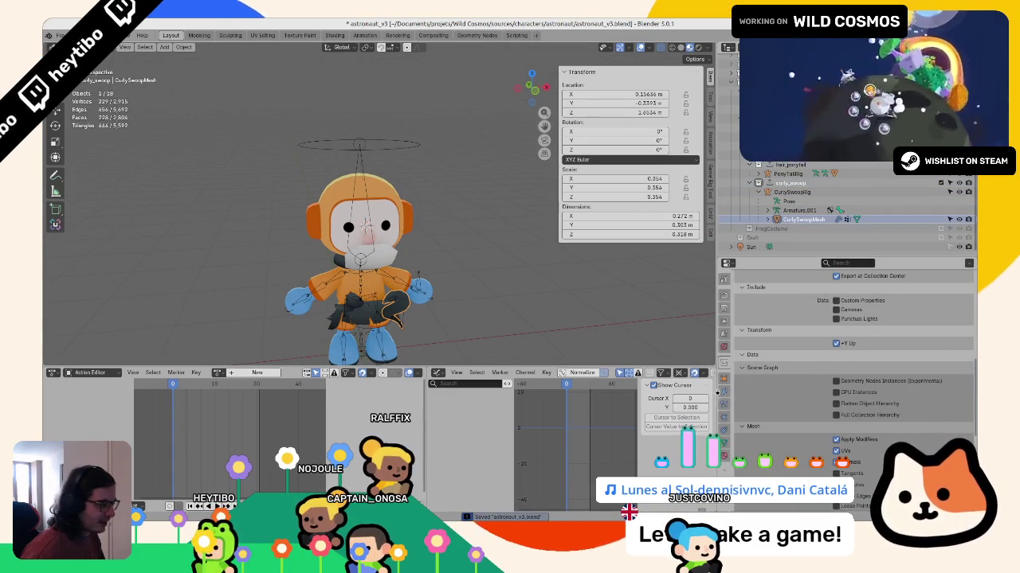
left_click(724, 379)
left_click(791, 192)
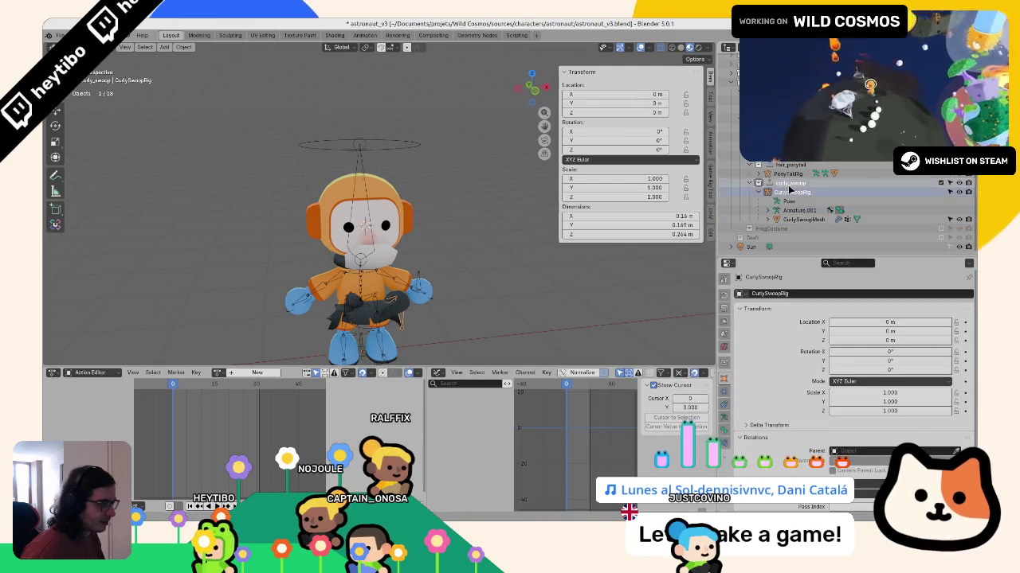
Step: Review the collection's glTF exporter settings, including material export options, and save
left_click(724, 363)
scroll(782, 398, "down", 5)
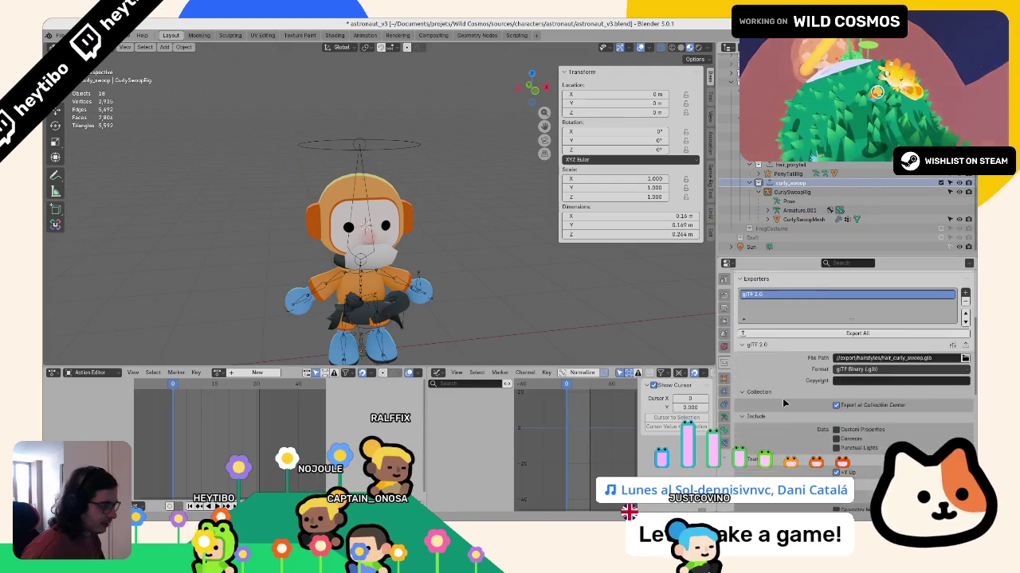
scroll(782, 398, "down", 3)
scroll(782, 398, "down", 3)
scroll(791, 423, "down", 3)
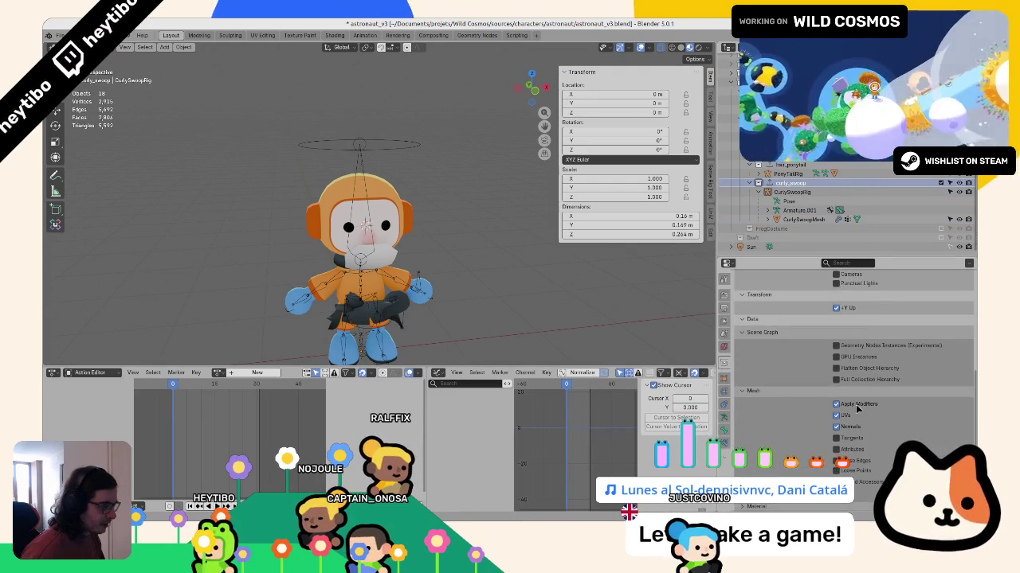
scroll(857, 408, "down", 2)
left_click(795, 434)
left_click(877, 447)
left_click(796, 434)
scroll(801, 435, "down", 2)
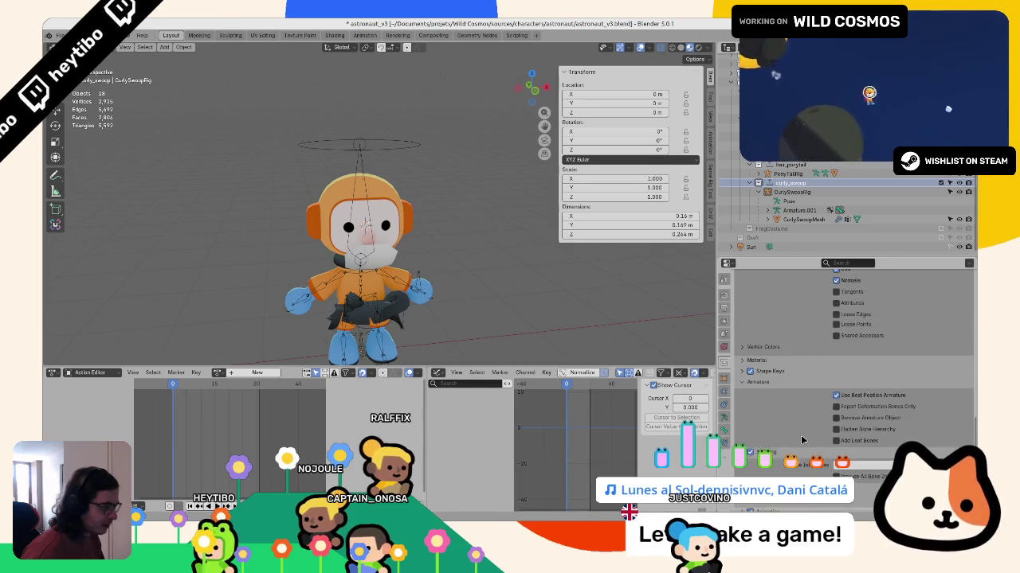
scroll(801, 435, "down", 1)
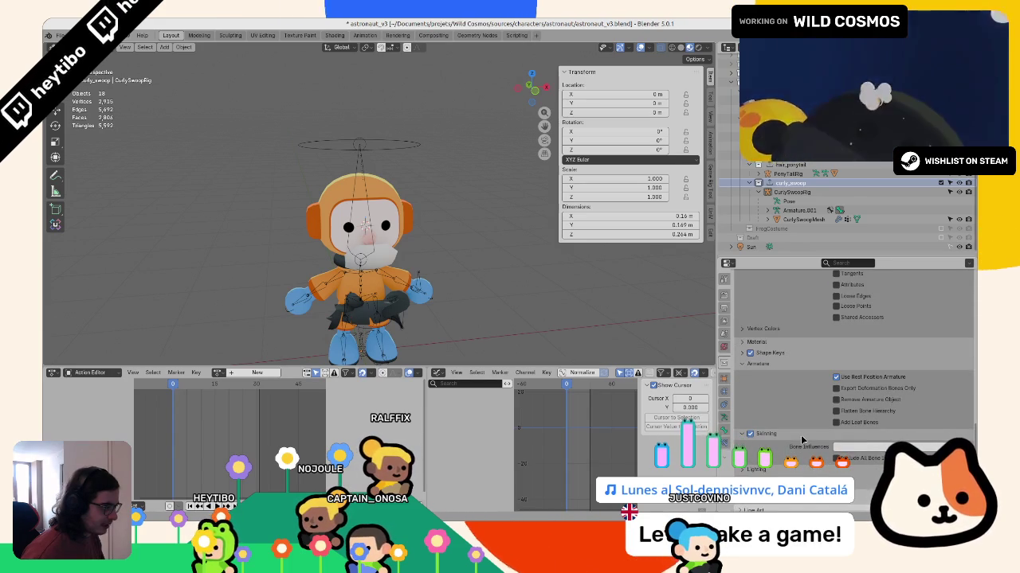
scroll(802, 438, "up", 2)
scroll(788, 426, "up", 3)
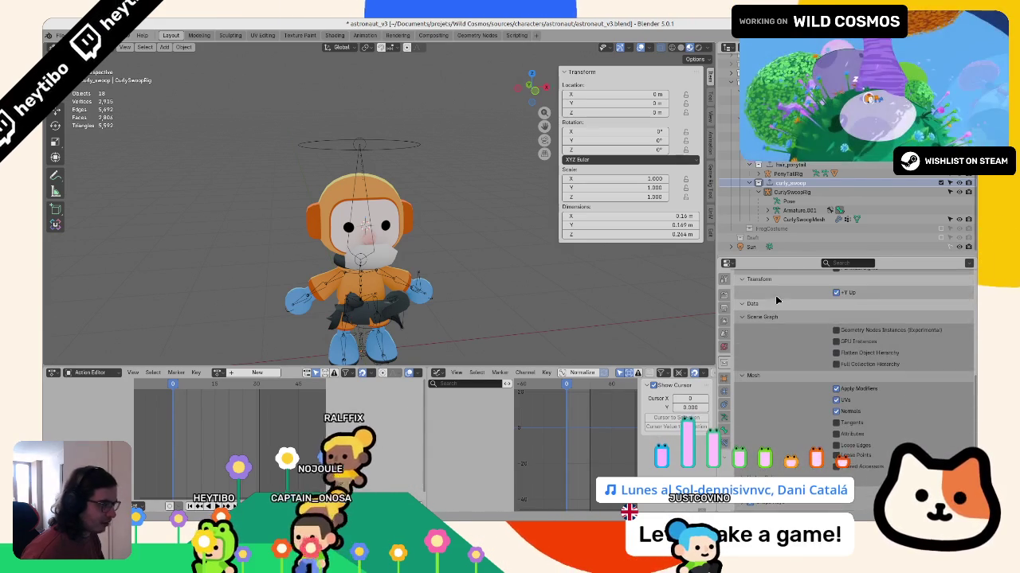
scroll(771, 413, "up", 3)
key("ctrl+s")
scroll(772, 414, "up", 4)
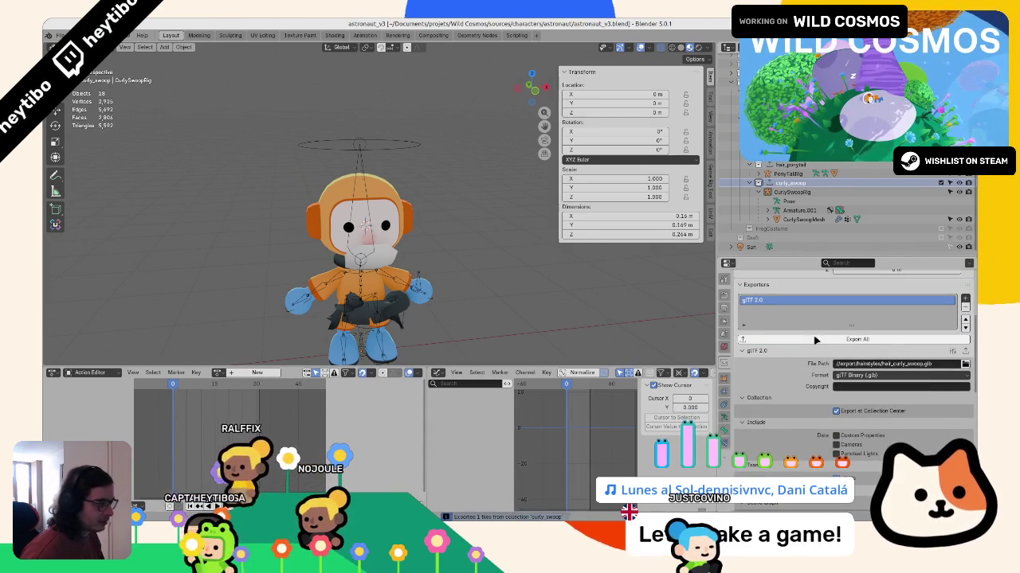
key("ctrl+s")
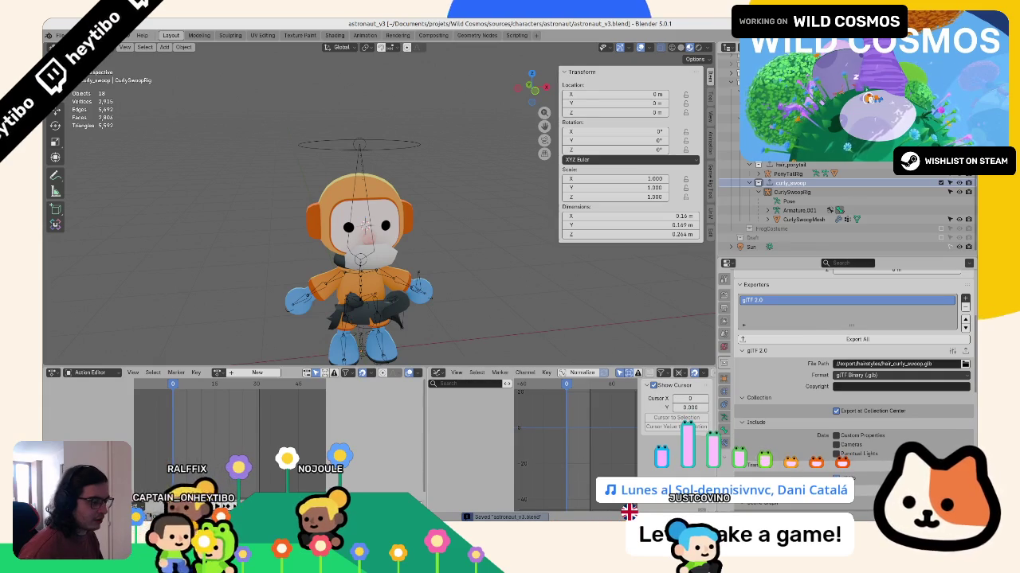
Step: Compare CurlySwoopRig's armature settings against the ponytail rig and save the blend file
left_click(792, 193)
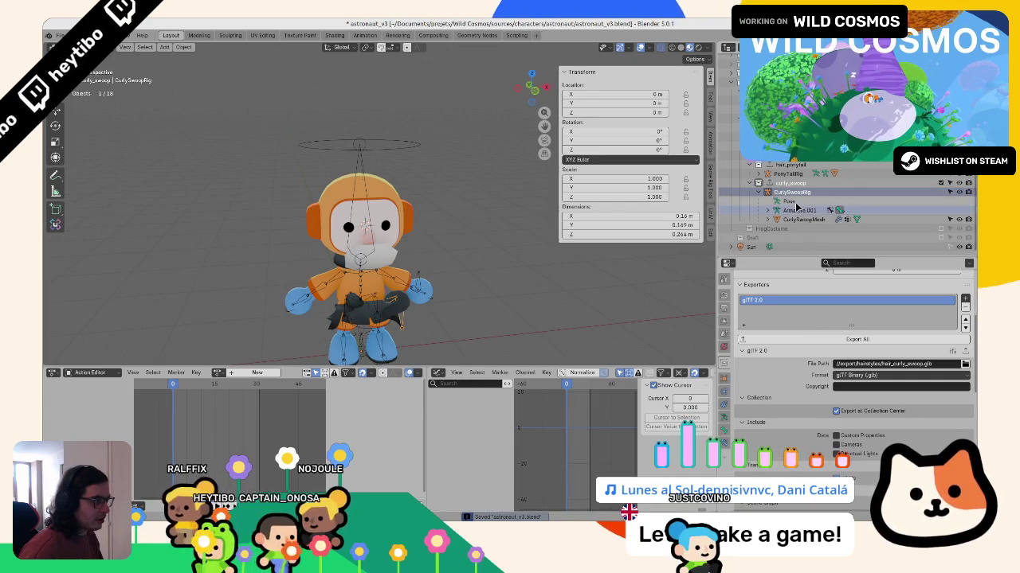
left_click(798, 209)
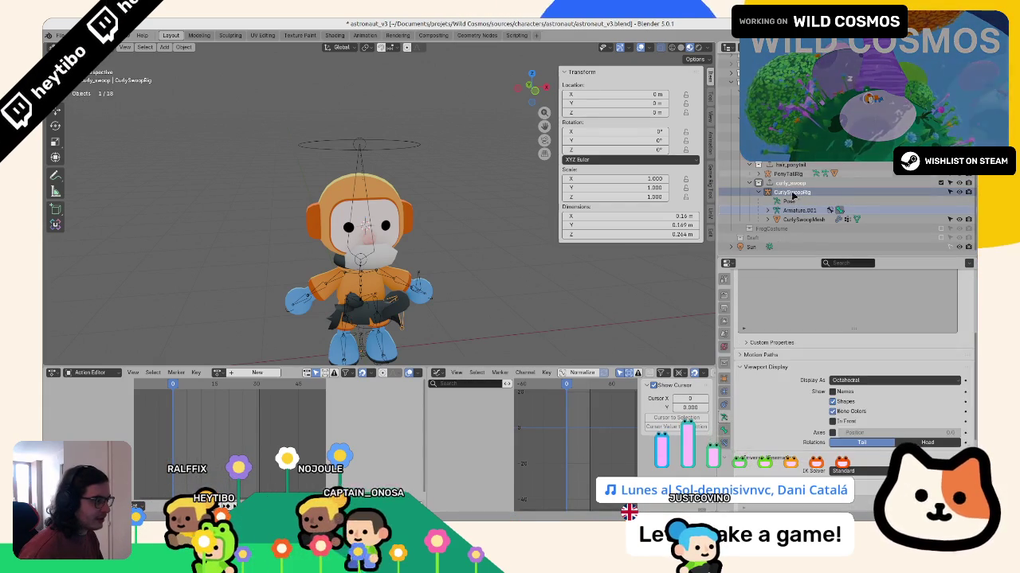
scroll(779, 304, "up", 3)
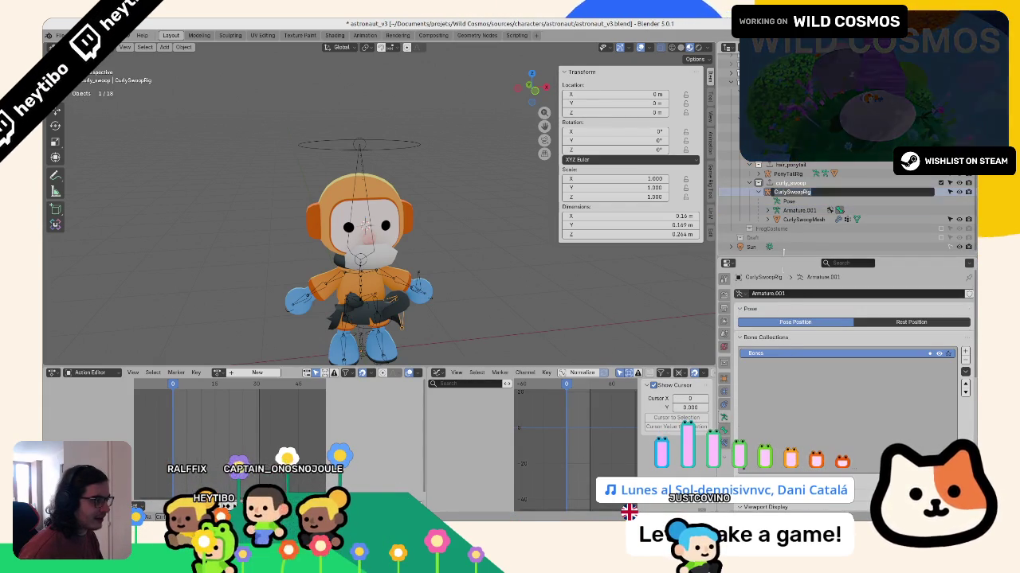
key("ctrl+s")
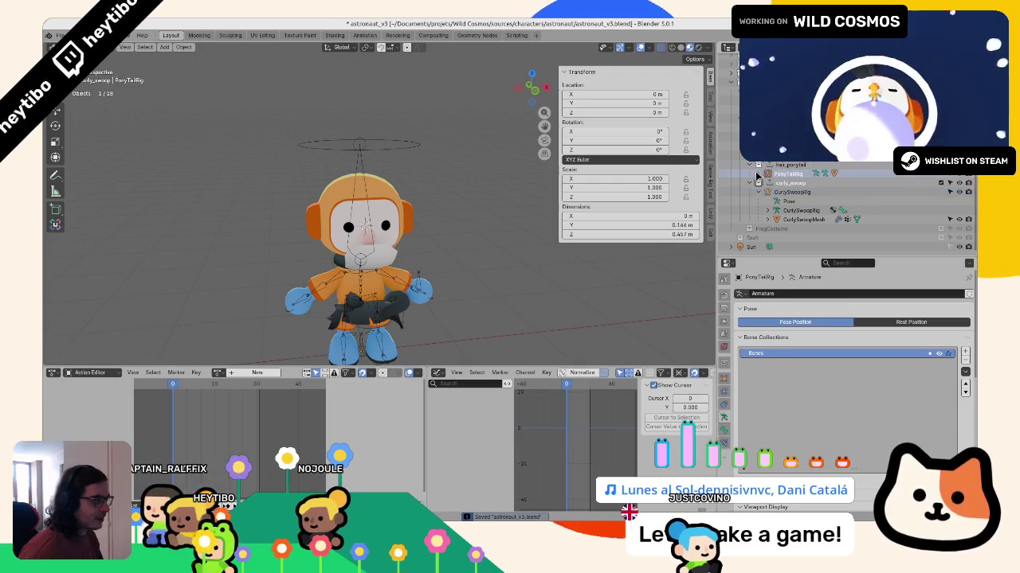
left_click(760, 175)
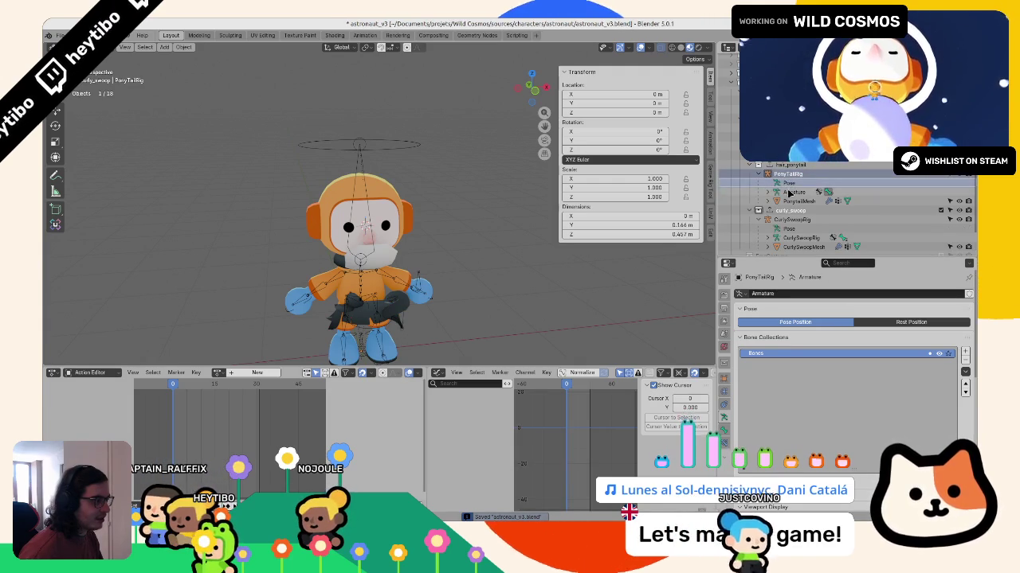
scroll(788, 188, "down", 2)
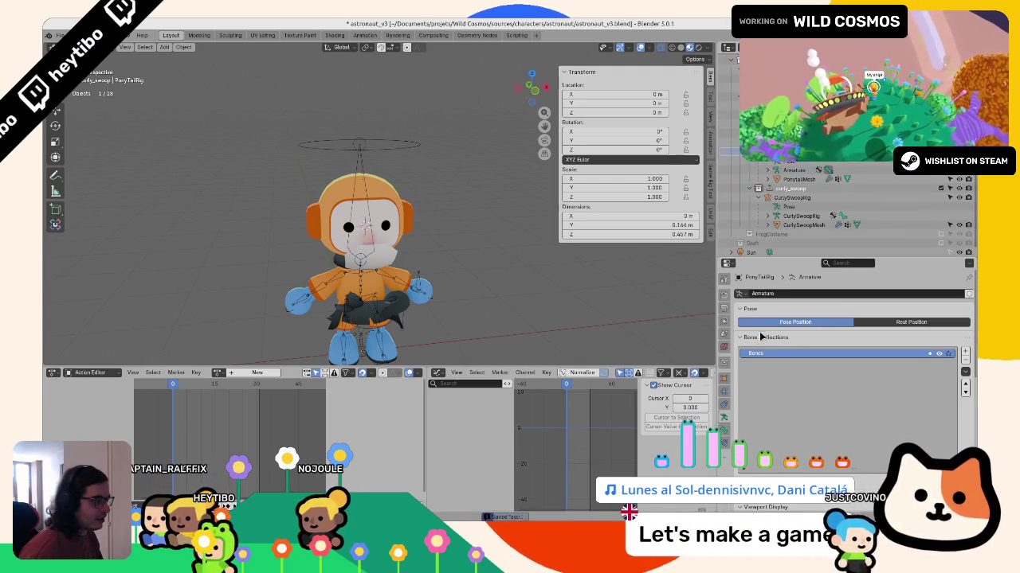
left_click(767, 308)
key("ctrl+s")
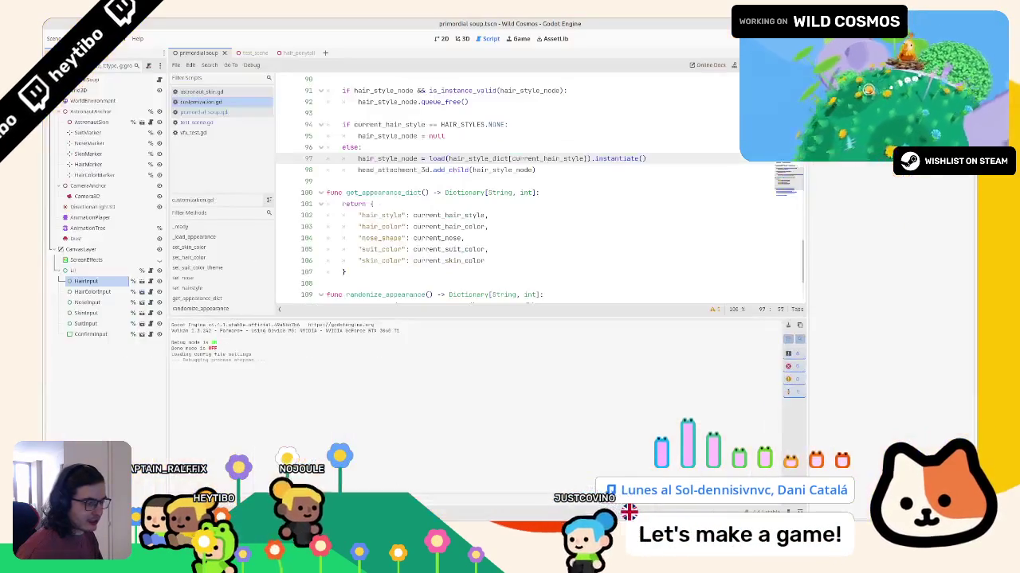
Step: Import hair_curly_swoop.glb into the assets/astronaut/hairstyles folder
key("alt+f")
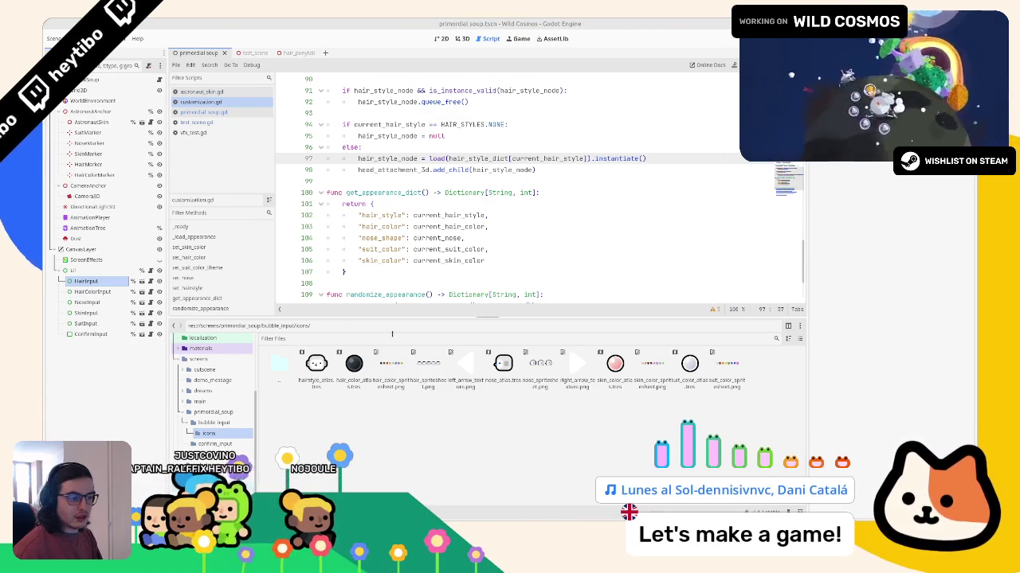
scroll(205, 427, "up", 3)
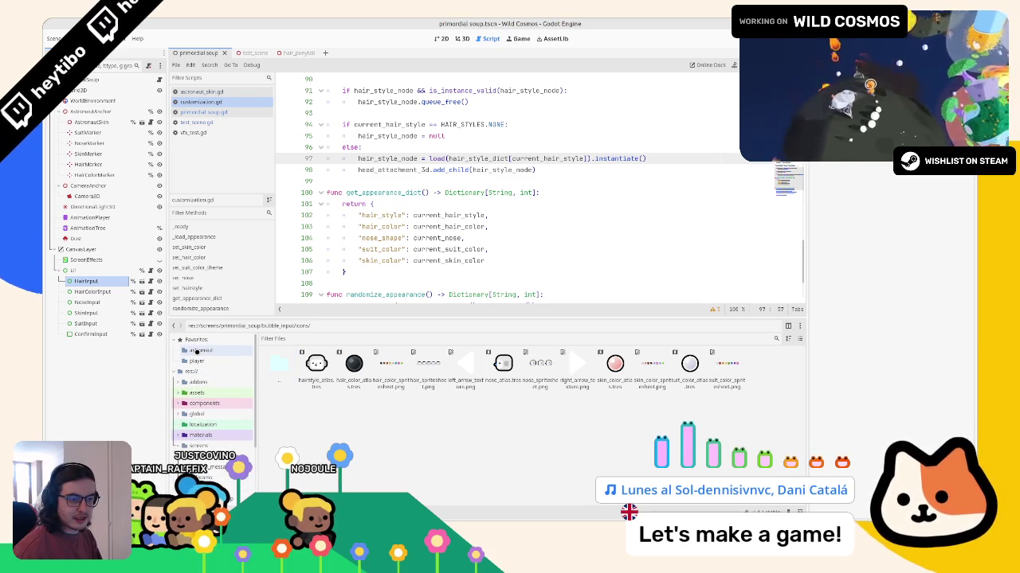
left_click(197, 351)
double_click(354, 371)
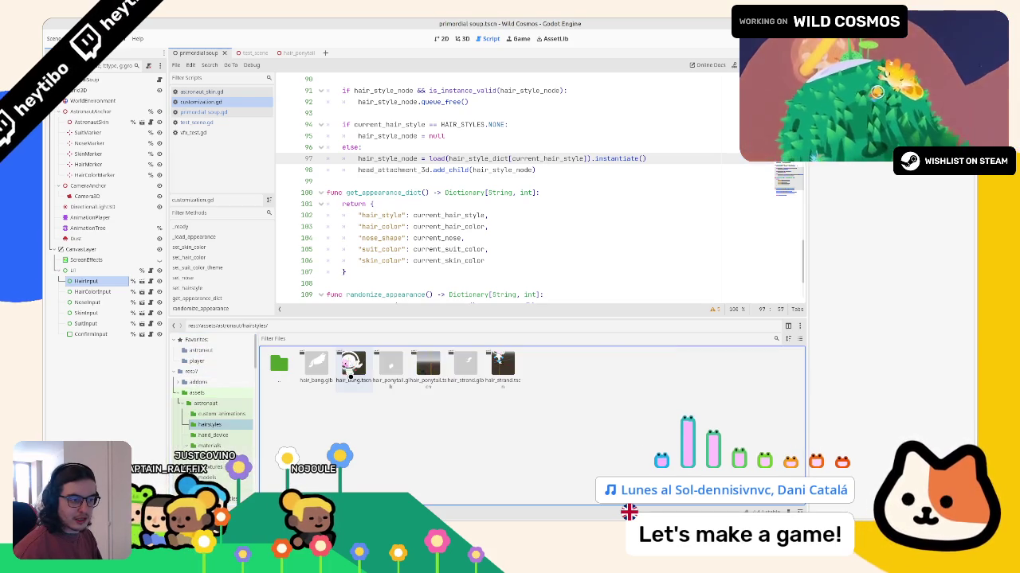
left_click_drag(545, 480, 543, 484)
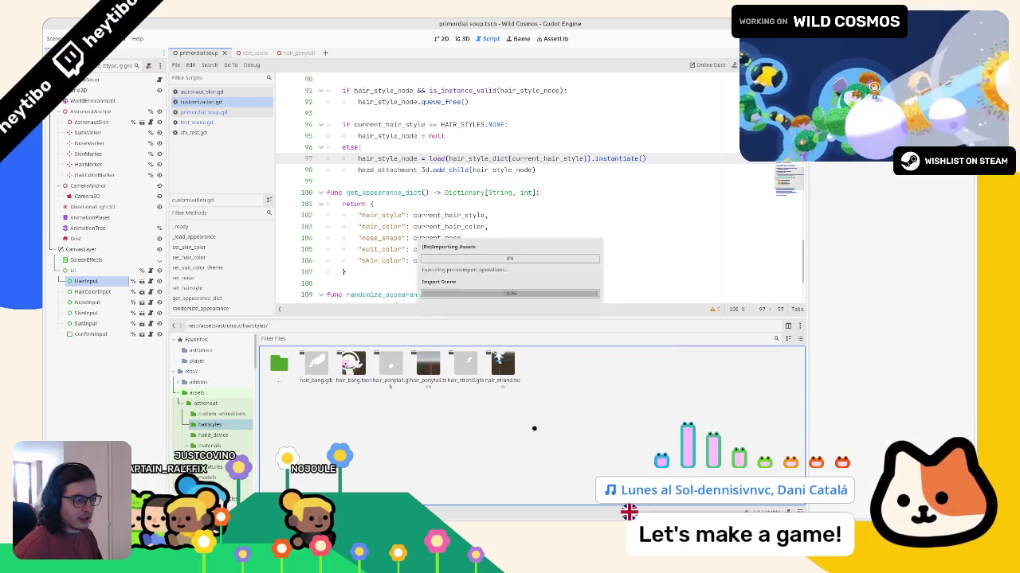
Step: Create a new scene named hair_curly_swoop in the hairstyles folder
right_click(534, 423)
left_click(558, 438)
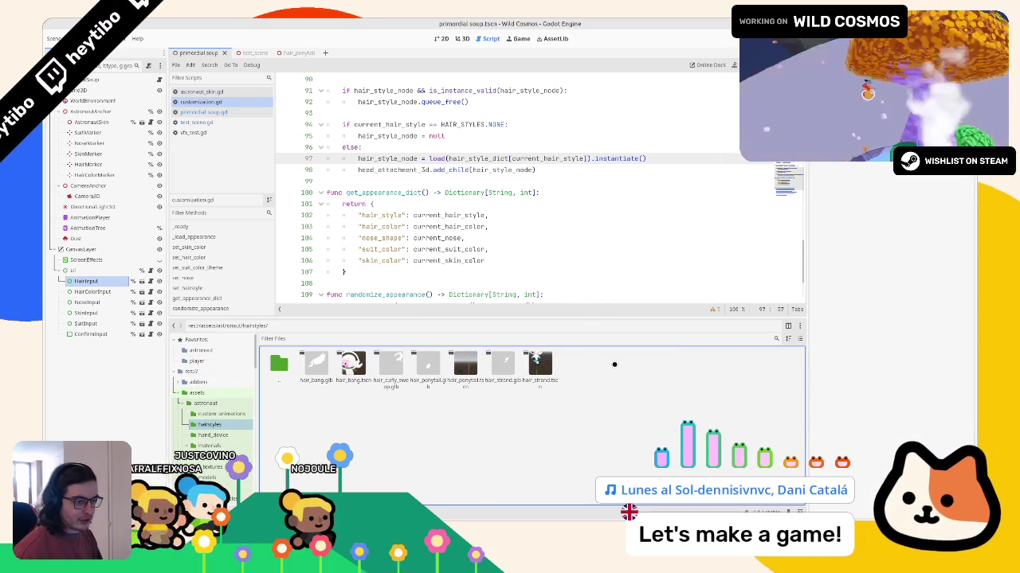
left_click(510, 287)
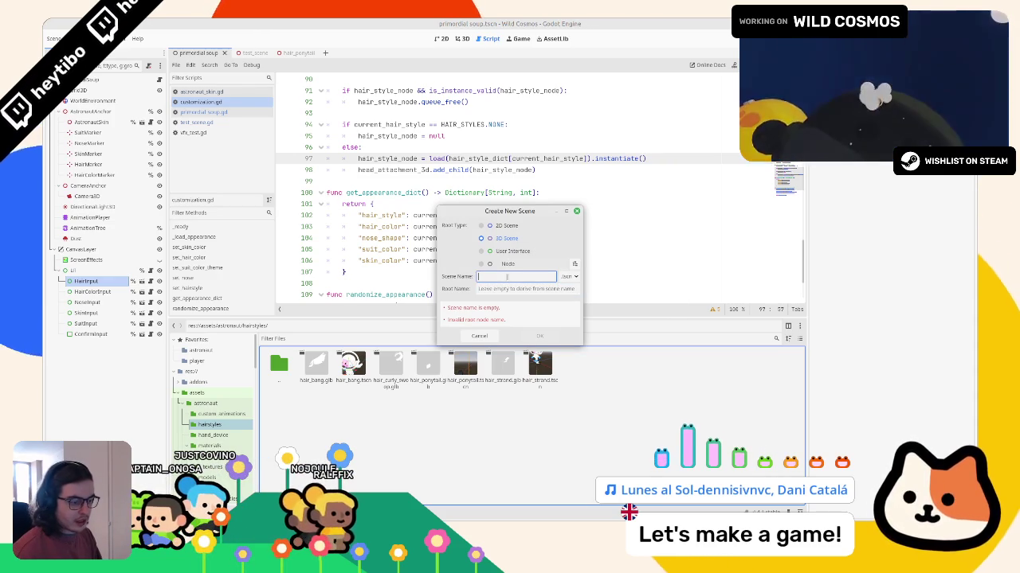
type("hair_curly")
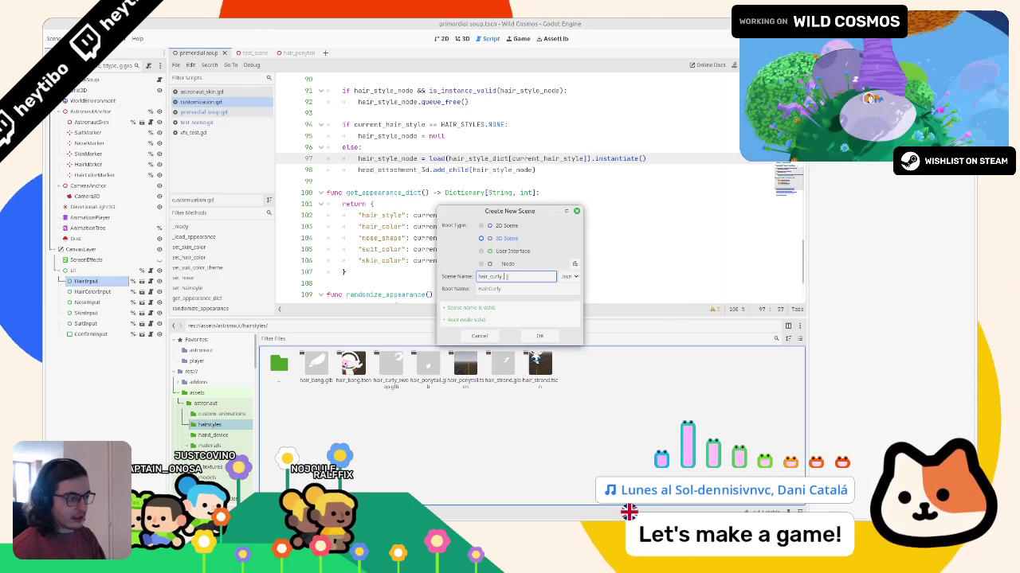
key("Return")
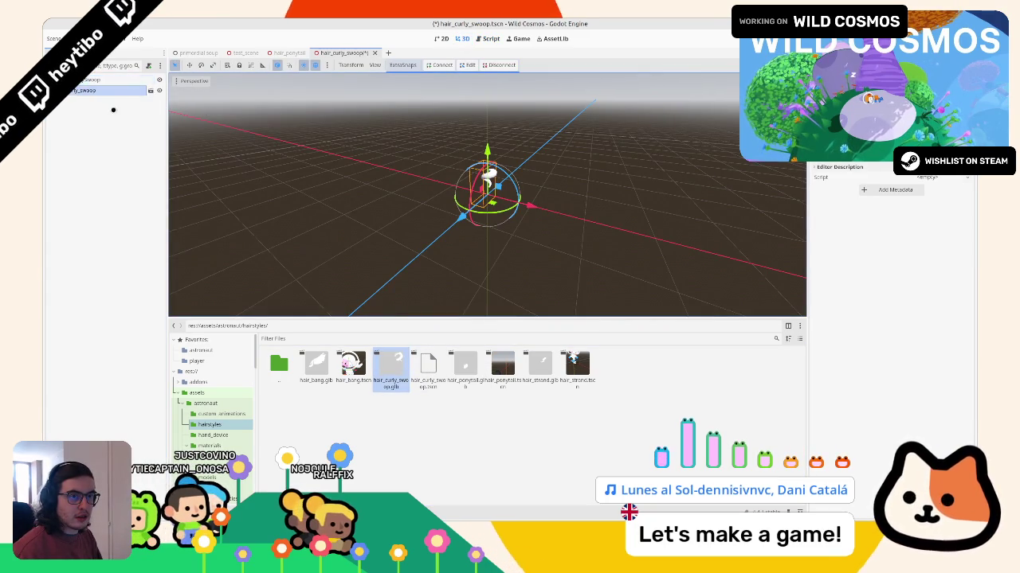
Step: Make the imported curly swoop hair's children editable and save the scene
right_click(115, 91)
left_click(142, 285)
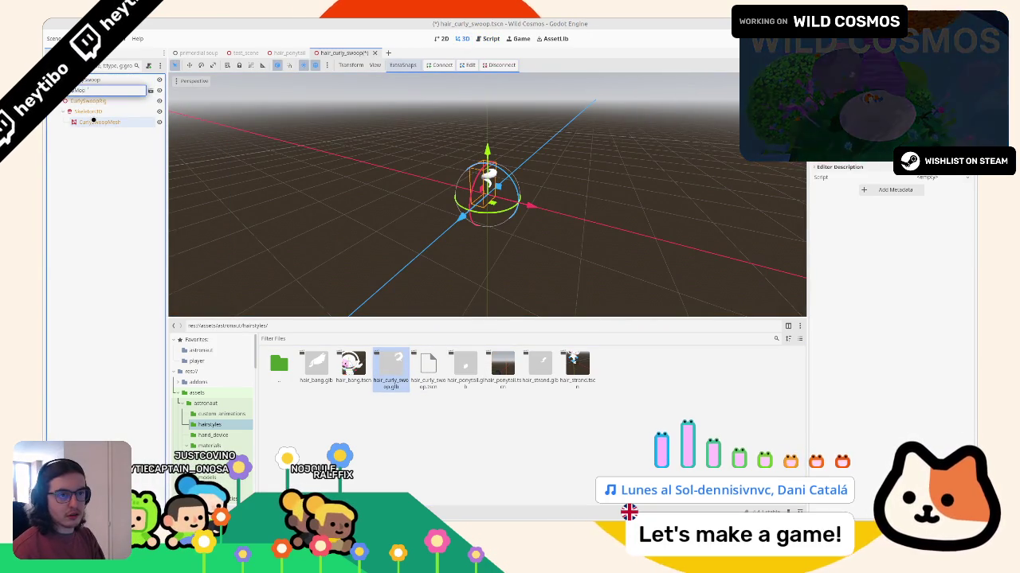
key("Return")
key("ctrl+s")
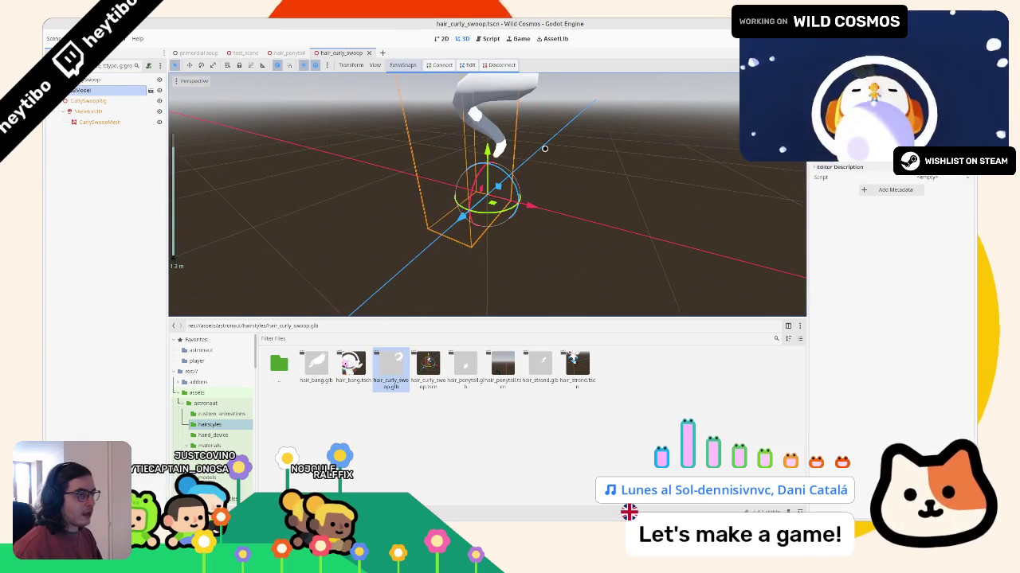
Step: Apply hair_mat.tres as the CurlySwoopMesh material override and save the scene
left_click(104, 101)
left_click(99, 122)
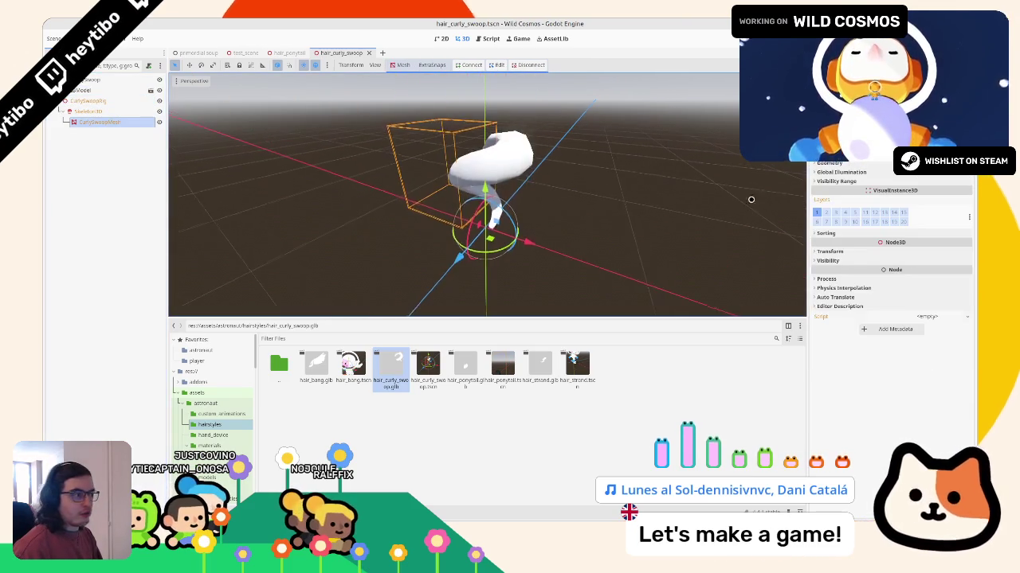
left_click(829, 162)
left_click(932, 173)
left_click(924, 221)
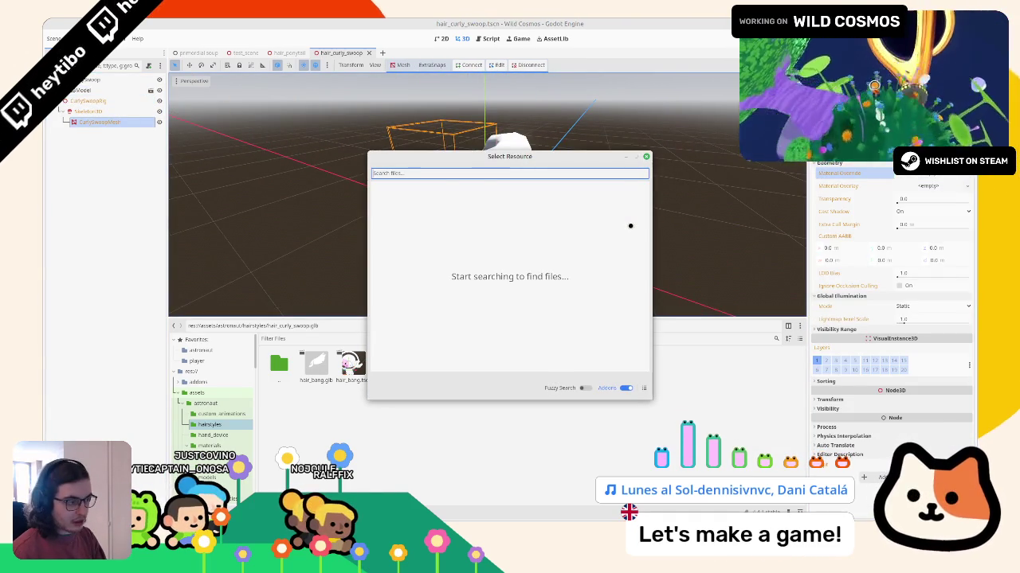
type("hairm")
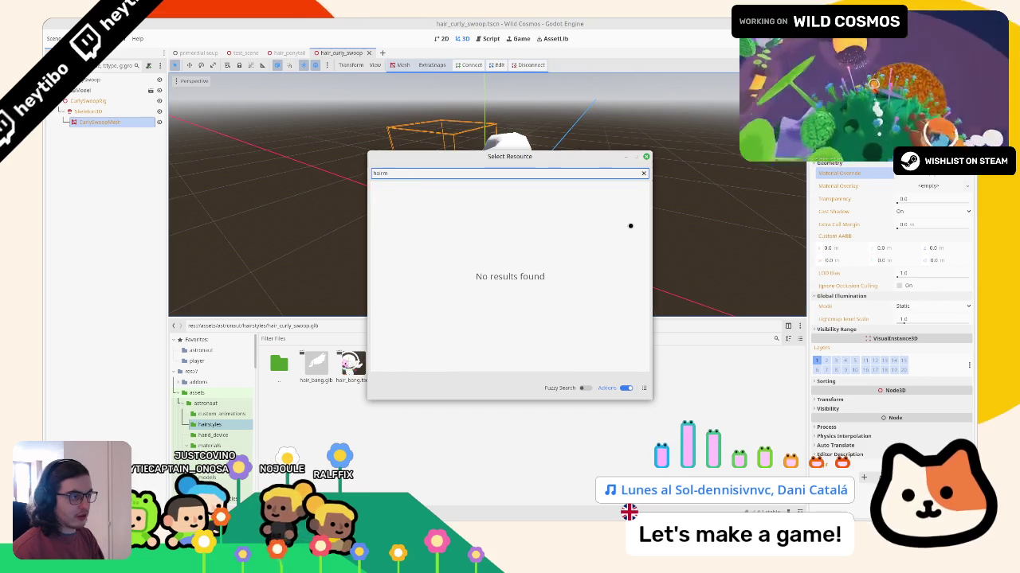
key("Return")
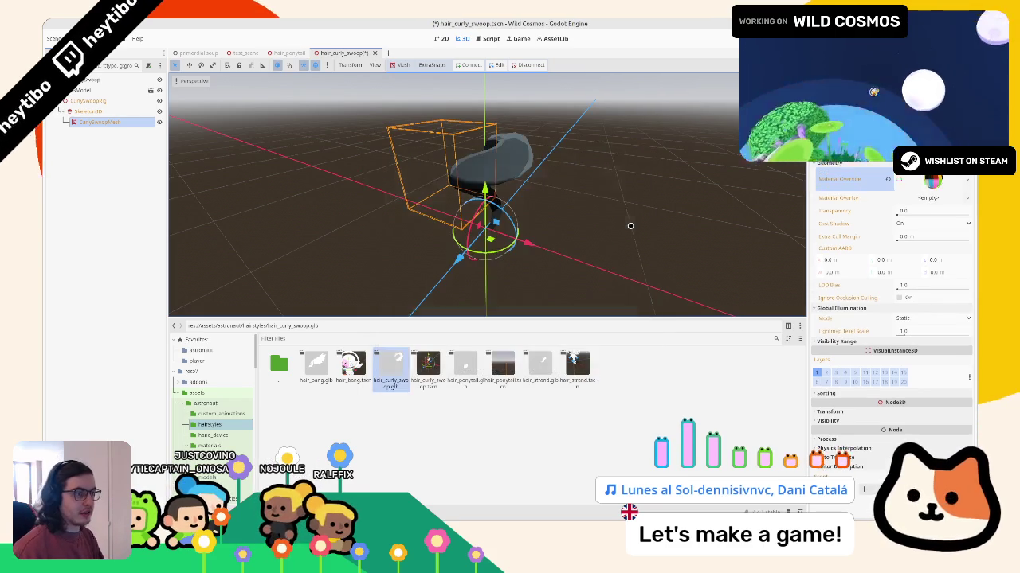
key("ctrl+s")
mouse_move(603, 205)
middle_mouse_down()
mouse_move(526, 191)
mouse_move(563, 244)
mouse_move(621, 227)
middle_mouse_up()
scroll(569, 216, "up", 3)
scroll(653, 230, "down", 5)
key("ctrl+s")
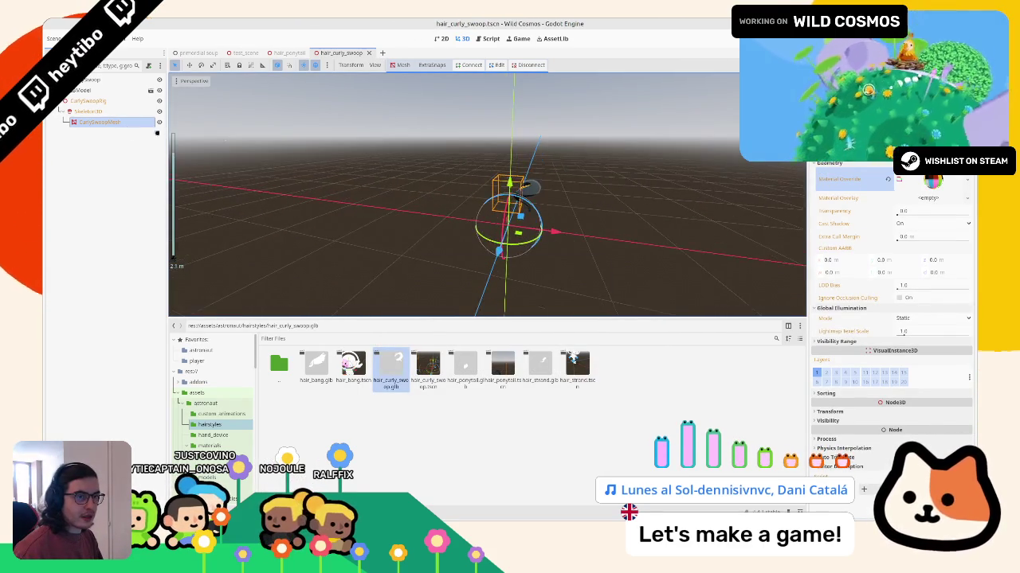
Step: Add a SpringBoneSimulator3D node under the CurlySwoopRig skeleton, then switch to Blender
left_click(86, 101)
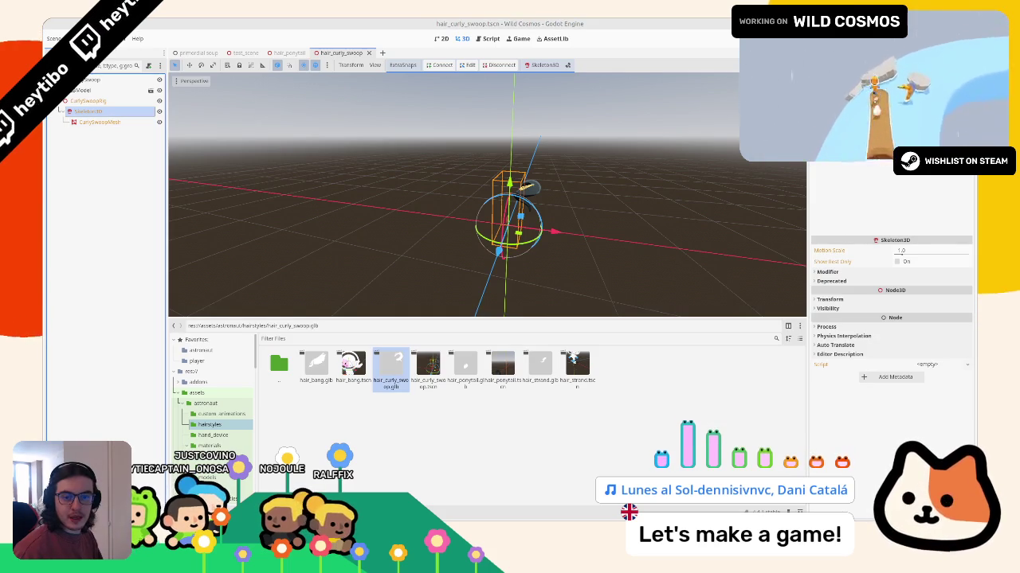
key("ctrl+a")
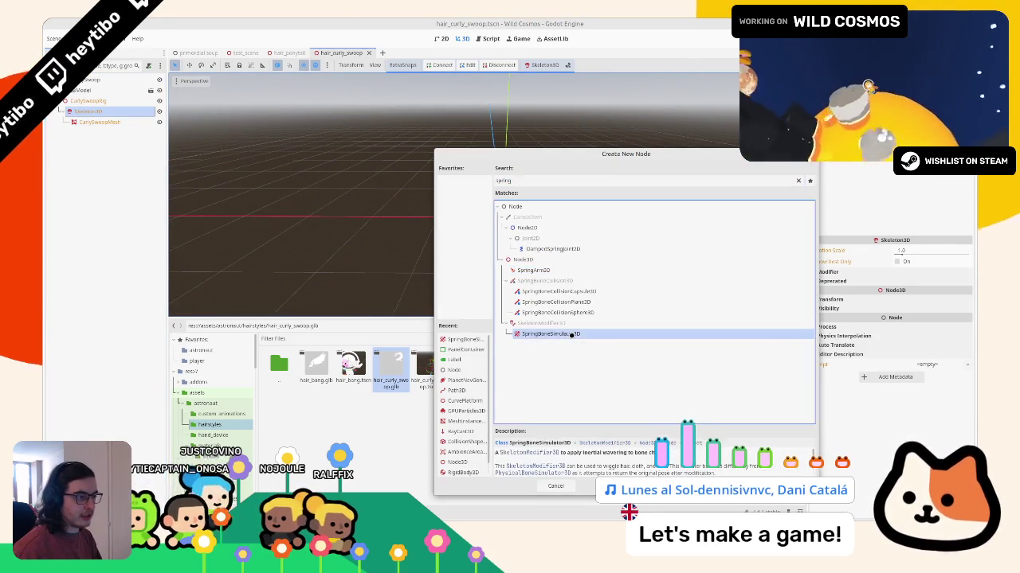
double_click(573, 335)
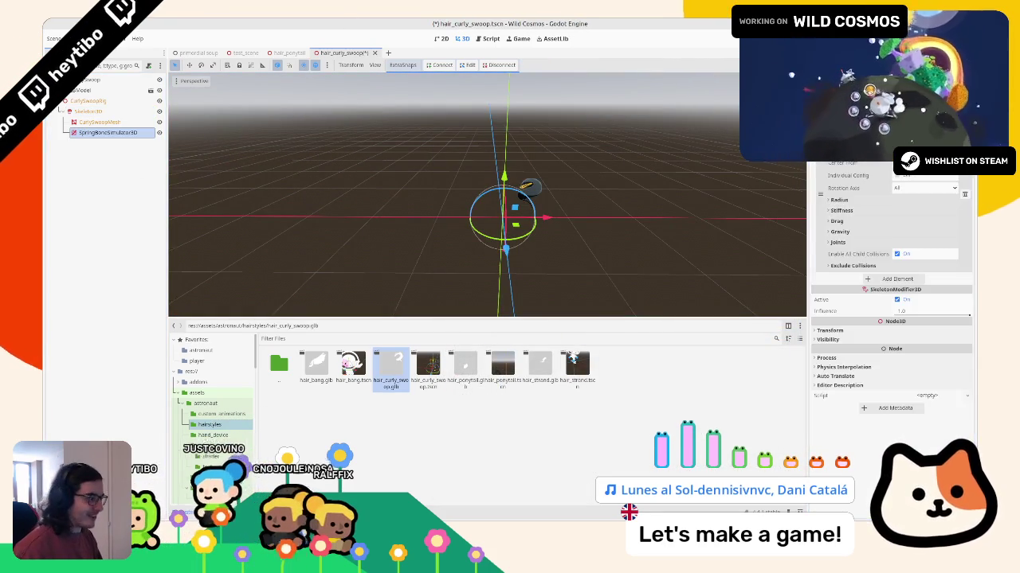
key("alt+Tab")
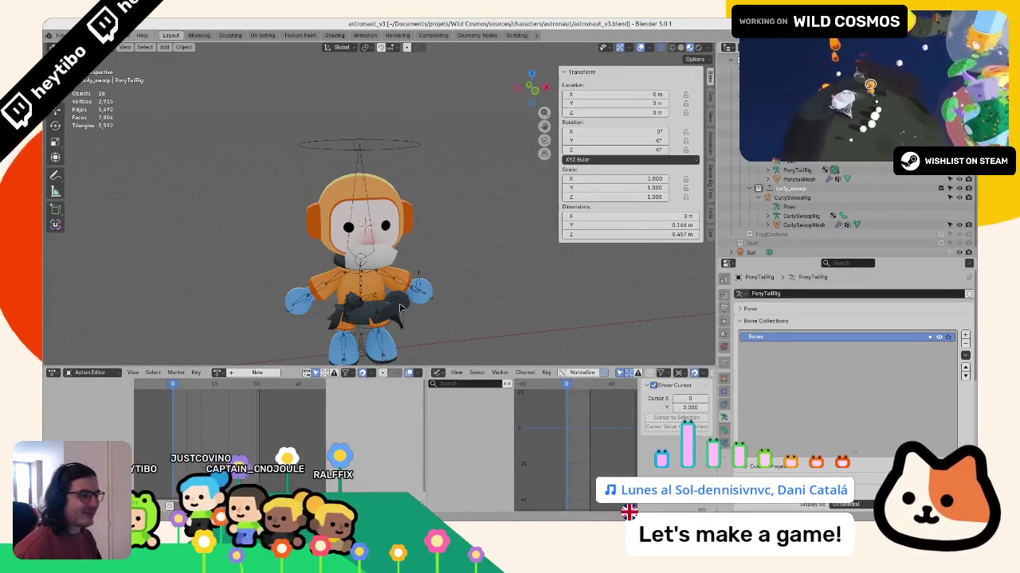
Step: Save astronaut_v3.blend, run Export All on curly_swoop, and return to Godot
left_click(789, 188)
left_click(724, 333)
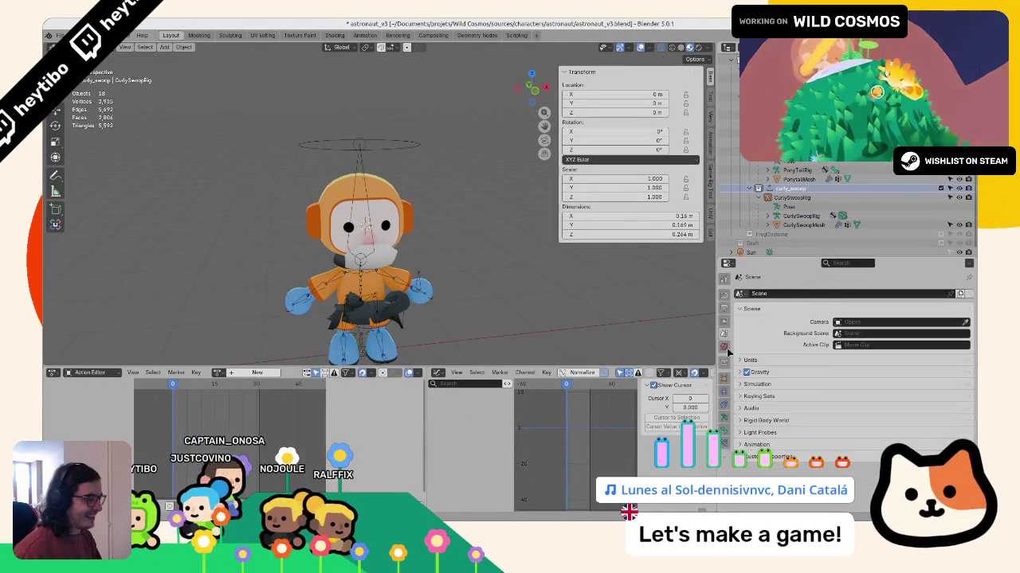
left_click(724, 360)
scroll(784, 364, "down", 3)
scroll(789, 366, "down", 5)
scroll(790, 366, "down", 3)
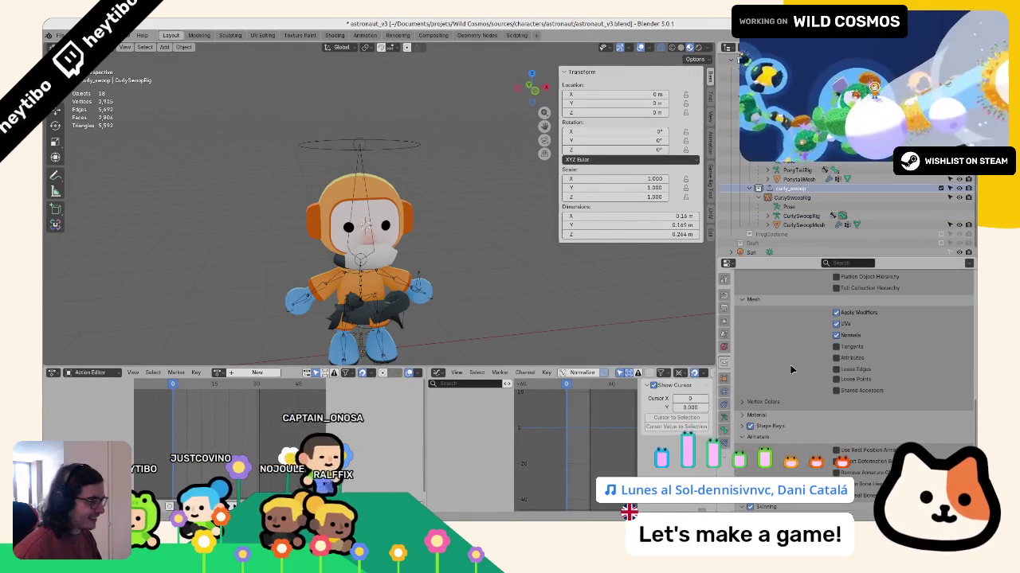
scroll(778, 389, "down", 3)
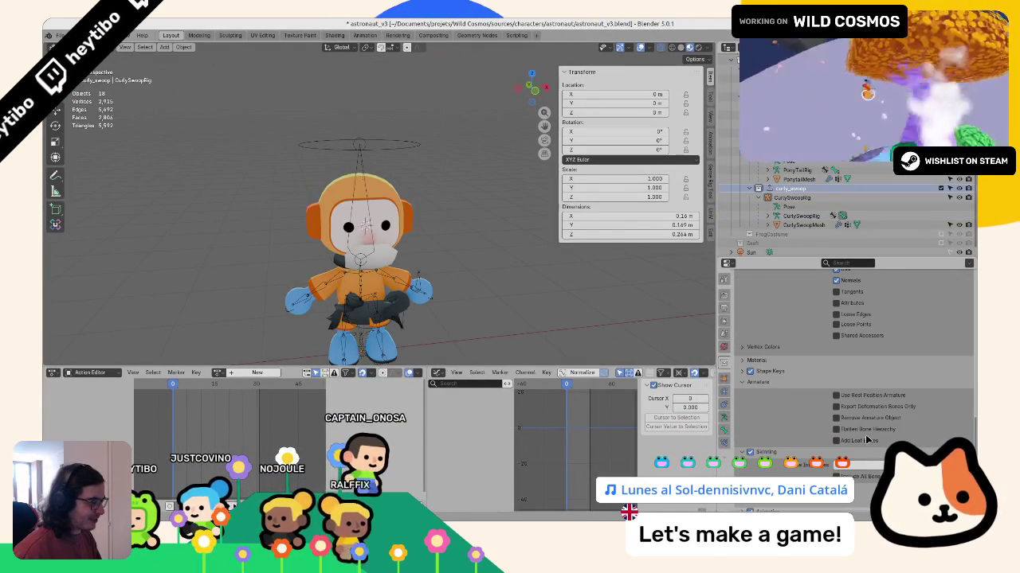
key("ctrl+s")
scroll(862, 430, "up", 3)
scroll(856, 410, "up", 5)
scroll(846, 391, "up", 4)
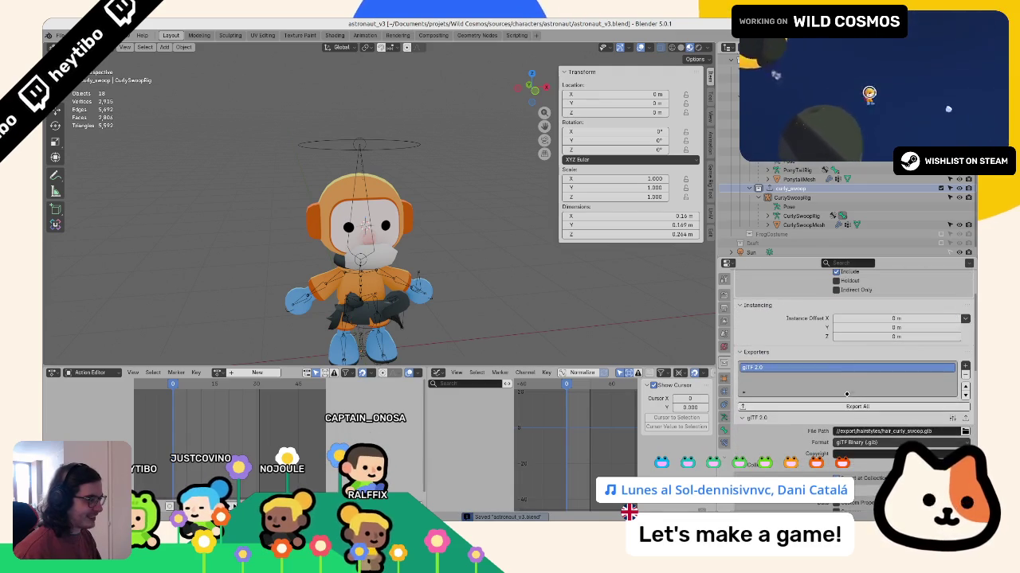
left_click(849, 407)
key("alt+Tab")
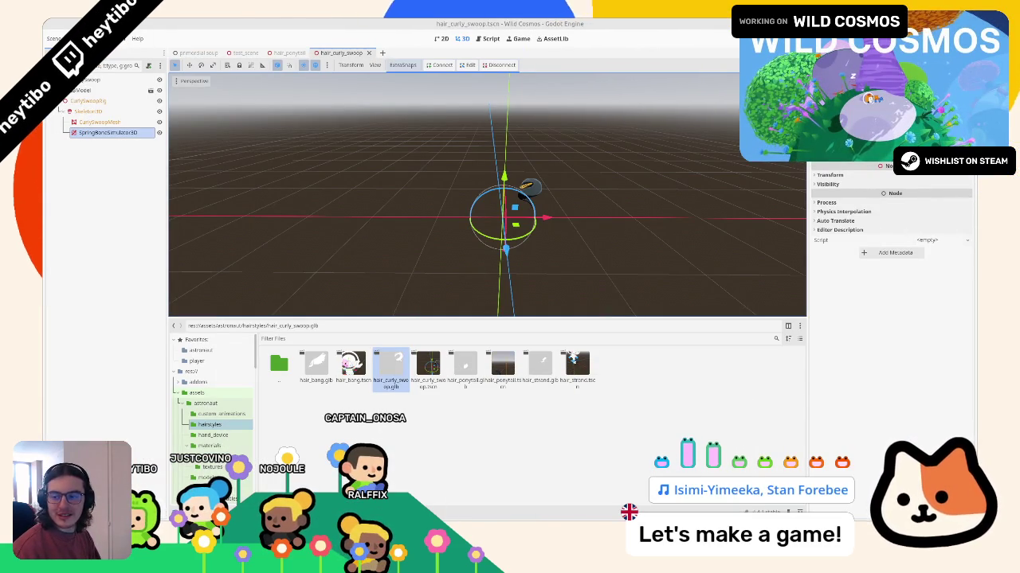
Step: Set the spring bone Gravity Value to 0.1 and save the curly swoop scene
middle_click_drag(477, 223, 510, 207)
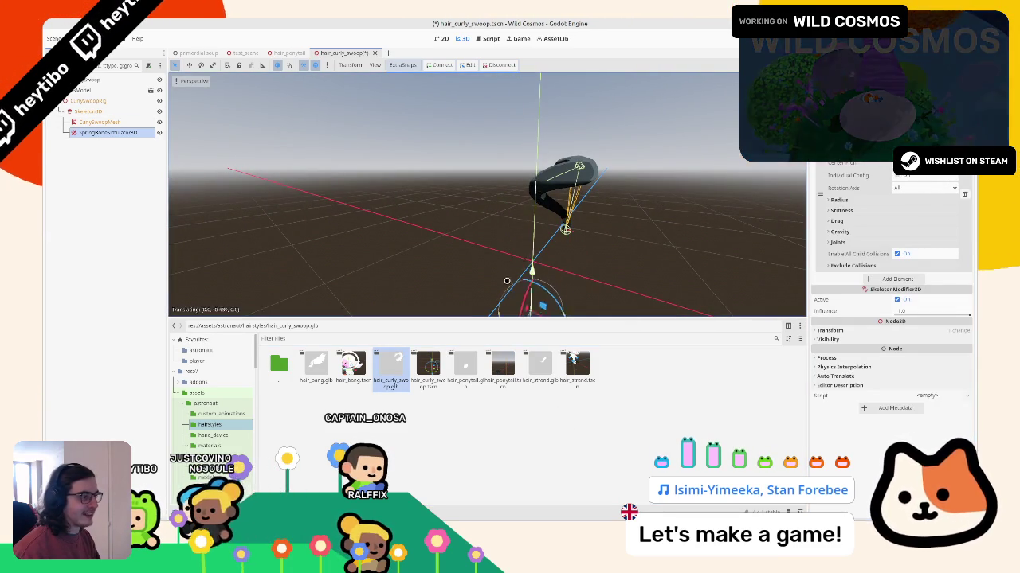
left_click(878, 232)
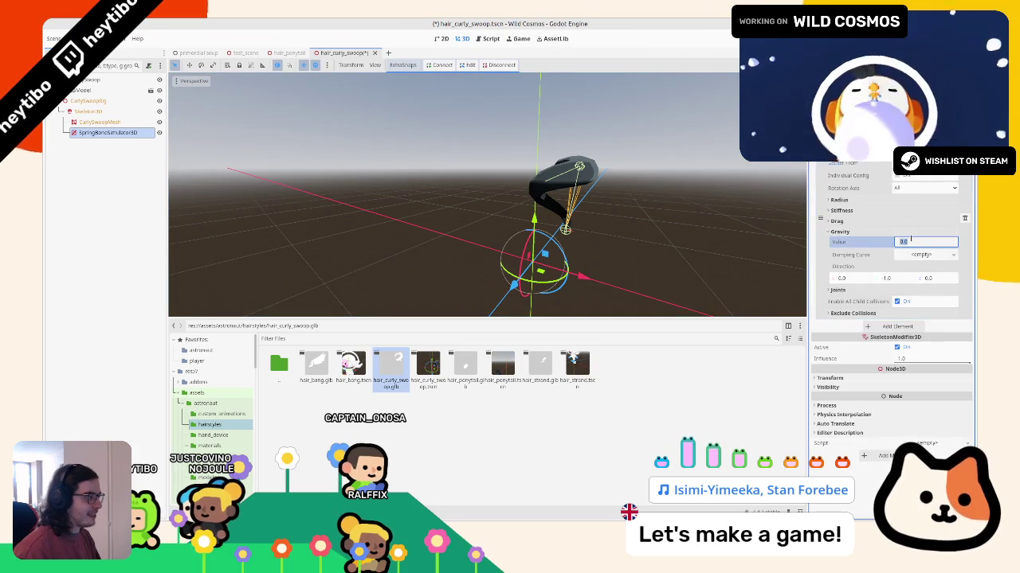
type("1")
key("Return")
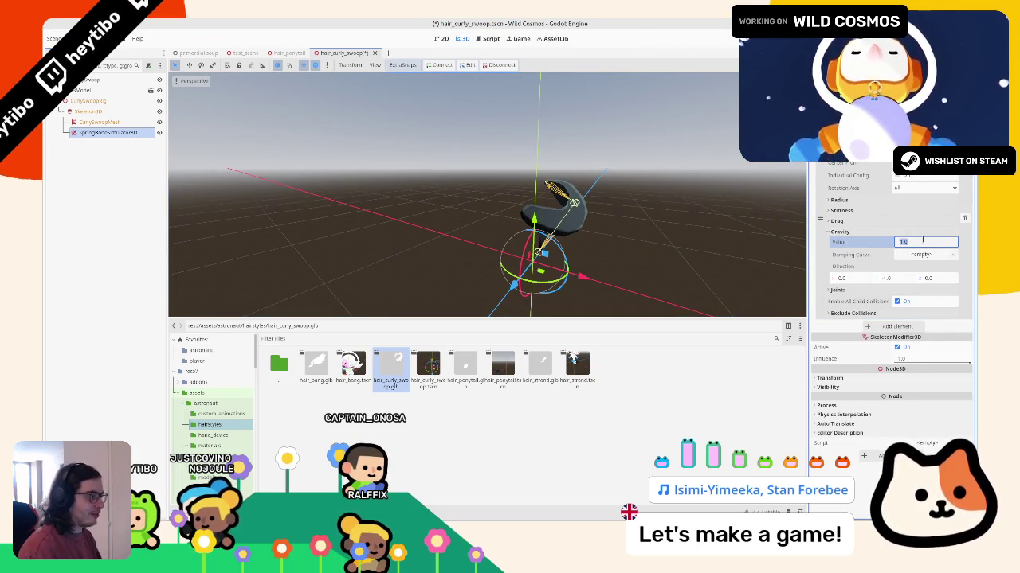
left_click_drag(922, 241, 896, 242)
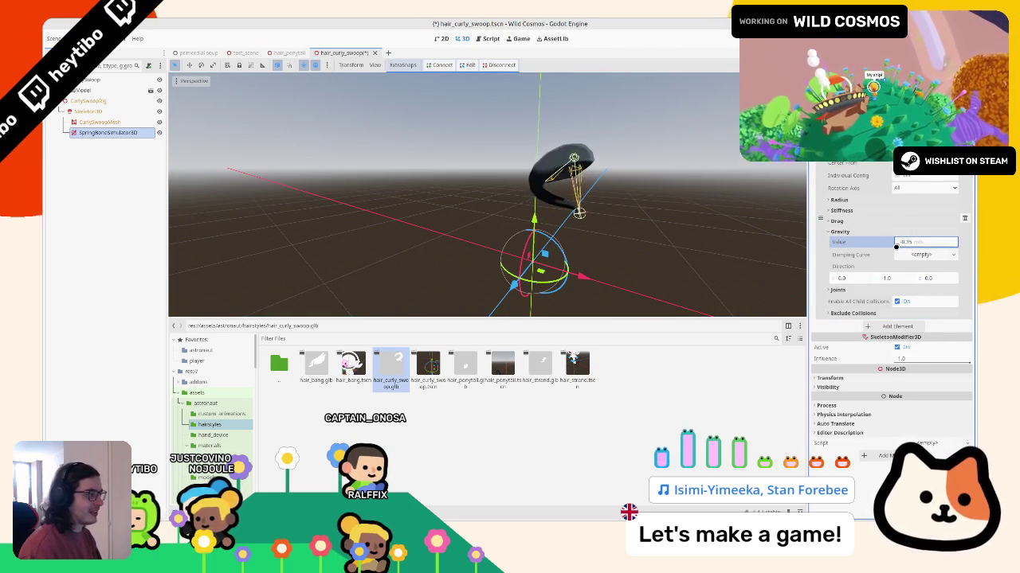
type(".1")
key("Return")
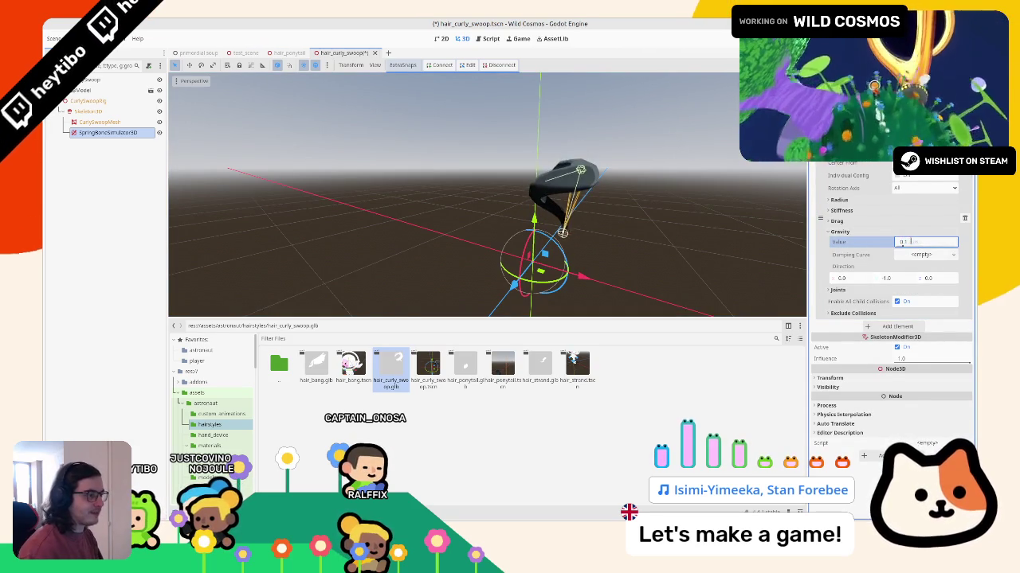
key("ctrl+s")
Step: Move the Model node around to test the hair swing, then undo the move
left_click(84, 90)
left_click_drag(520, 239, 529, 200)
key("Escape")
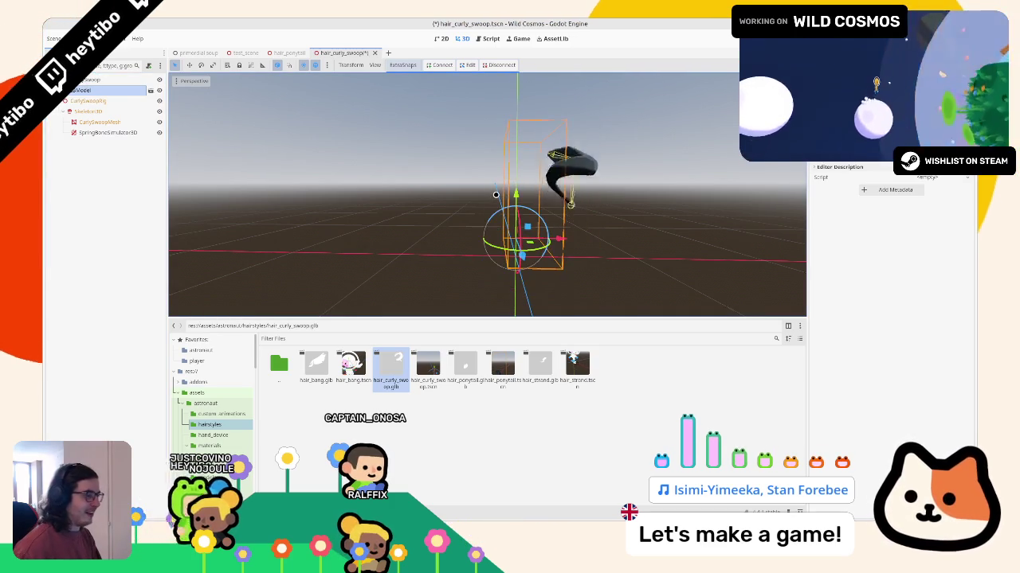
middle_click_drag(530, 198, 502, 266)
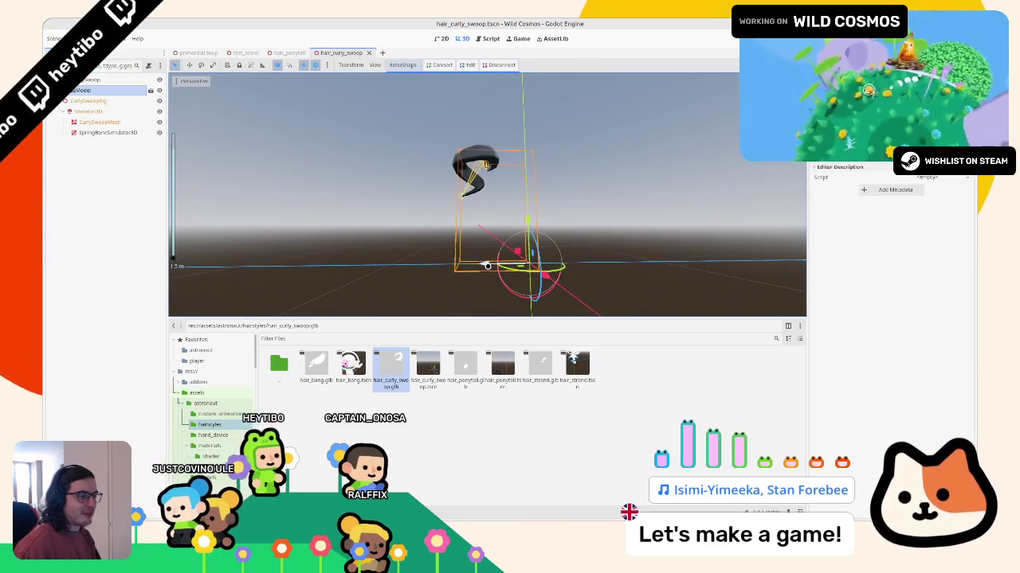
left_click_drag(485, 265, 517, 272)
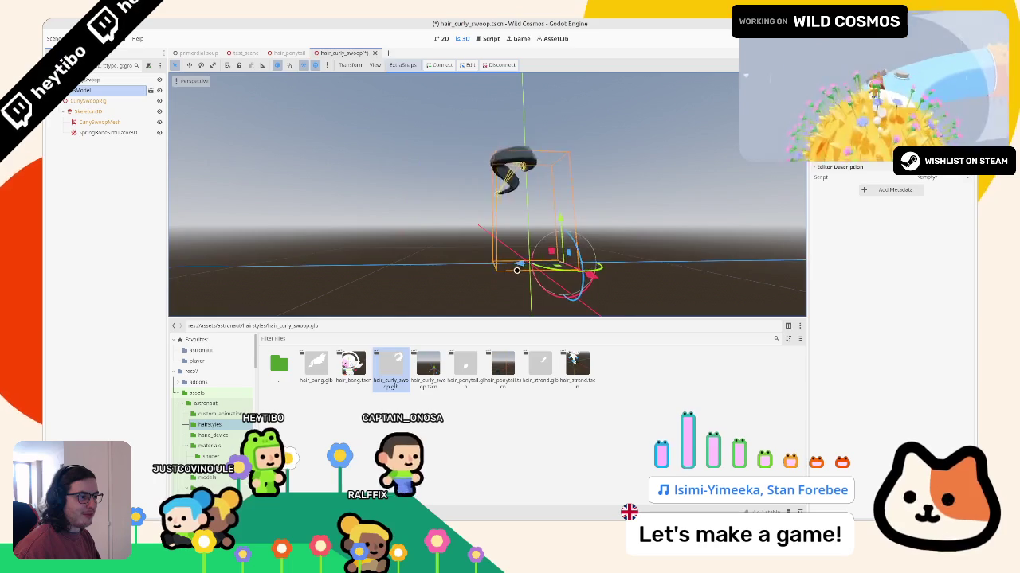
key("ctrl+z")
Step: Raise the SpringBoneSimulator3D Stiffness Value, settling on 2.0
left_click(107, 132)
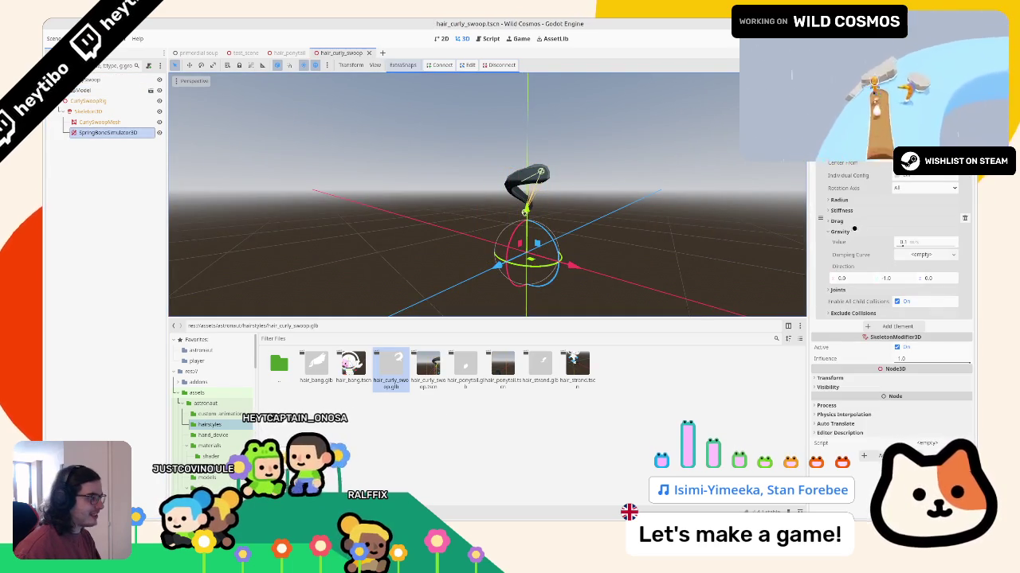
left_click(841, 211)
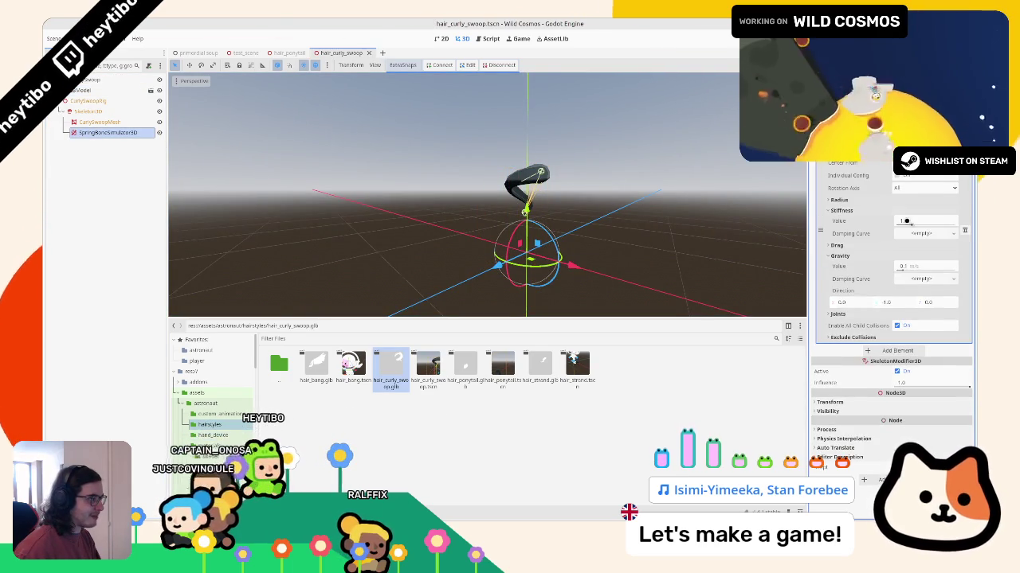
left_click(906, 222)
type("4")
key("Return")
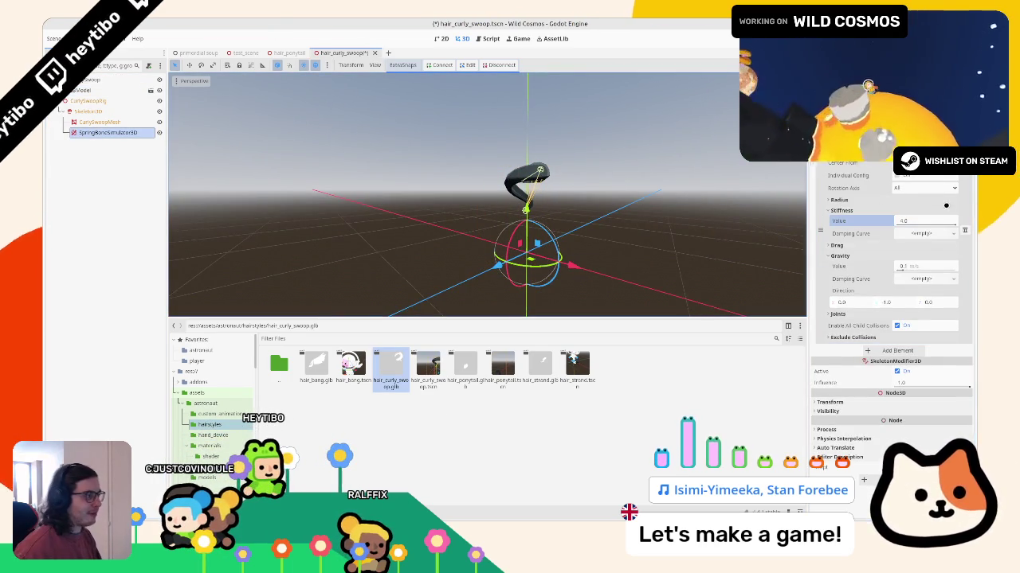
left_click(923, 224)
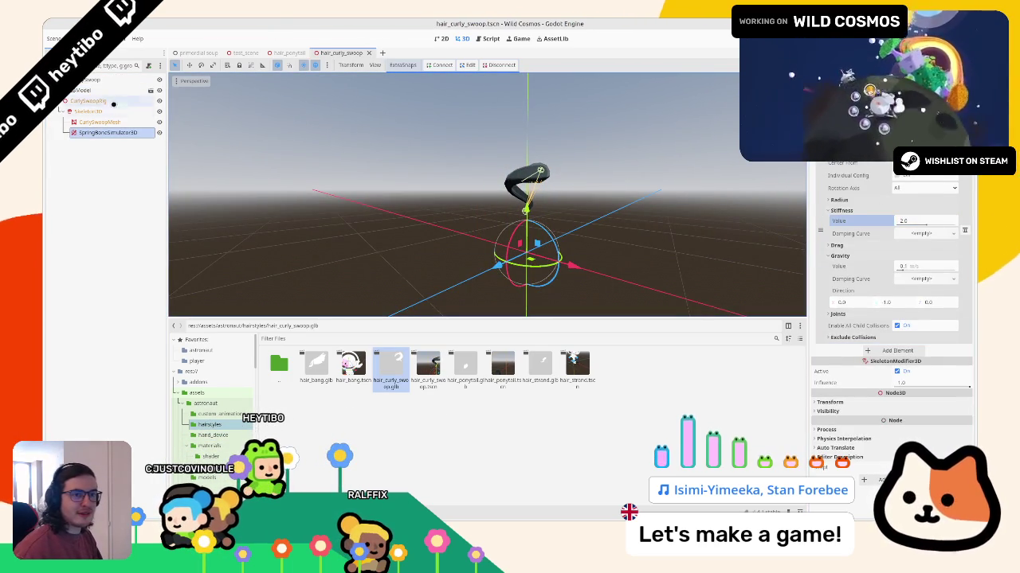
Step: Move the Model again to test the stiffer hair, then go to test_scene
left_click(113, 89)
left_click_drag(526, 209, 550, 229)
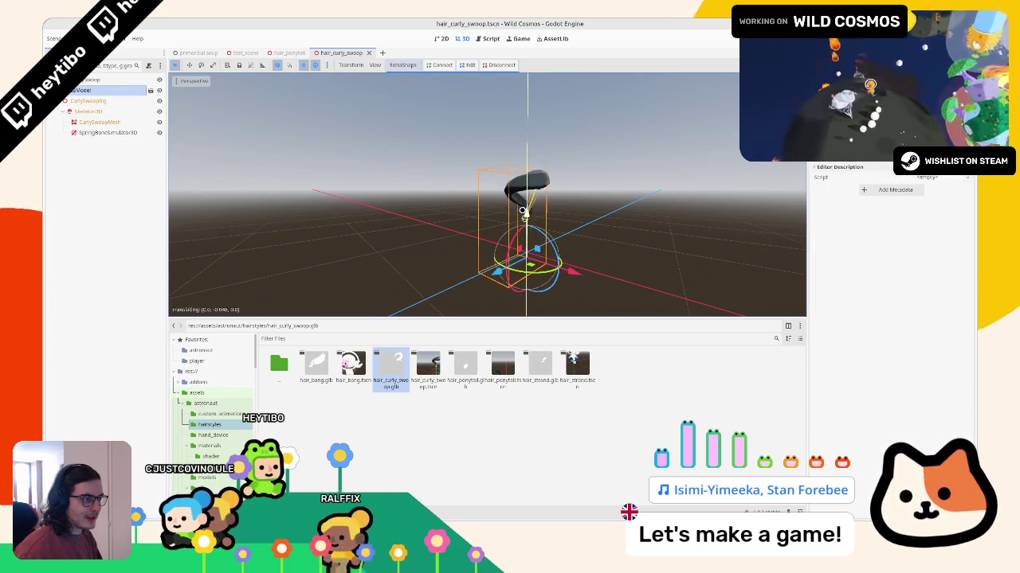
middle_click_drag(550, 228, 480, 266)
mouse_move(480, 266)
left_mouse_down()
mouse_move(442, 268)
mouse_move(444, 283)
left_mouse_up()
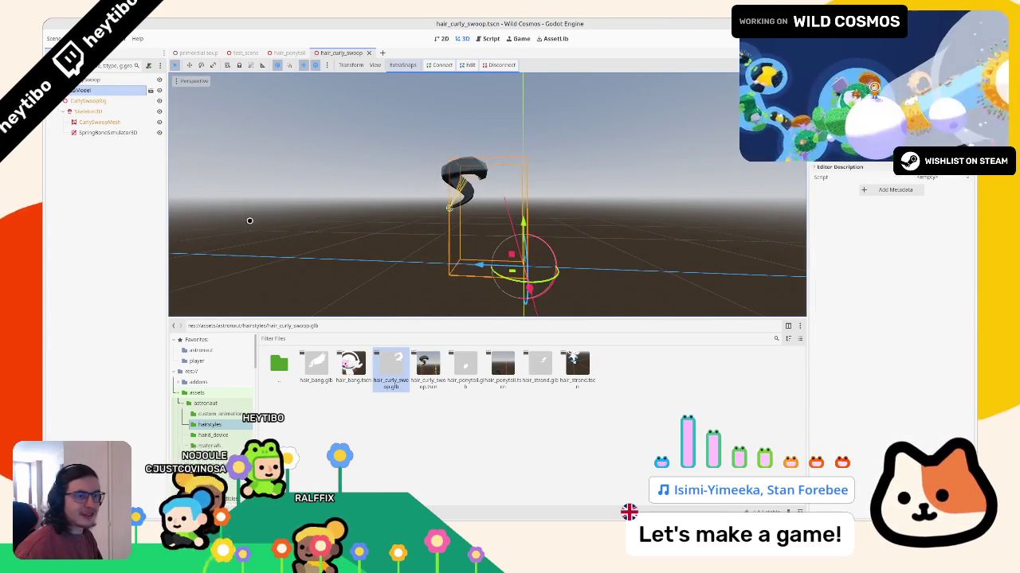
middle_click_drag(444, 285, 494, 271)
left_click(245, 52)
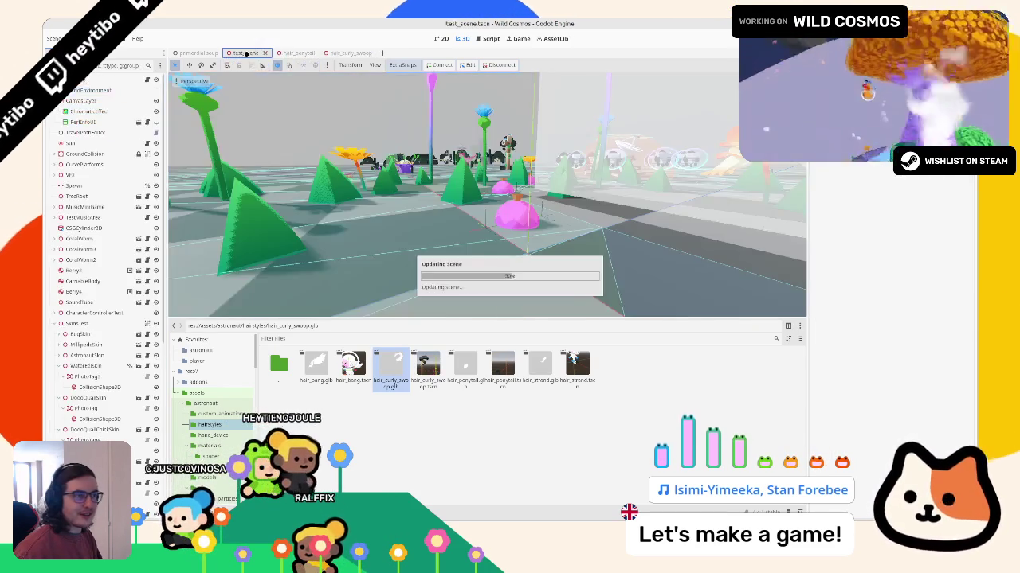
Step: Fix the CURLY_SWOOP path on line 17 of customization.gd to hair_curly_swoop.tscn
left_click(487, 39)
left_click(191, 101)
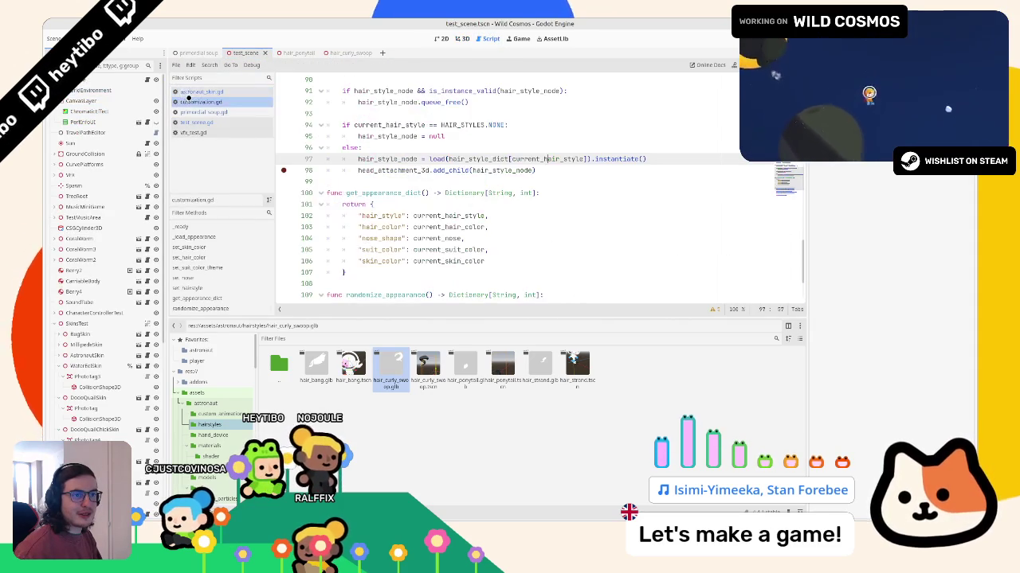
left_click(190, 92)
left_click(191, 111)
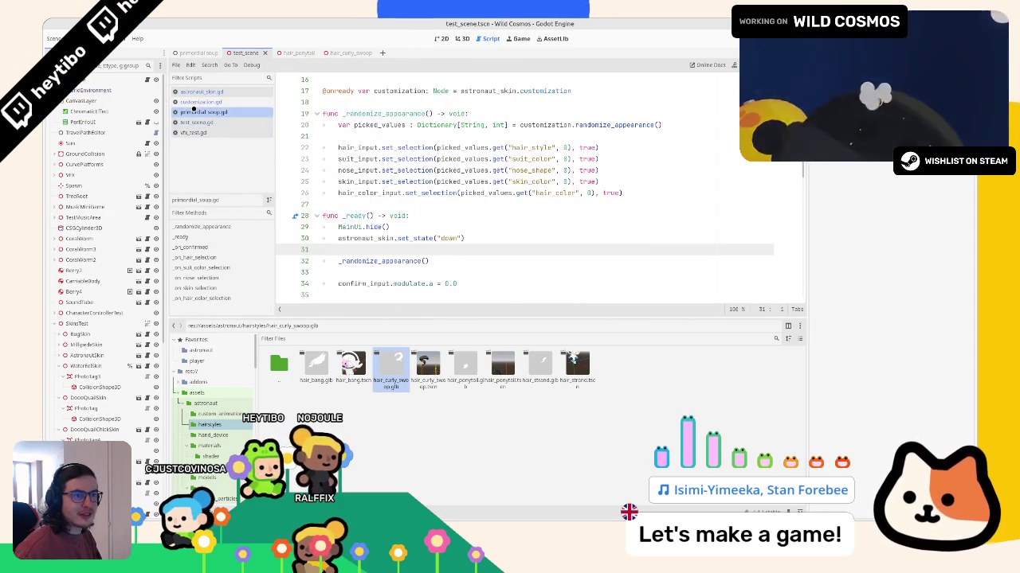
left_click(194, 103)
scroll(539, 182, "up", 6)
scroll(557, 187, "up", 6)
scroll(597, 195, "up", 7)
scroll(633, 204, "up", 7)
scroll(633, 204, "up", 2)
left_click(637, 204)
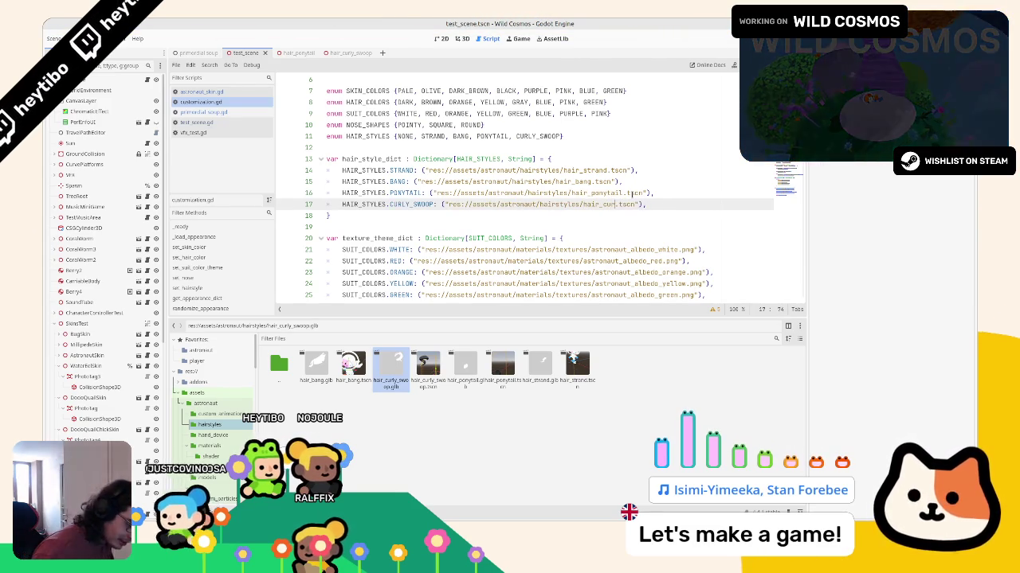
type("o")
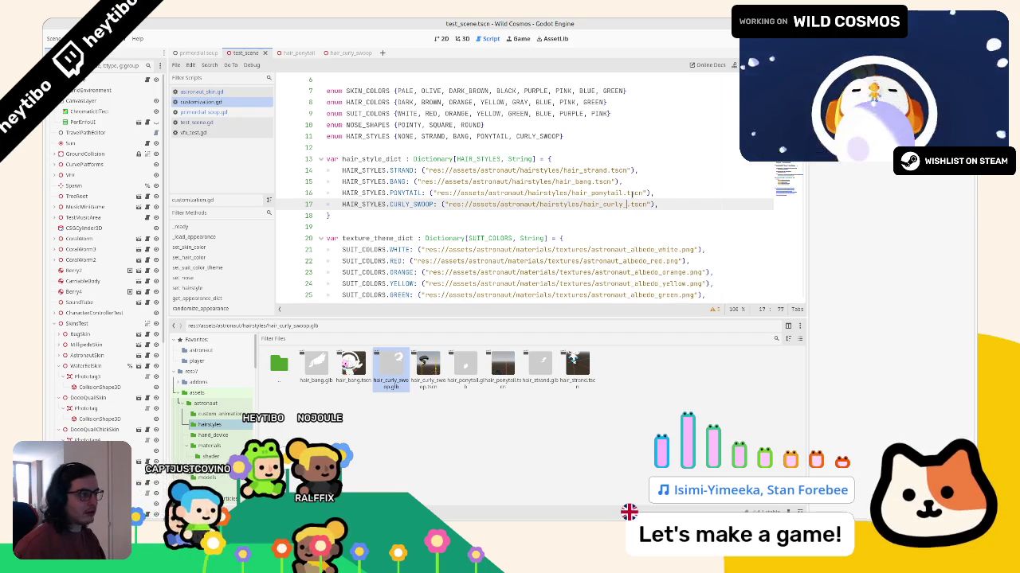
type("woop")
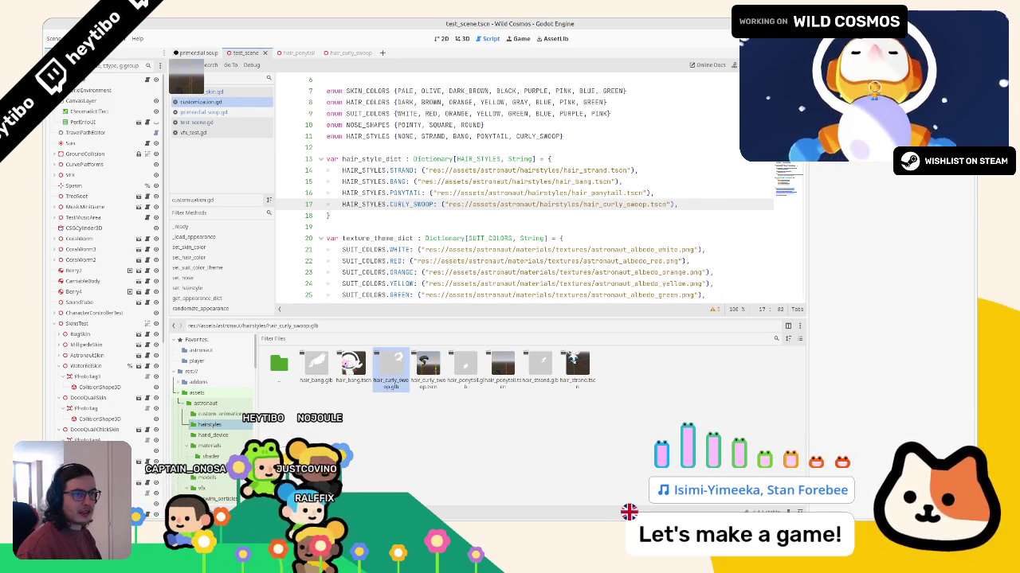
Step: Open the ponytail and curly swoop hair scenes, then go to the primordial soup scene
left_click(512, 194, "ctrl")
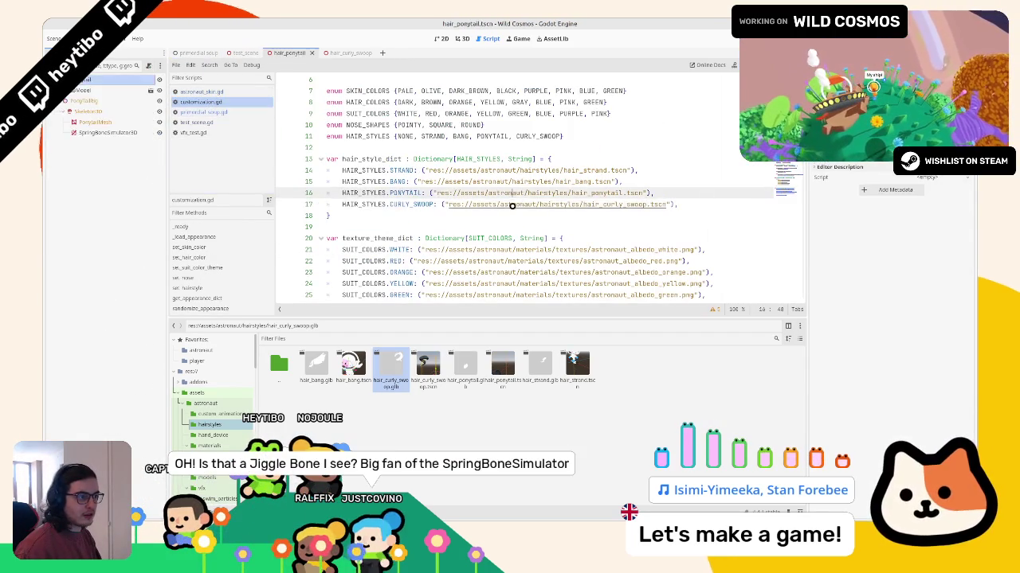
left_click(512, 204, "ctrl")
left_click(211, 50)
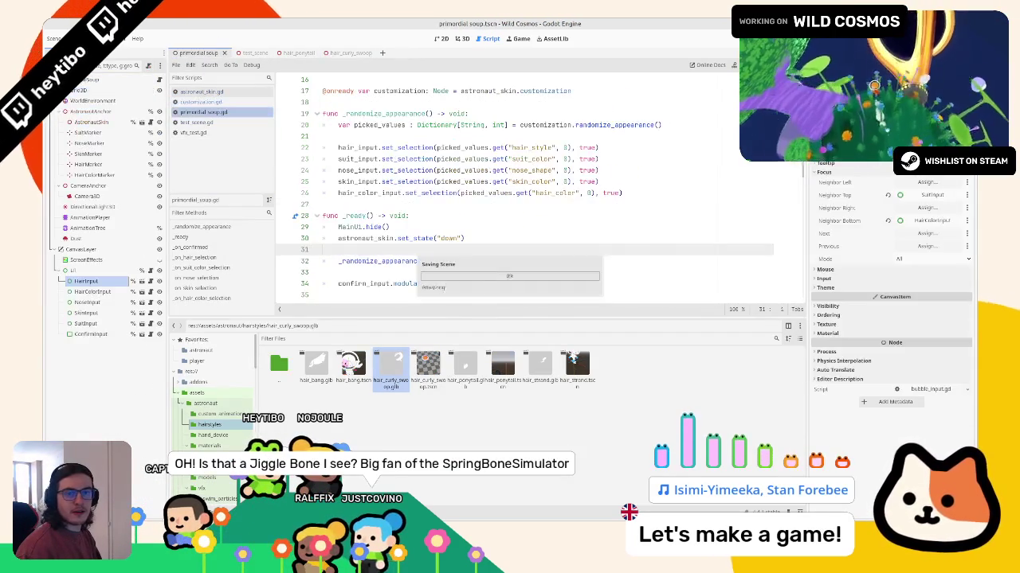
Step: Relaunch the game with F5 and enlarge its window to fill the screen
key("F5")
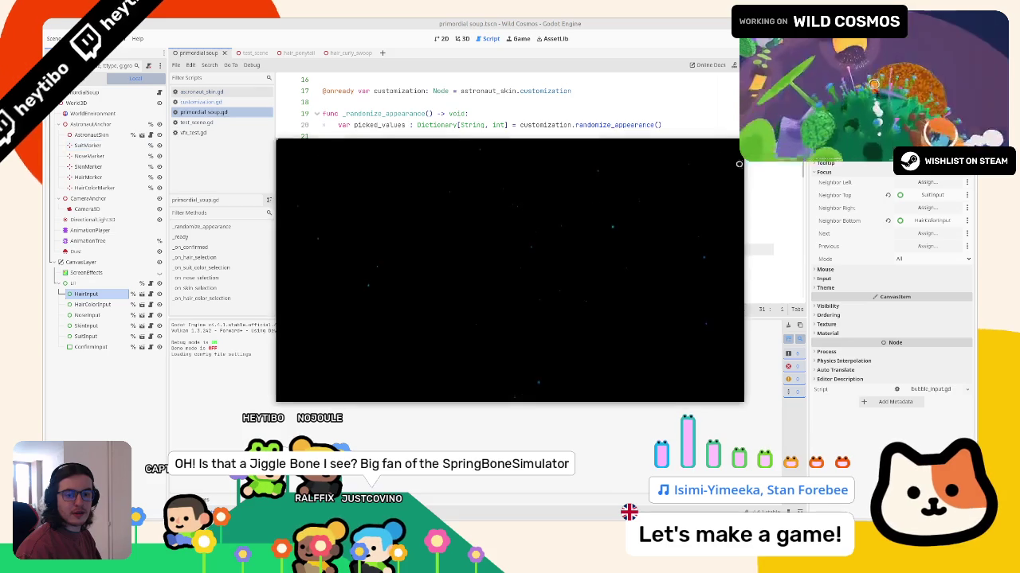
key("F5")
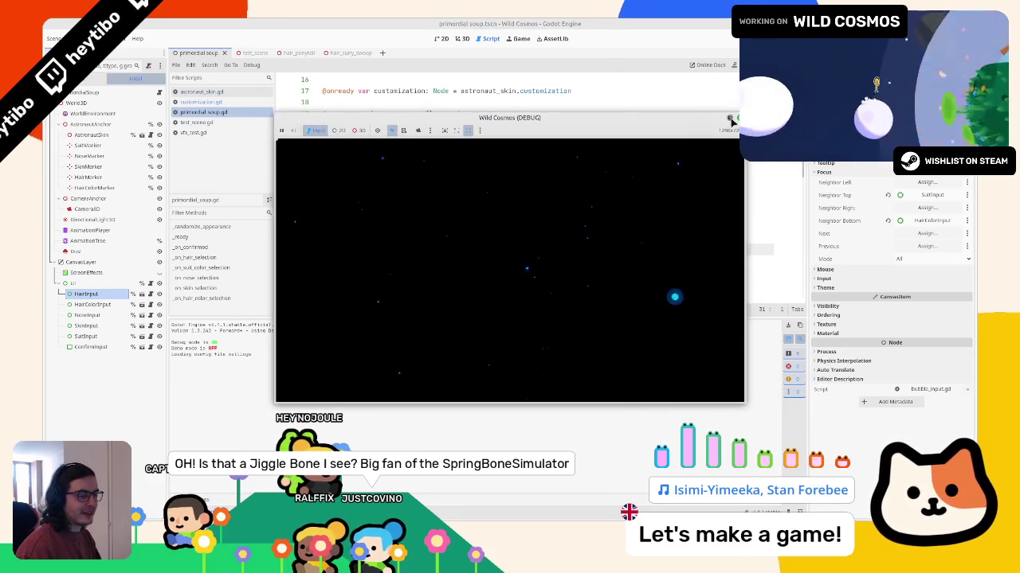
left_click(730, 118)
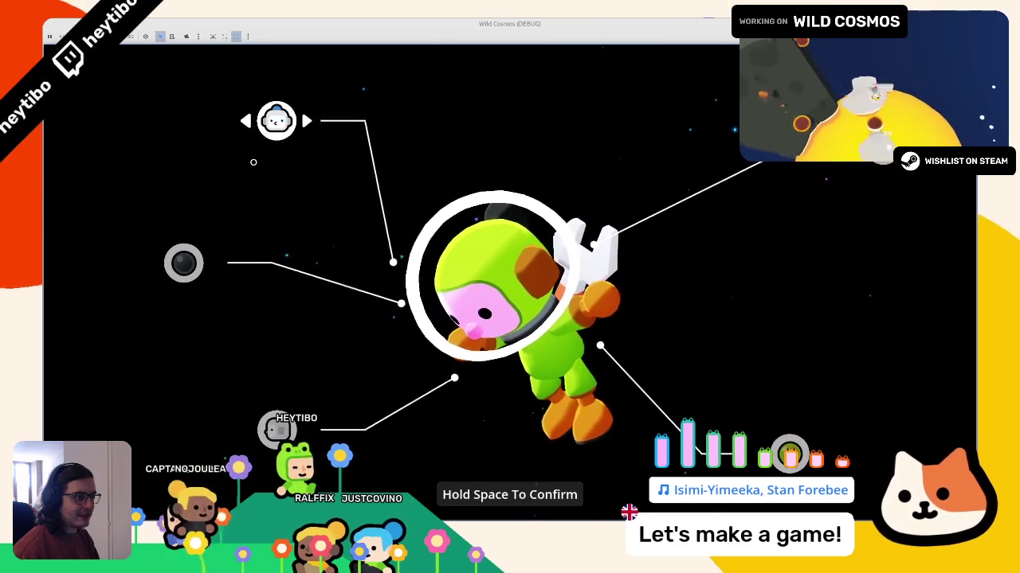
Step: Cycle through the astronaut's hair colour choices in the customizer, then stop the game
key("Down")
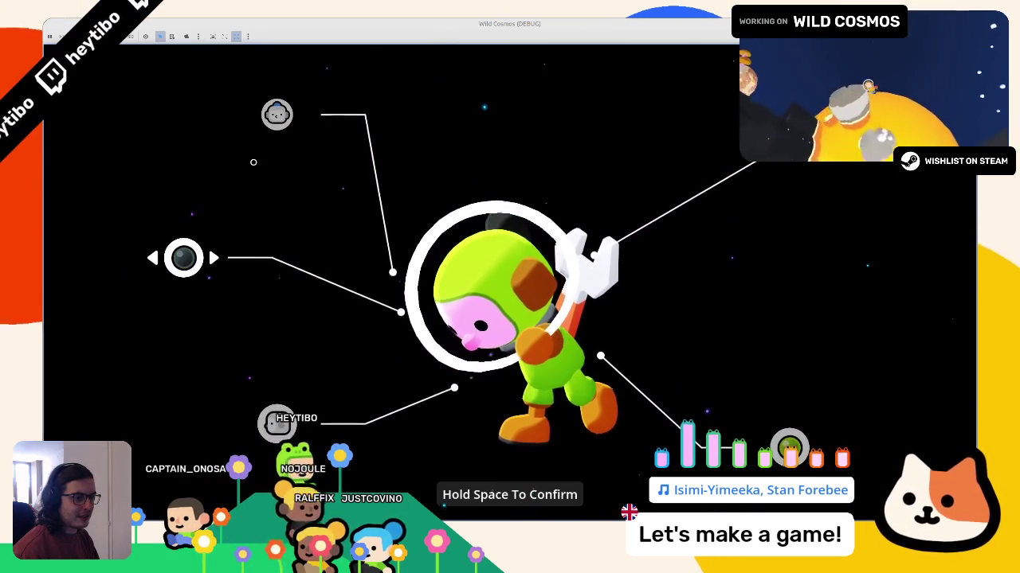
key("Right")
key("Right")
key("Right")
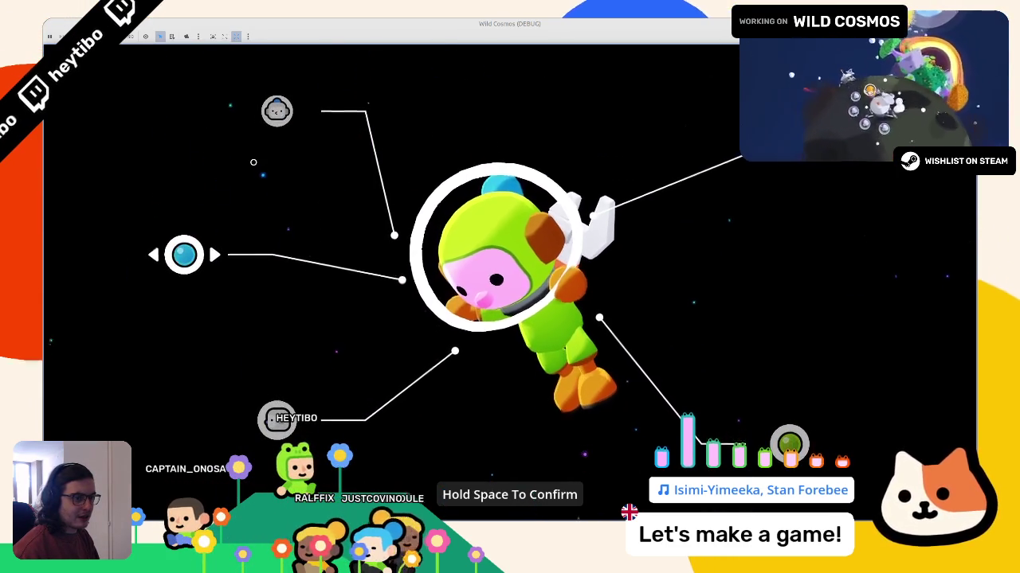
key("Right")
key("Up")
key("Down")
key("Right")
key("Right")
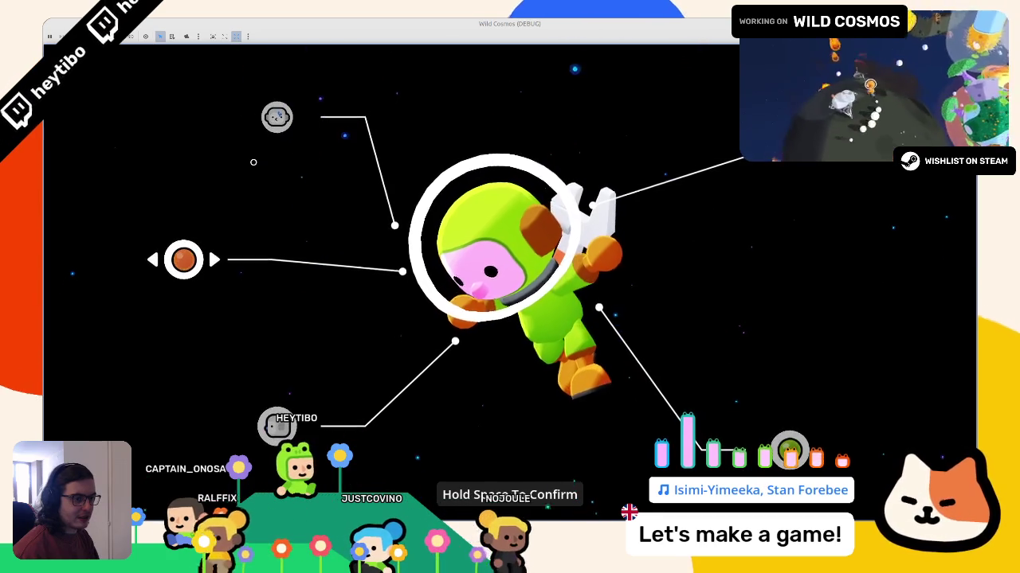
key("Right")
key("Right")
key("Right")
key("Up")
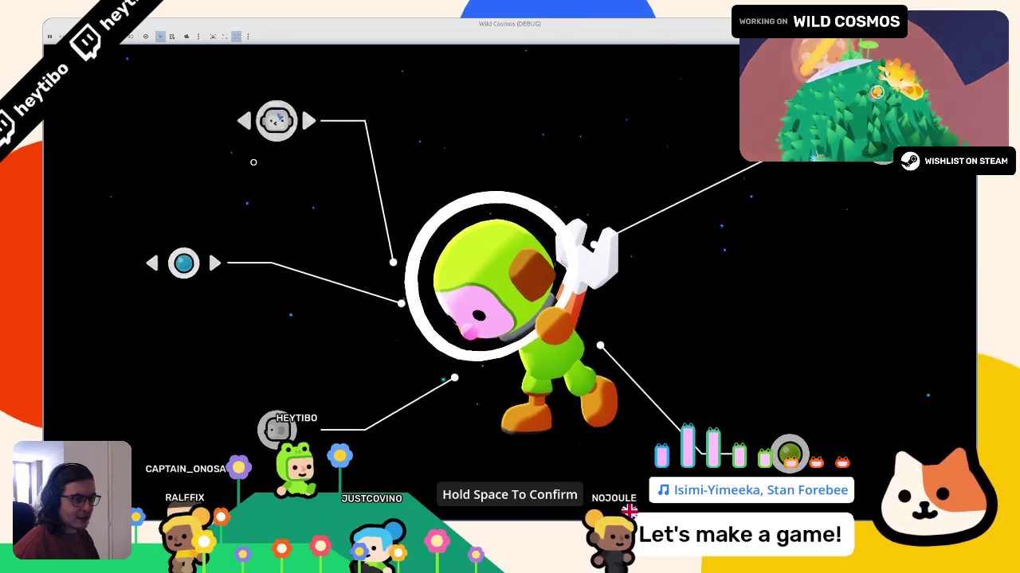
key("Right")
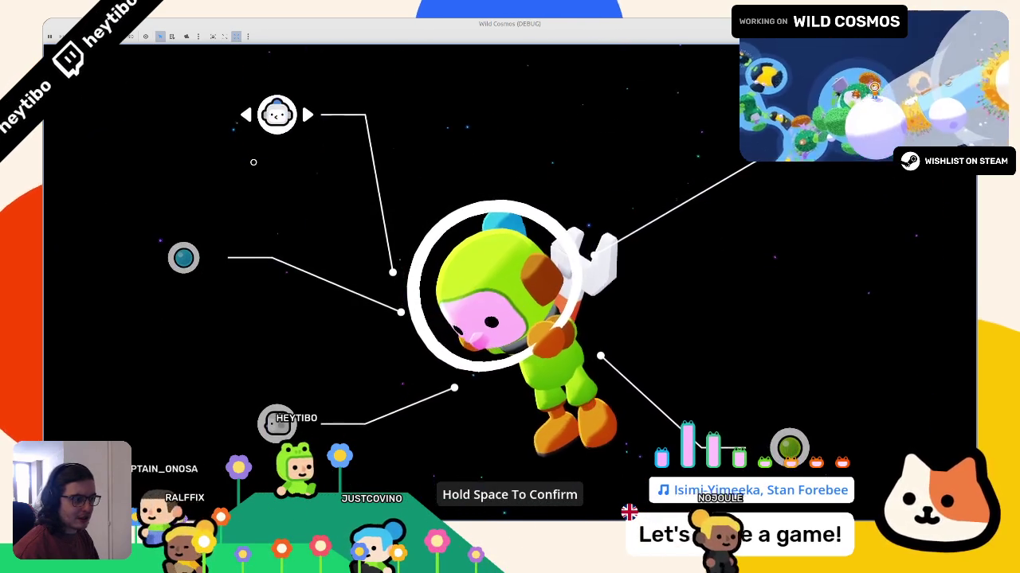
key("F8")
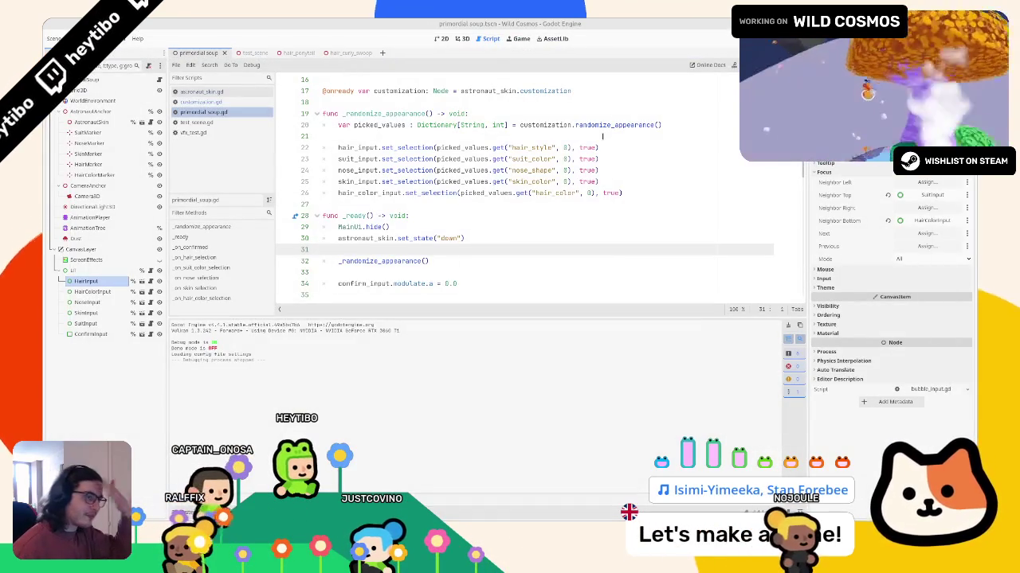
Step: Find set_hairstyle via a HAIR_STYLES search, drop ' - 1' from line 89's wrap, and run
left_click(207, 101)
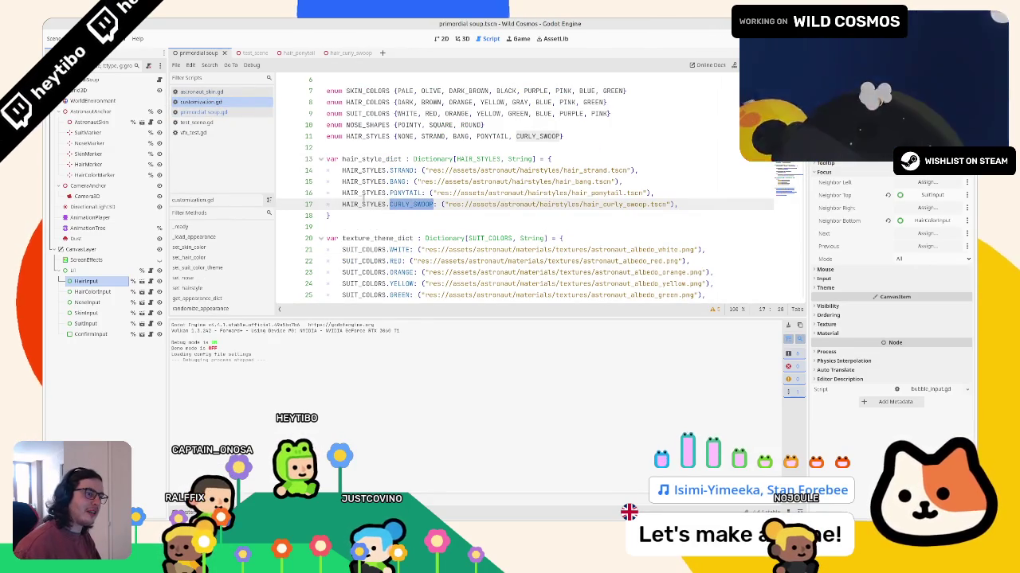
double_click(365, 204)
left_click(368, 206)
double_click(369, 206)
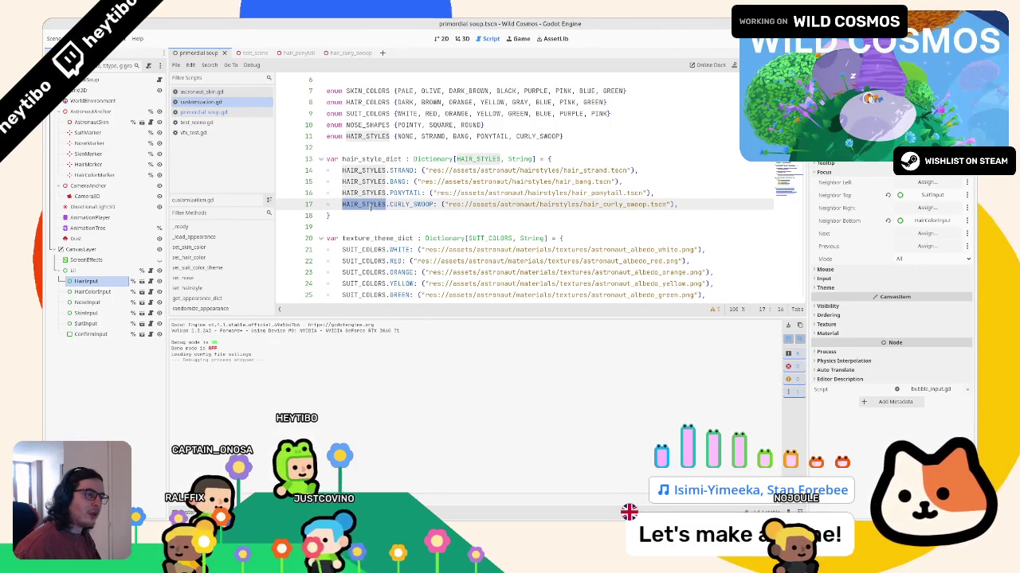
key("ctrl+f")
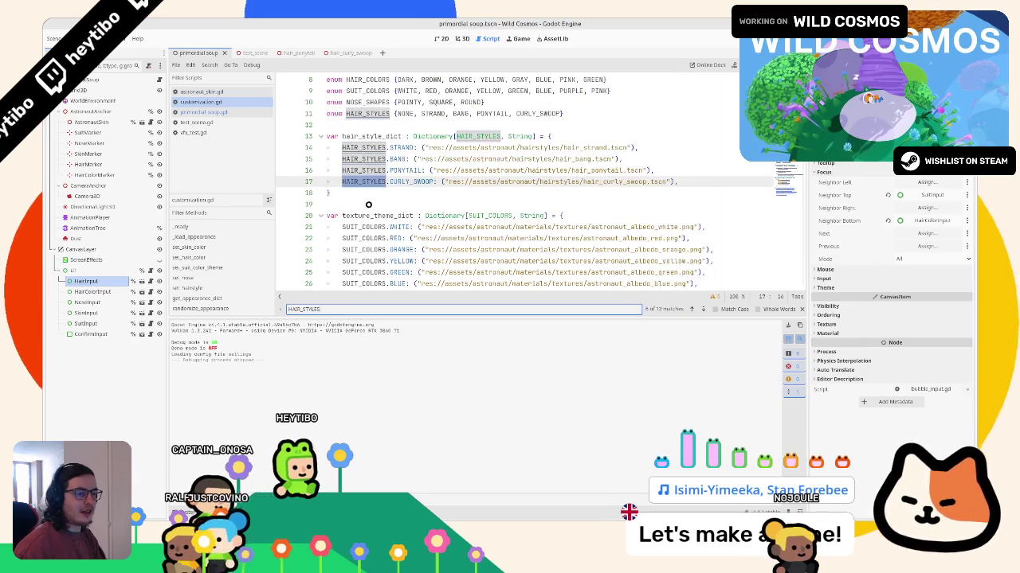
key("Return")
key("Return")
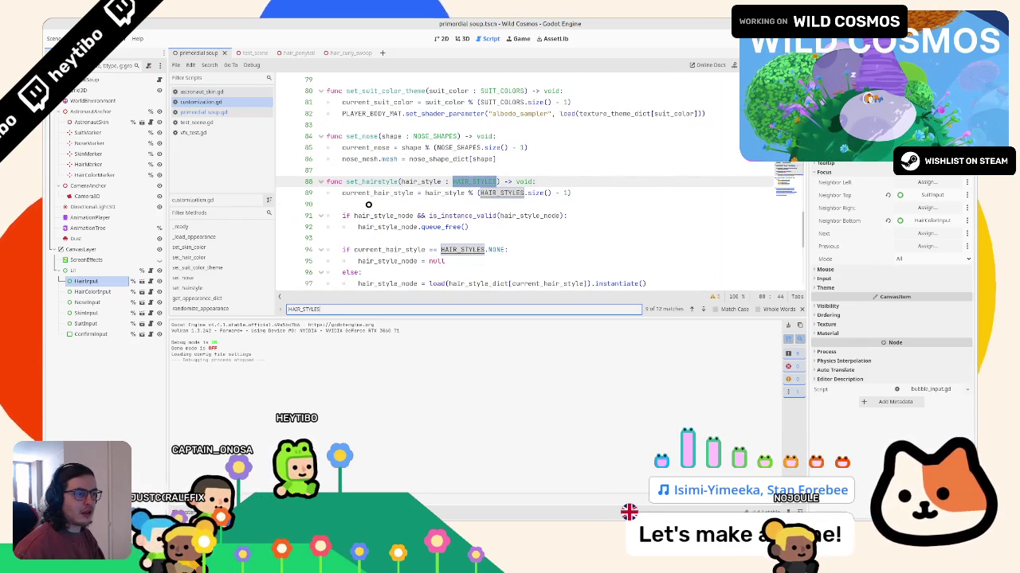
key("Escape")
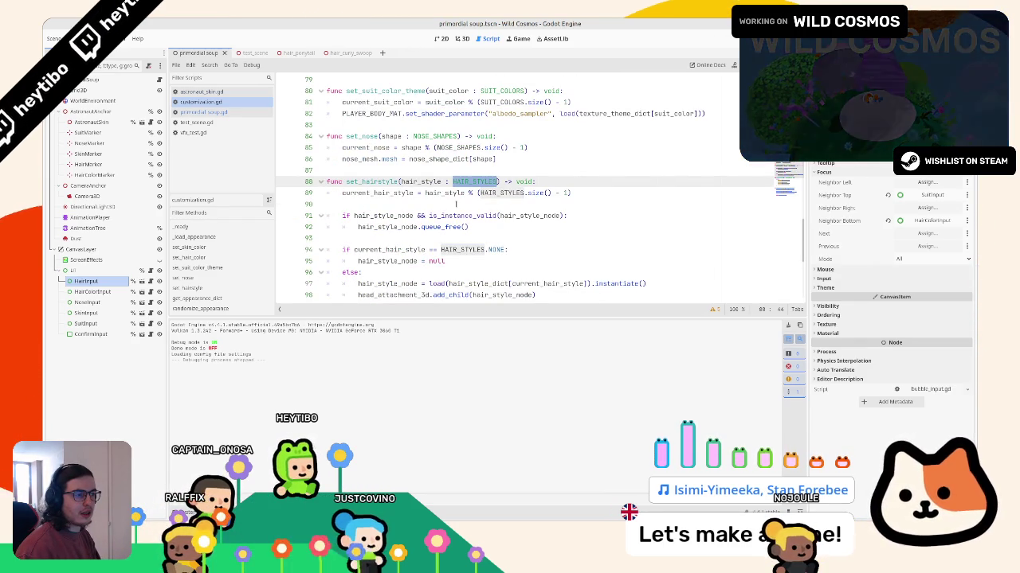
left_click_drag(567, 192, 550, 192)
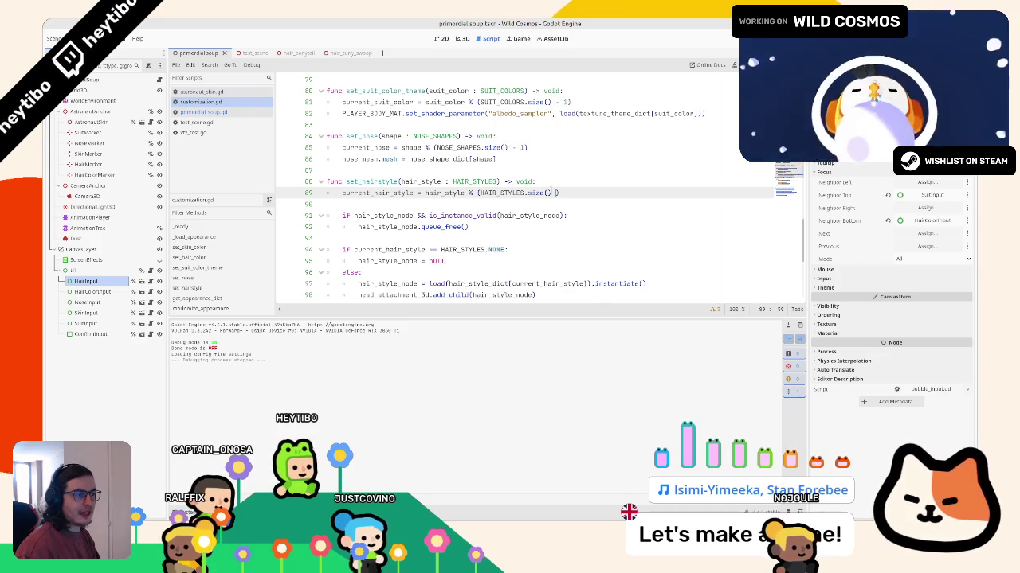
key("F5")
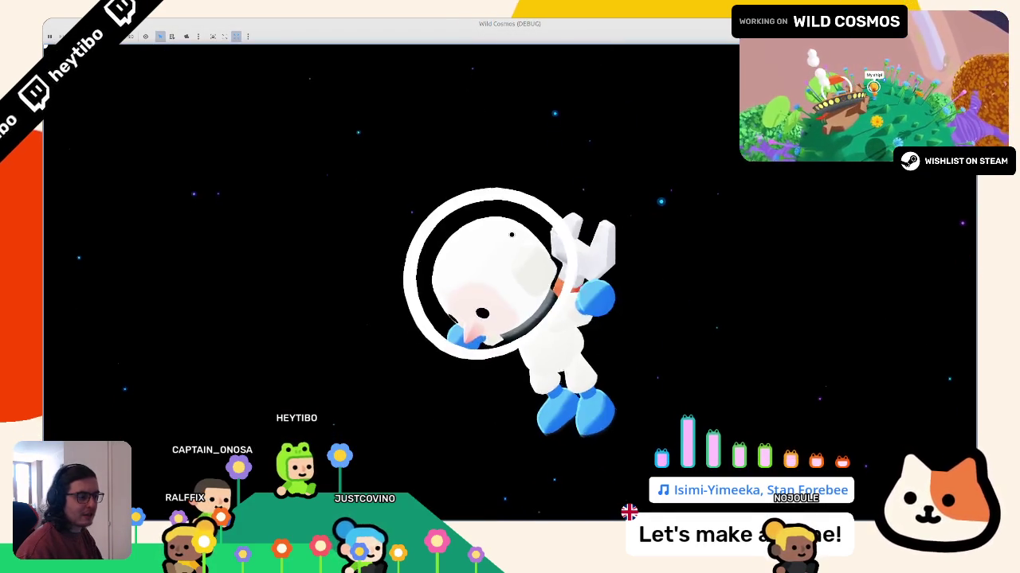
Step: Step through the customizer options, cycling the hair colour and skin colour choices
key("Down")
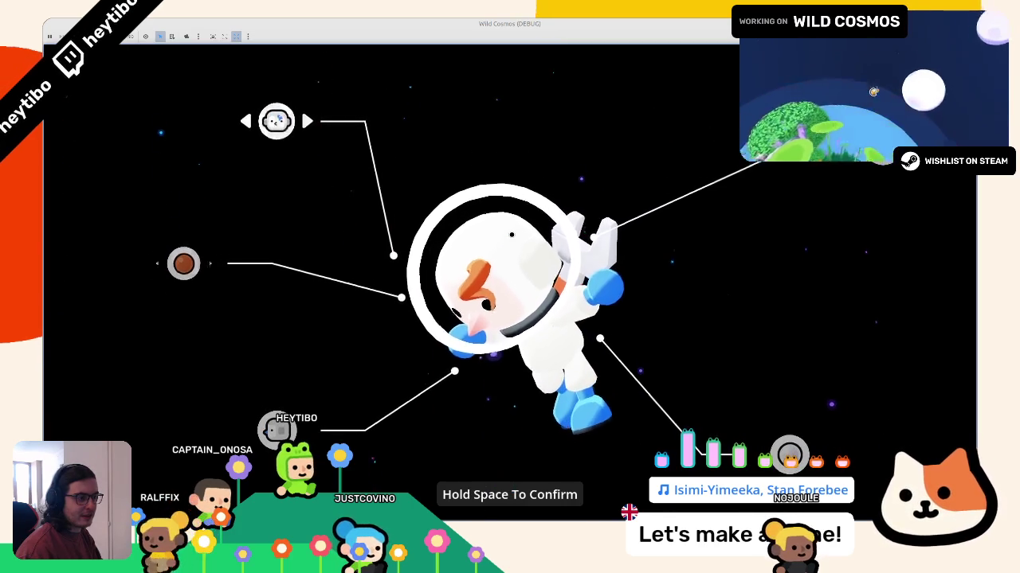
key("Down")
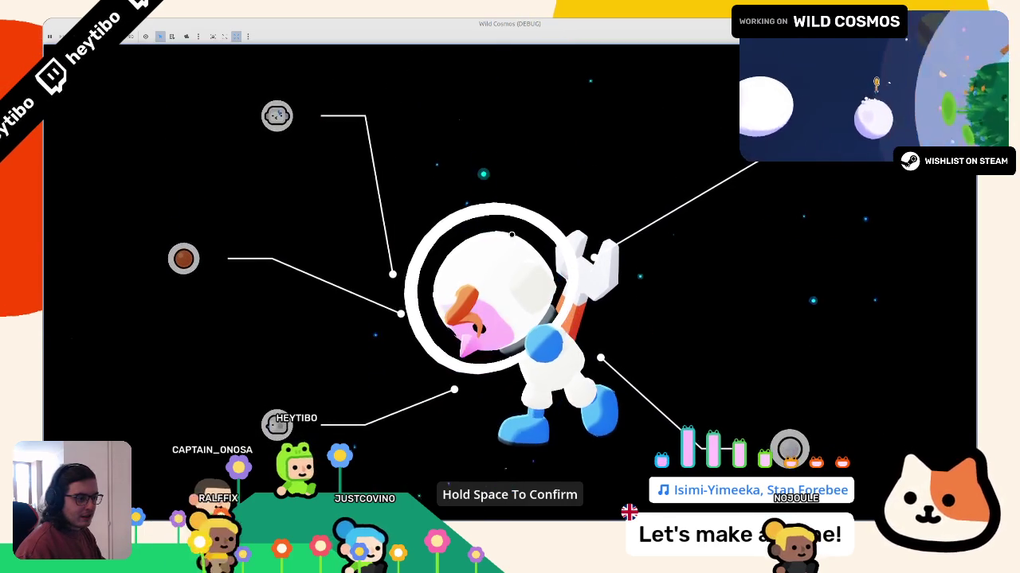
key("Down")
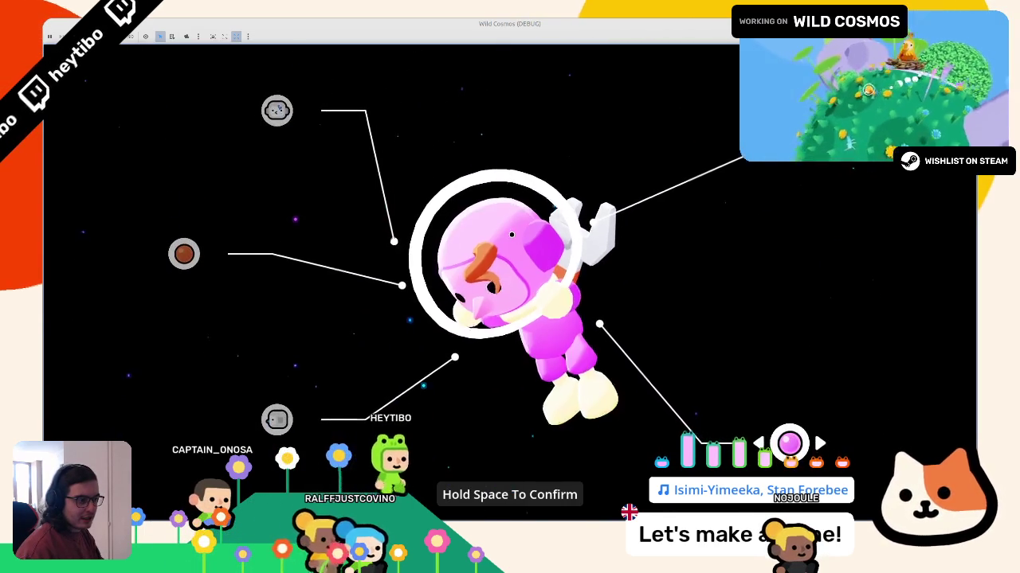
key("Down")
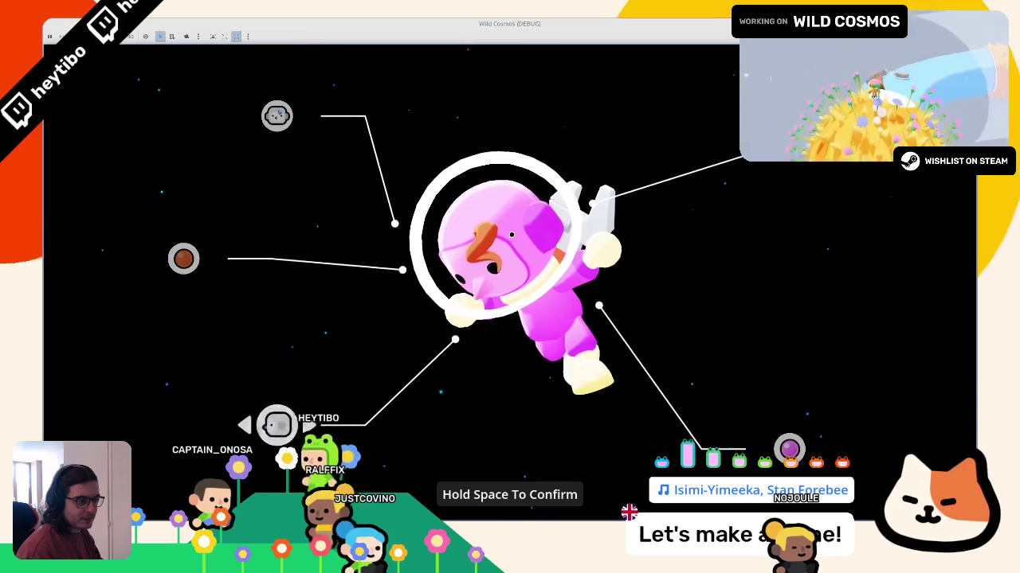
key("Up")
key("Right")
key("Right")
key("Up")
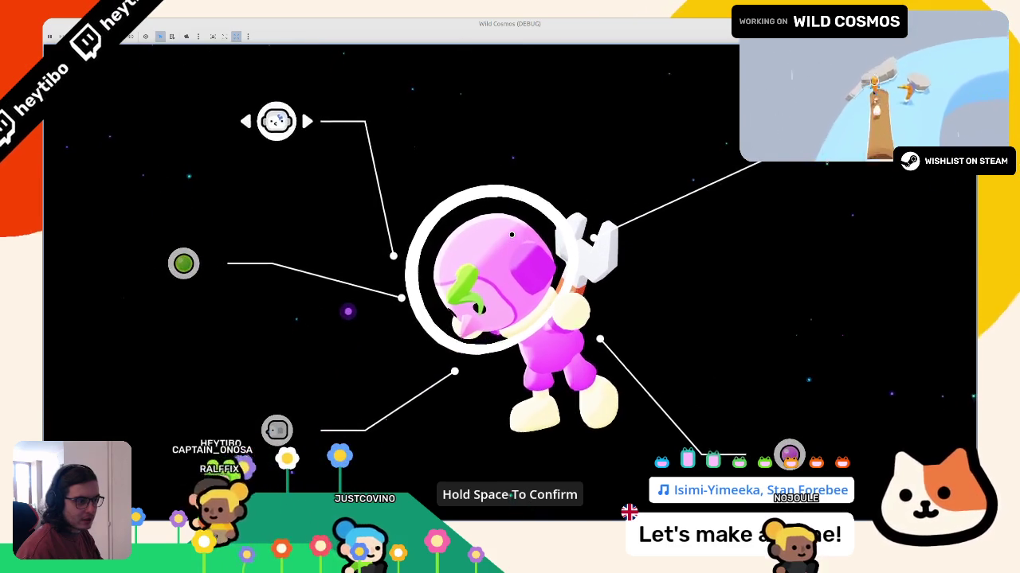
key("Down")
key("Right")
key("Right")
key("Down")
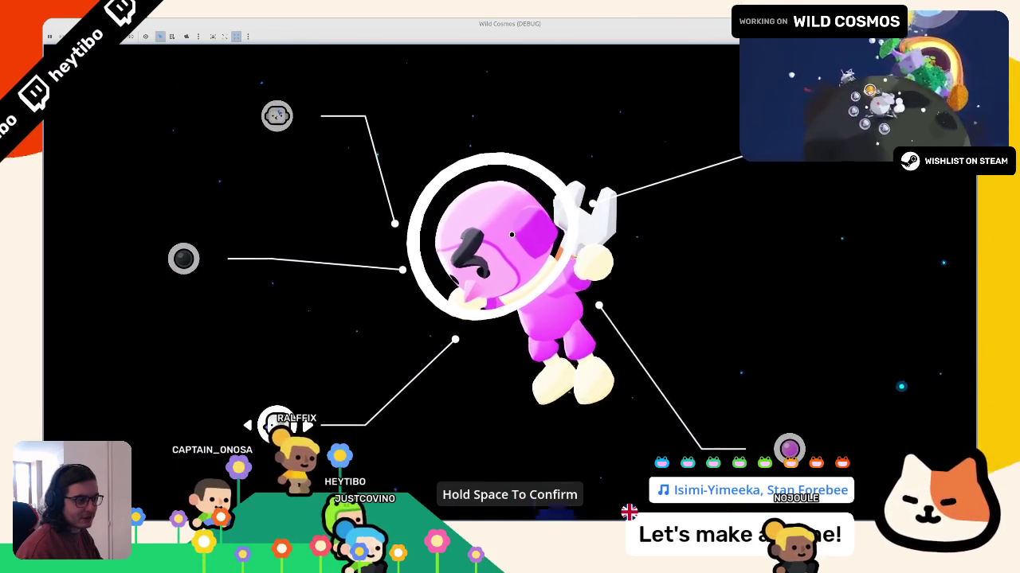
key("Right")
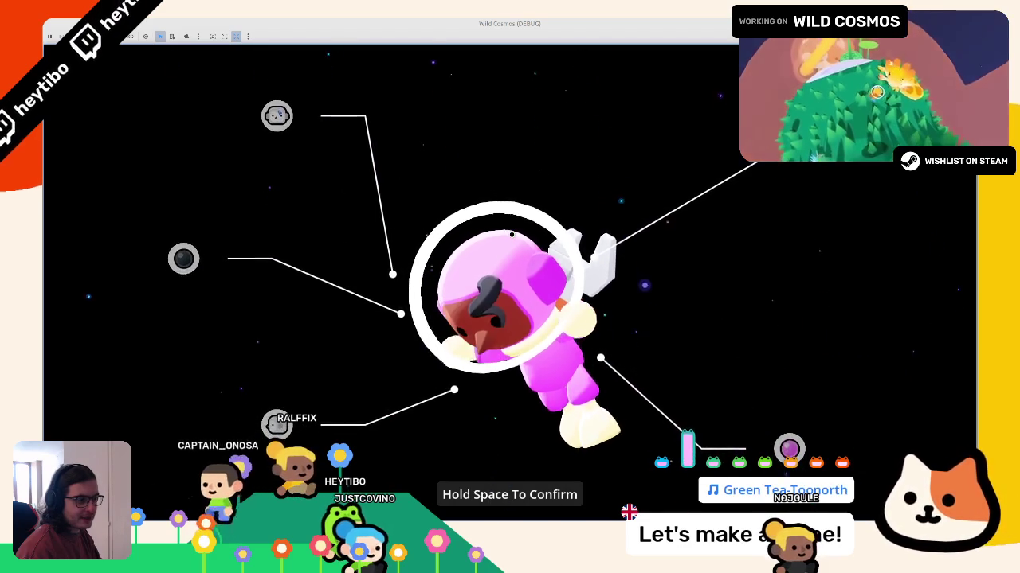
key("Up")
key("Right")
key("Right")
key("Right")
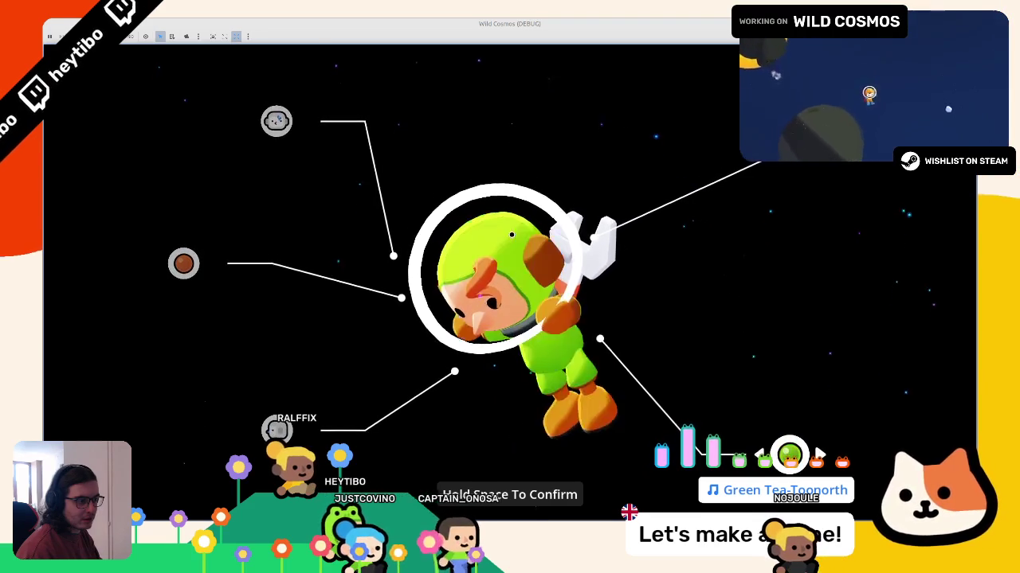
Step: Cycle through the astronaut's suit colours, including blue, in the customizer
key("Right")
key("Right")
key("Right")
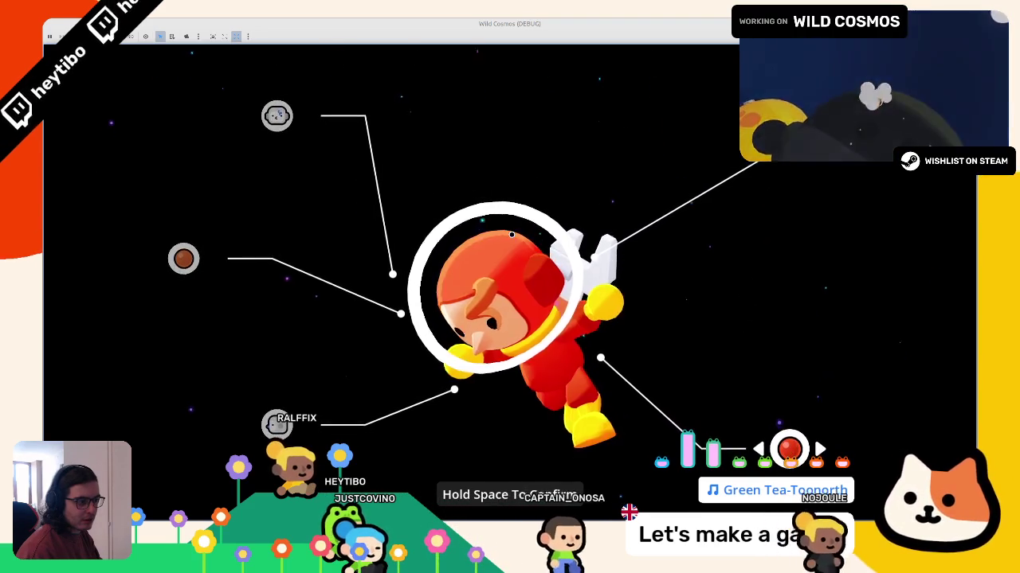
key("Right")
key("Right")
key("Right")
key("Right")
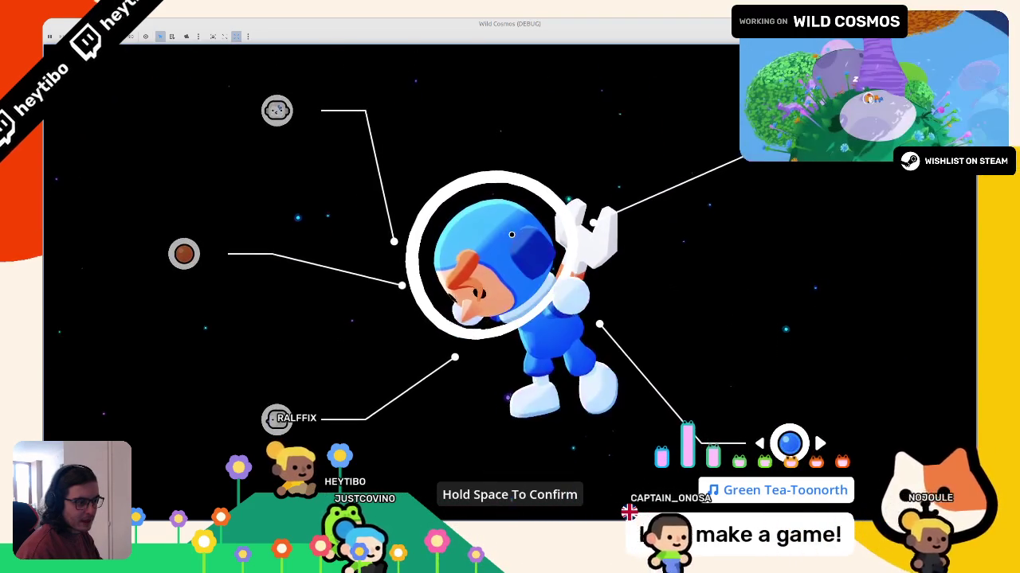
key("Right")
key("Right")
key("Left")
key("Left")
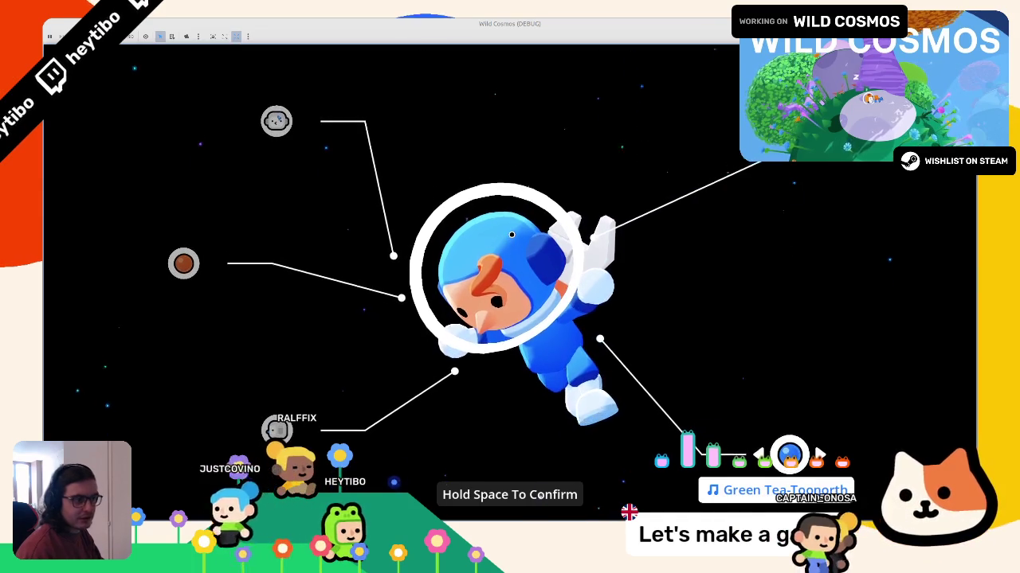
key("Up")
key("Up")
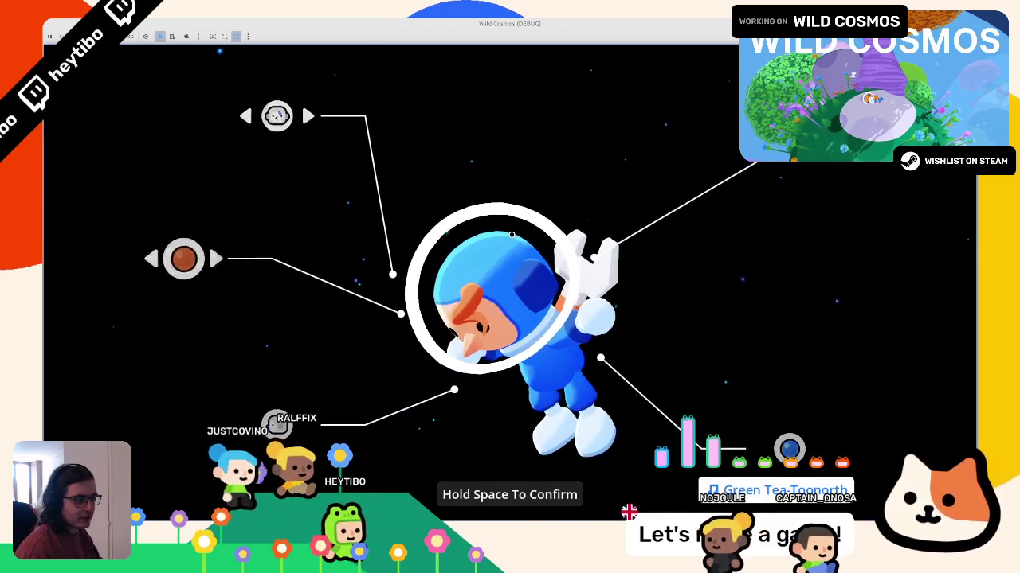
key("Up")
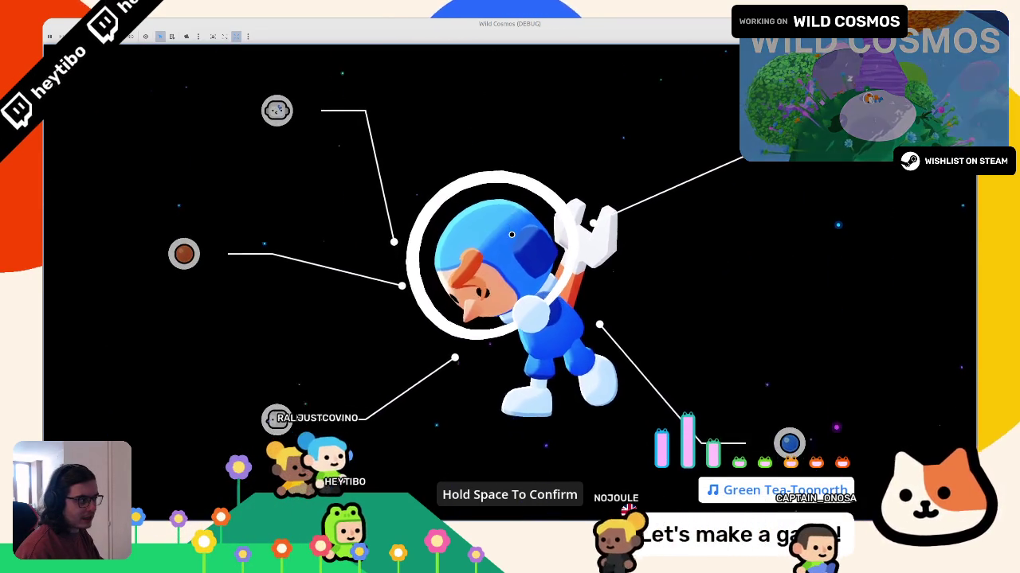
key("Up")
key("Left")
key("Left")
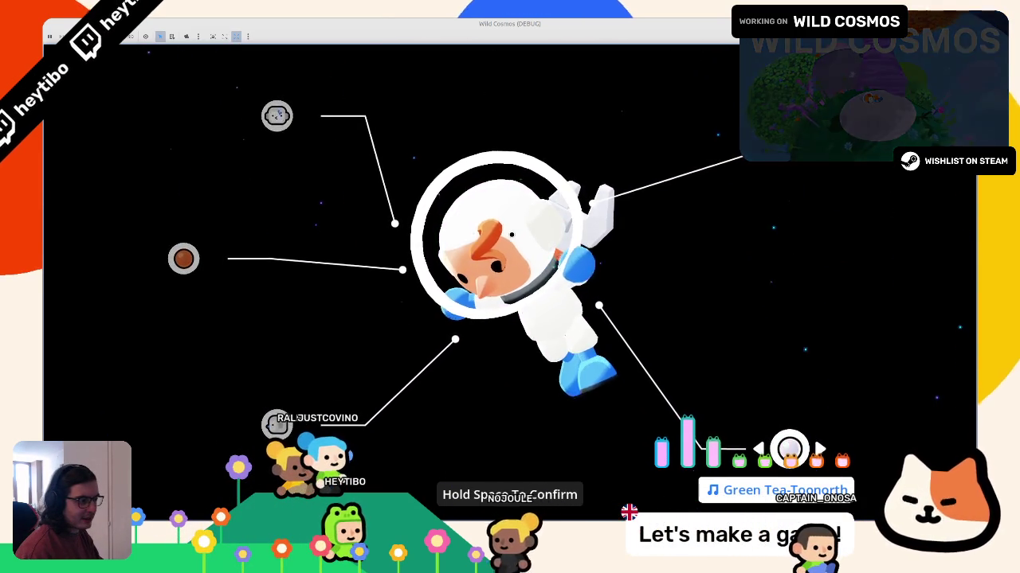
key("Left")
key("Left")
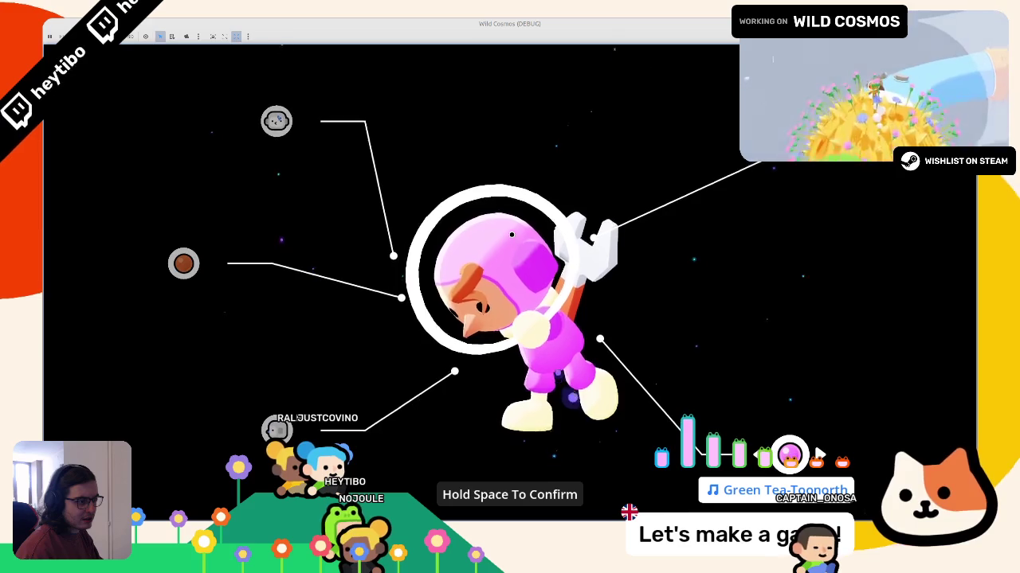
Step: Stop the game, undo to restore the '- 1' on line 89, and briefly rerun
key("Down")
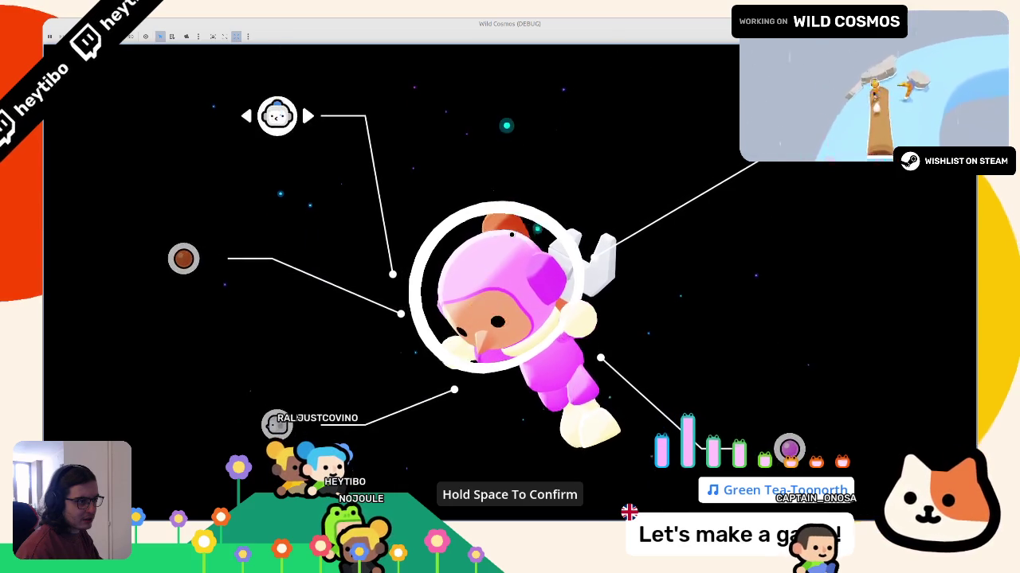
key("Down")
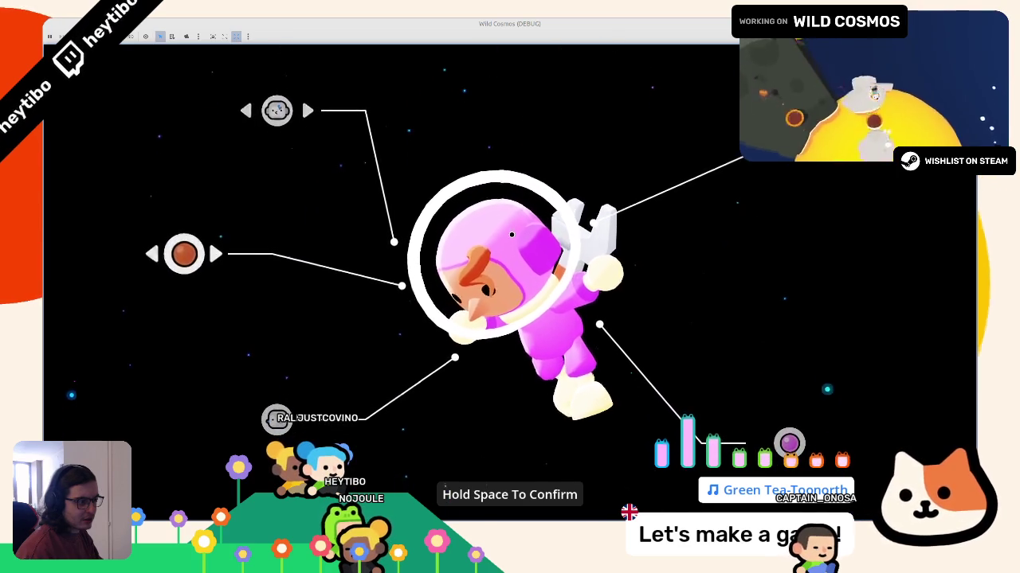
key("Down")
key("F8")
key("ctrl+z")
key("F5")
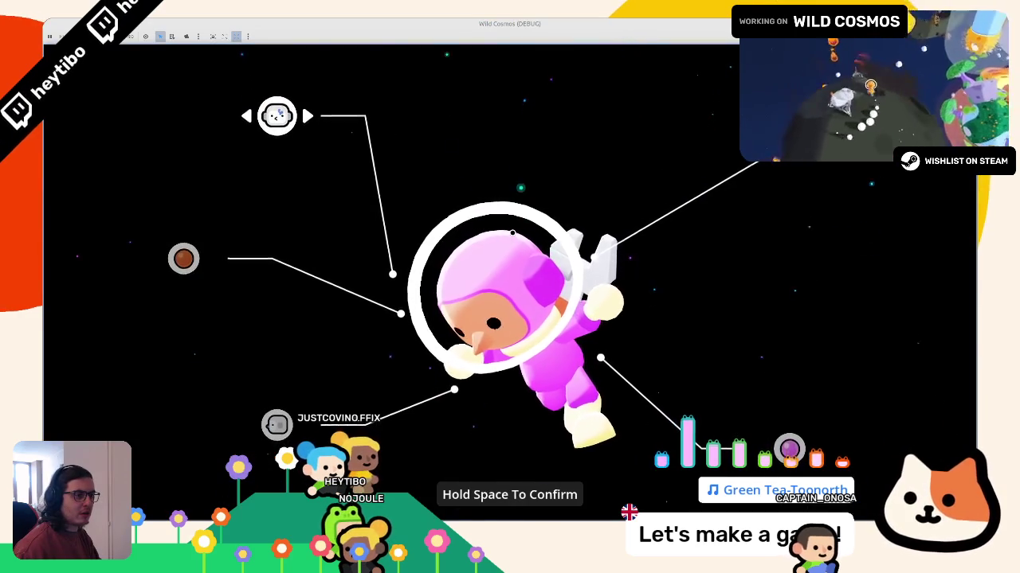
key("F8")
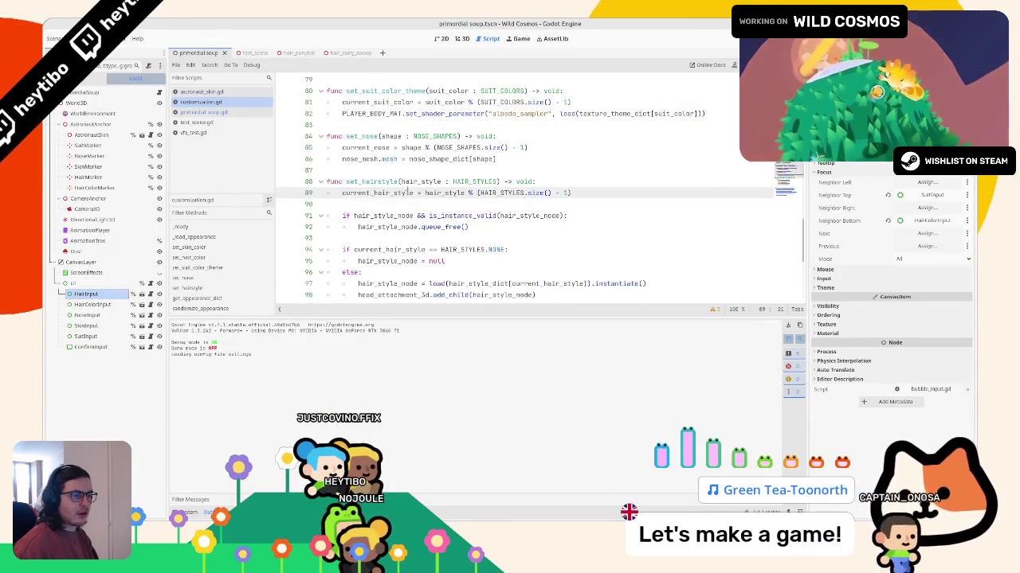
Step: Add print(current_hair_style) on line 90 and run the game to check the output
left_click(404, 200)
type("current_hair_style")
key("F5")
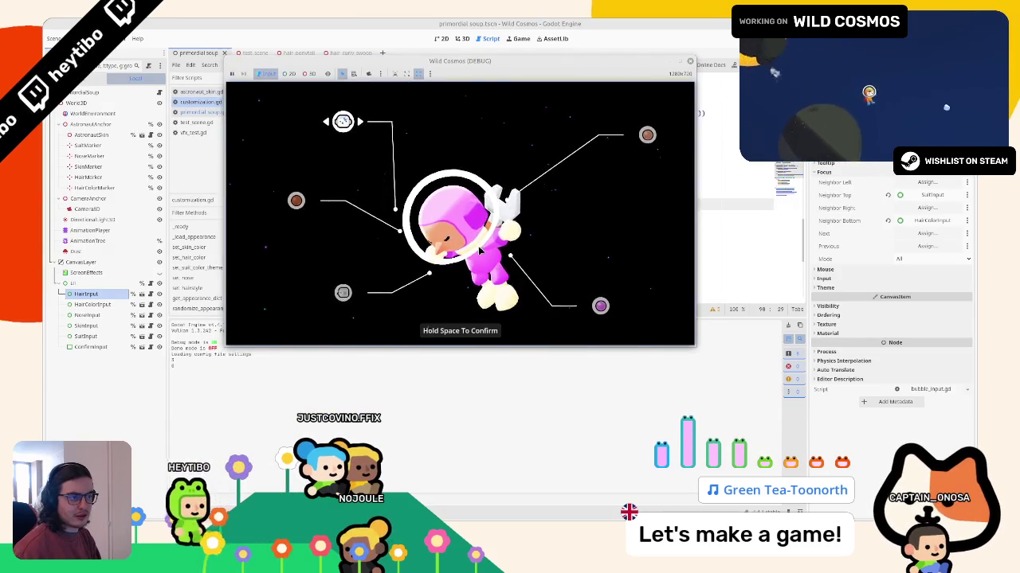
key("F8")
Step: Inspect line 89's HAIR_STYLES wrap, rerun, and adjust the print() argument on line 90
left_click_drag(480, 193, 549, 193)
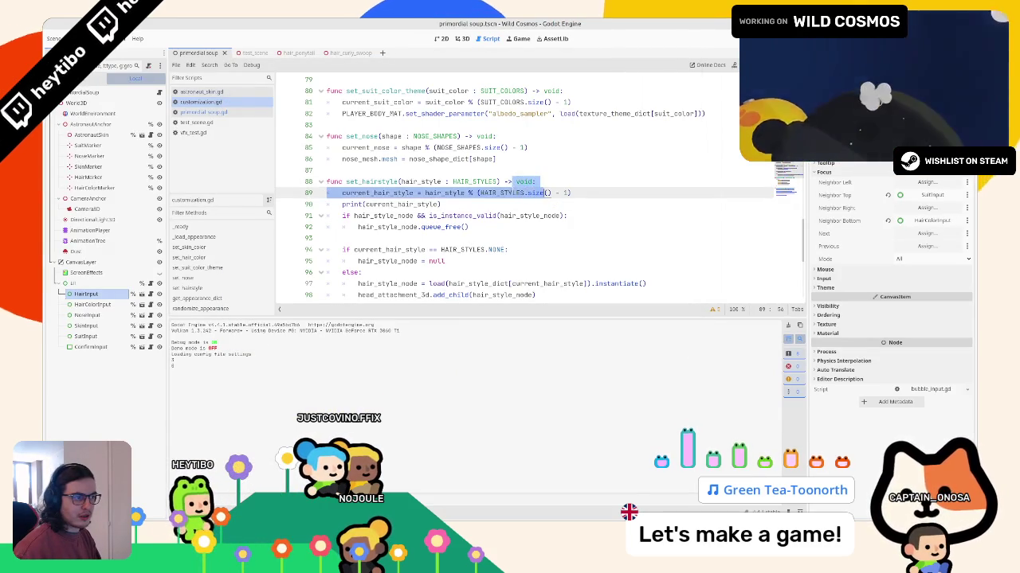
double_click(407, 205)
key("F5")
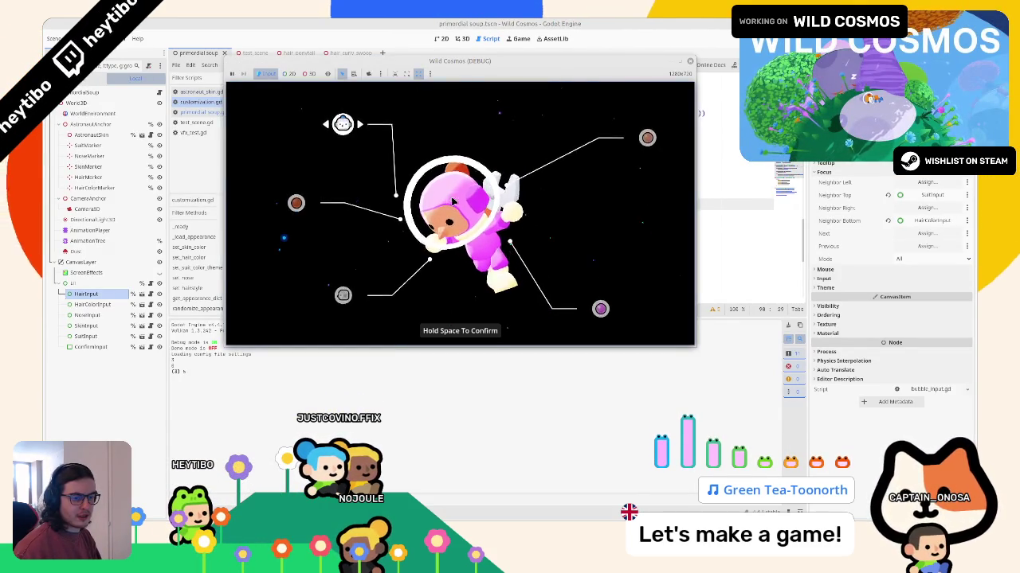
key("F8")
left_click_drag(452, 216, 454, 227)
key("ctrl+z")
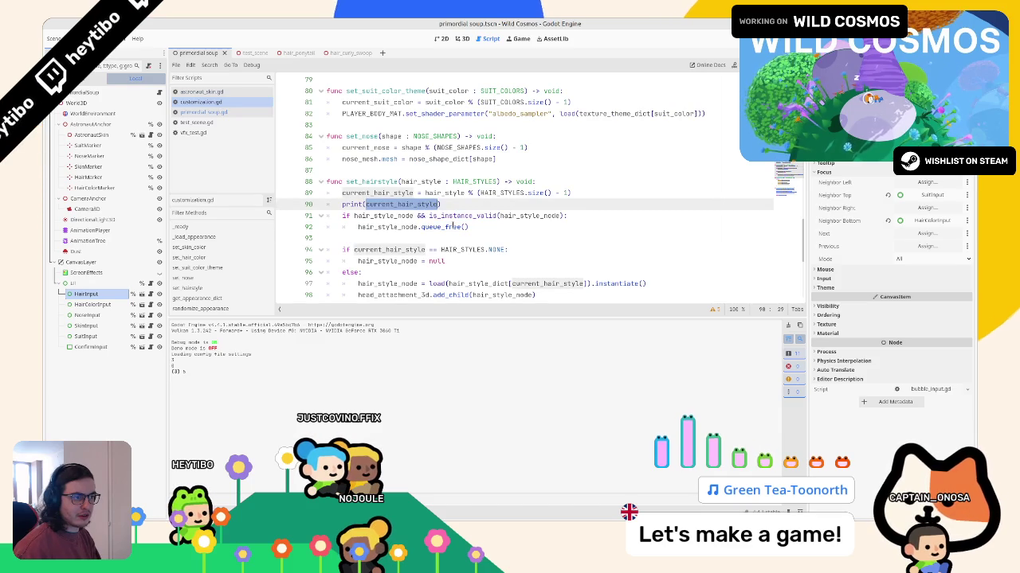
key("BackSpace")
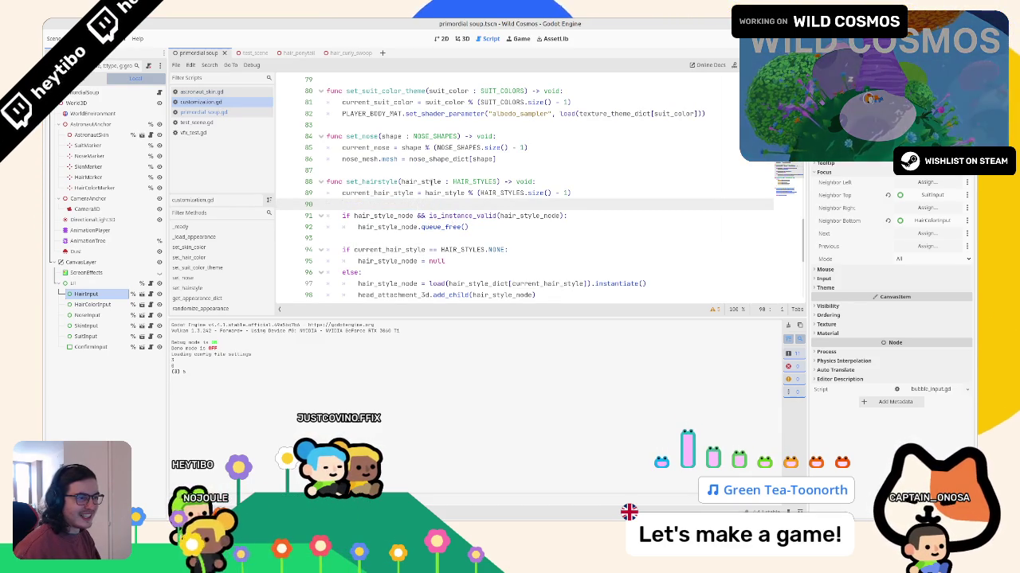
Step: Drop the '- 1' from line 89's HAIR_STYLES.size() wrap and rerun the game to test it
double_click(495, 194)
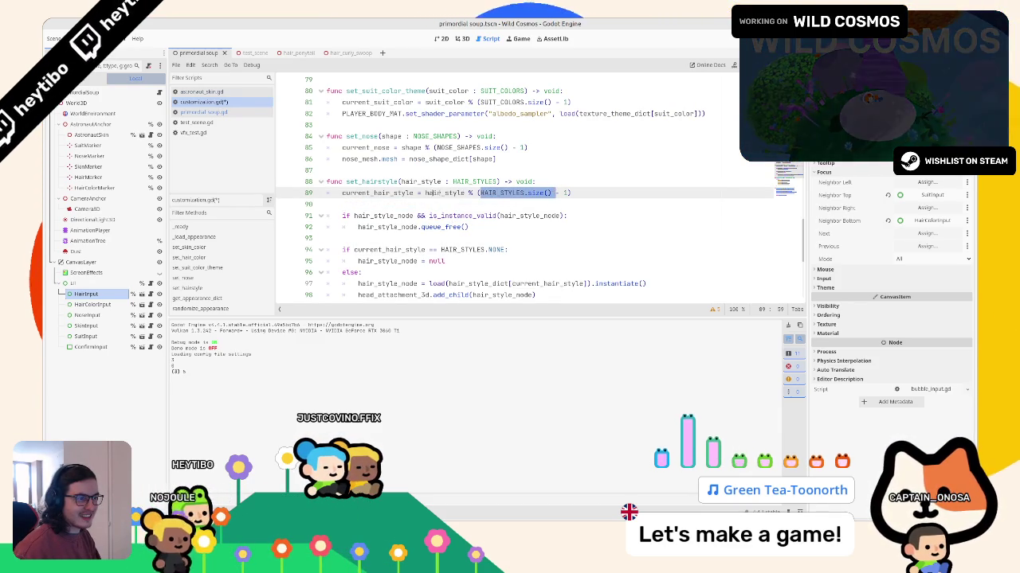
double_click(396, 194)
key("ctrl+z")
type("print(current_hair_style")
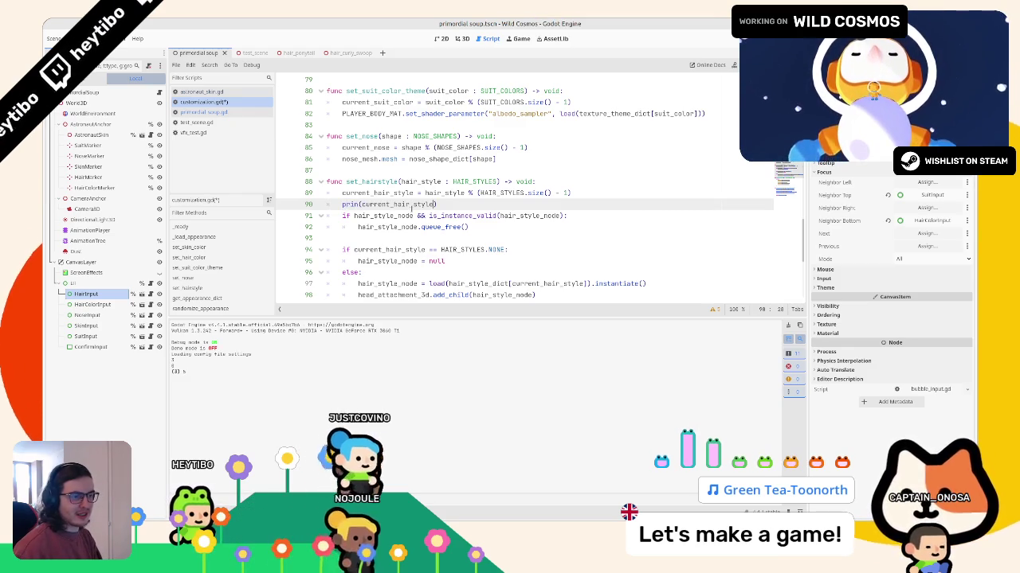
type("--")
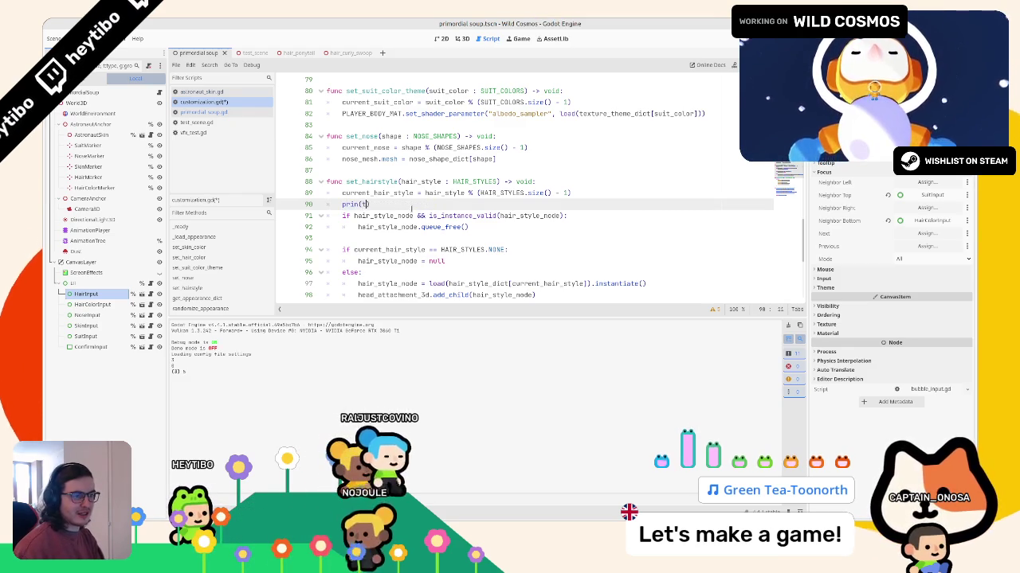
key("F5")
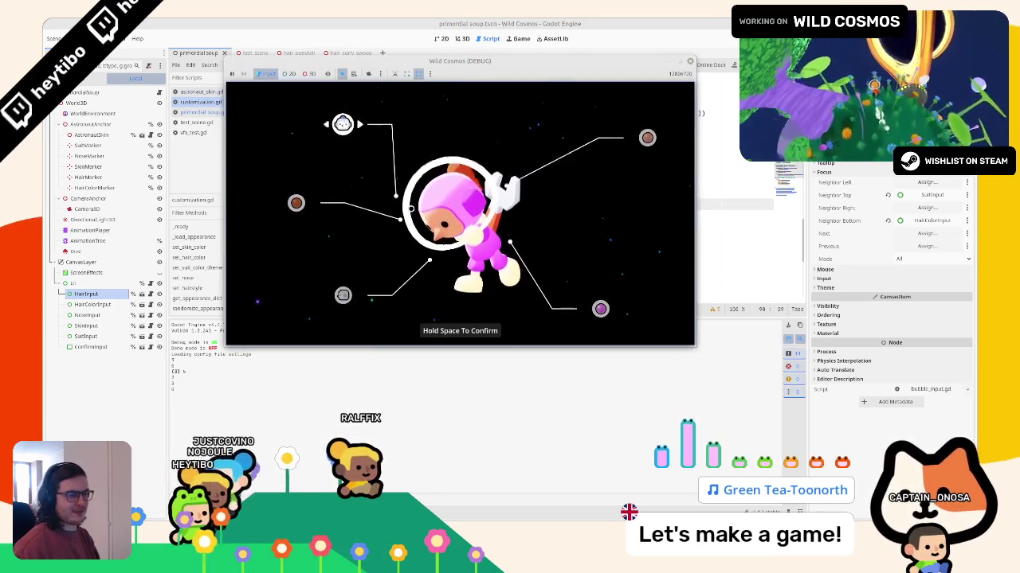
key("F8")
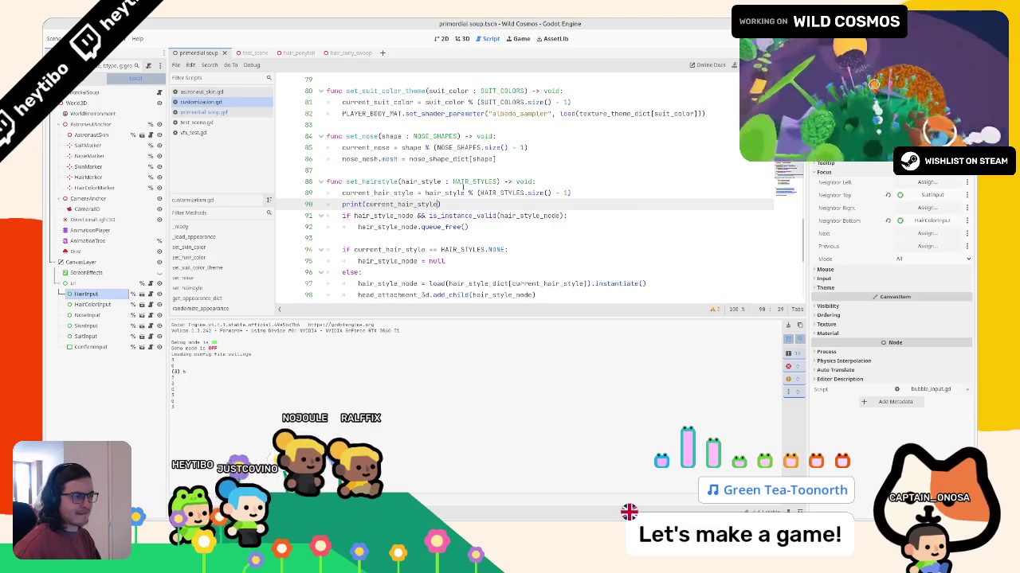
left_click(502, 192)
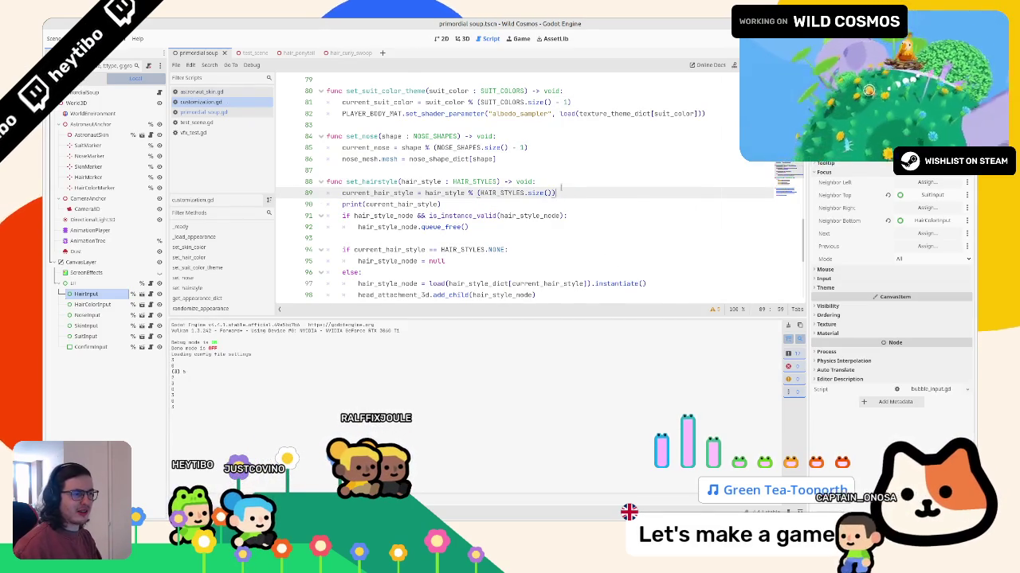
key("F5")
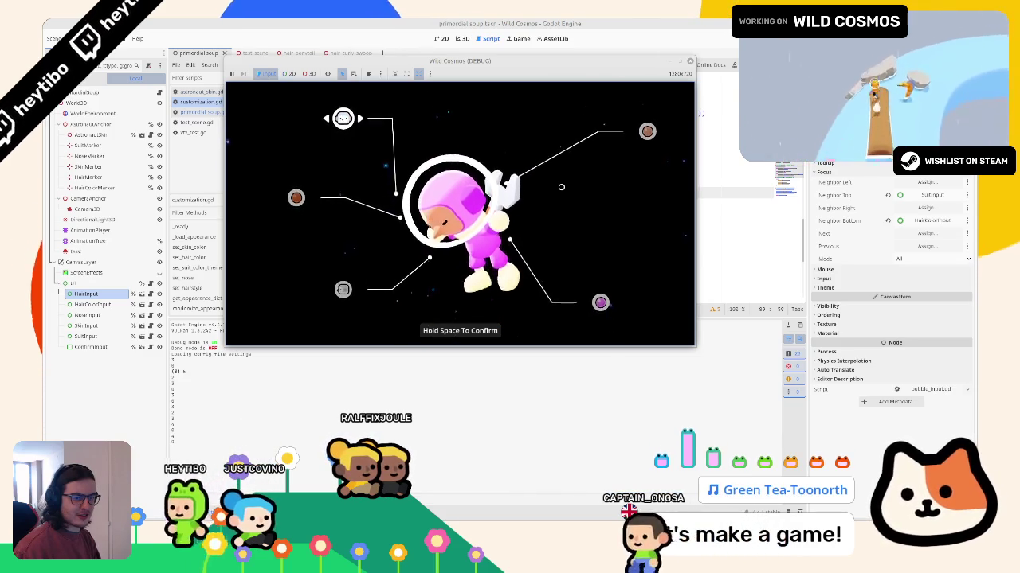
key("alt+Tab")
left_click(501, 206)
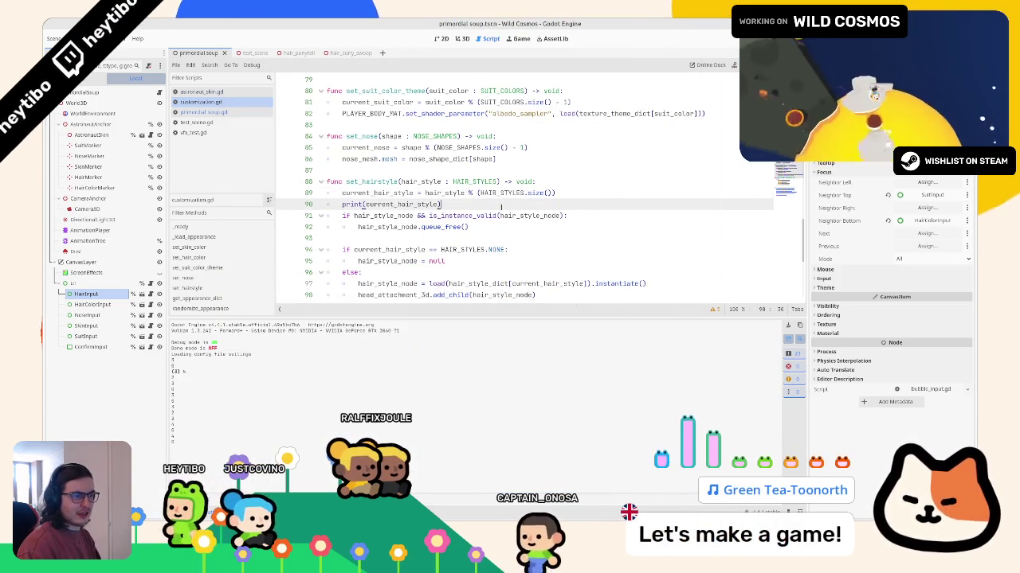
Step: Delete ' - 1' from the suit colour (line 81) and nose (line 85) wraps, then test-run
scroll(501, 206, "up", 2)
left_click_drag(552, 170, 566, 170)
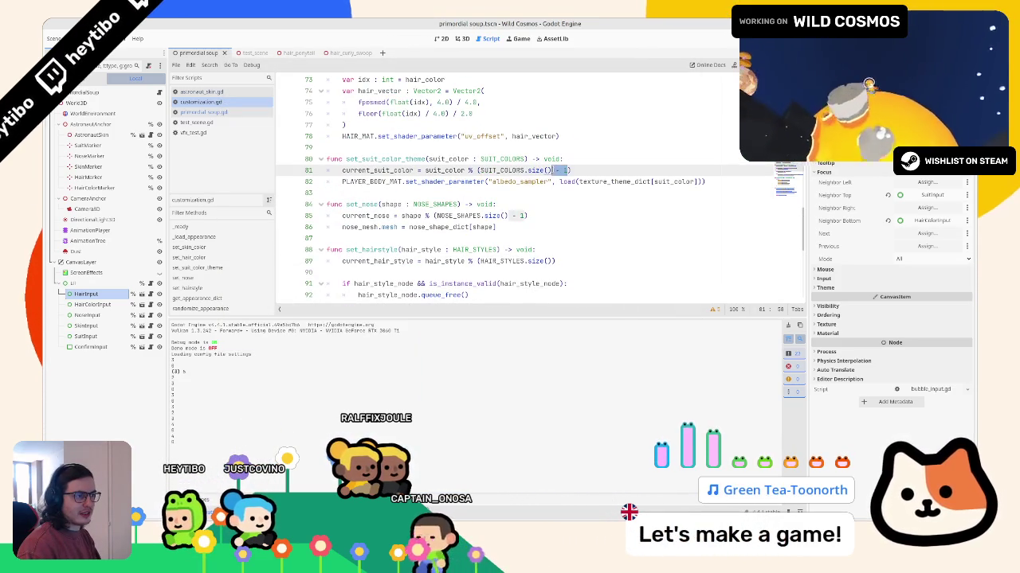
key("BackSpace")
left_click(512, 215)
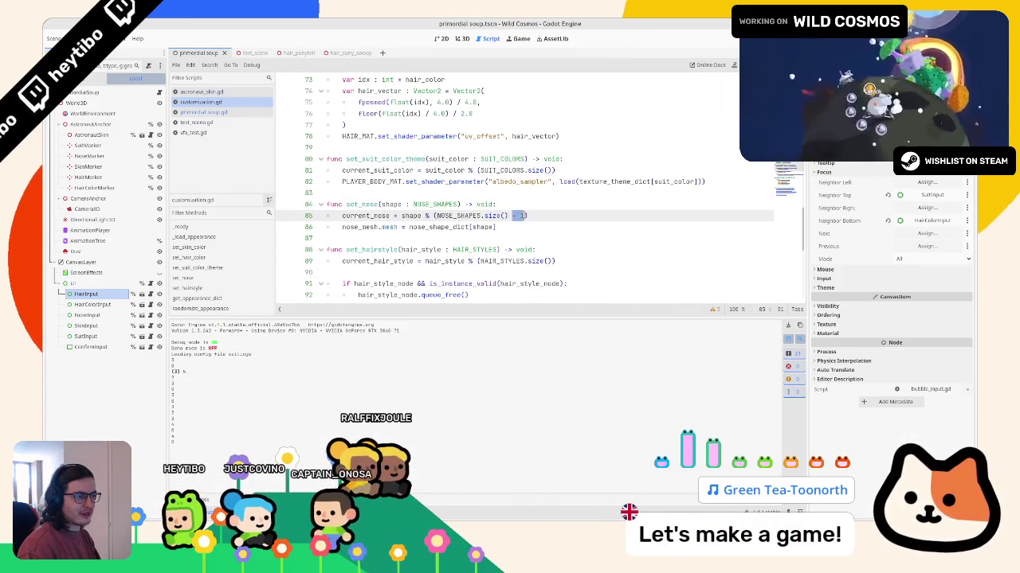
scroll(531, 208, "up", 3)
scroll(499, 204, "down", 1)
scroll(500, 204, "down", 1)
left_click_drag(552, 91, 567, 91)
key("F5")
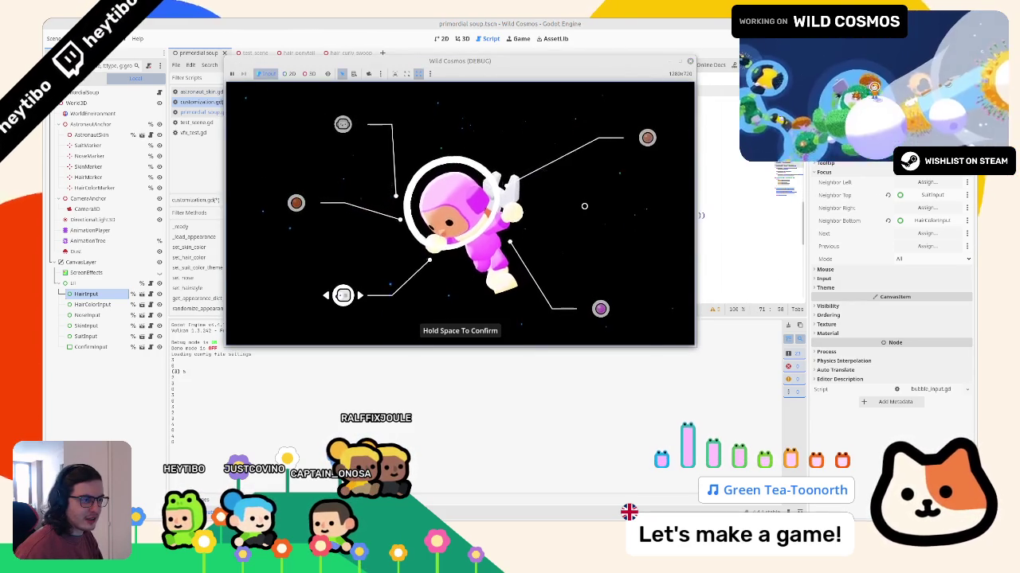
key("F8")
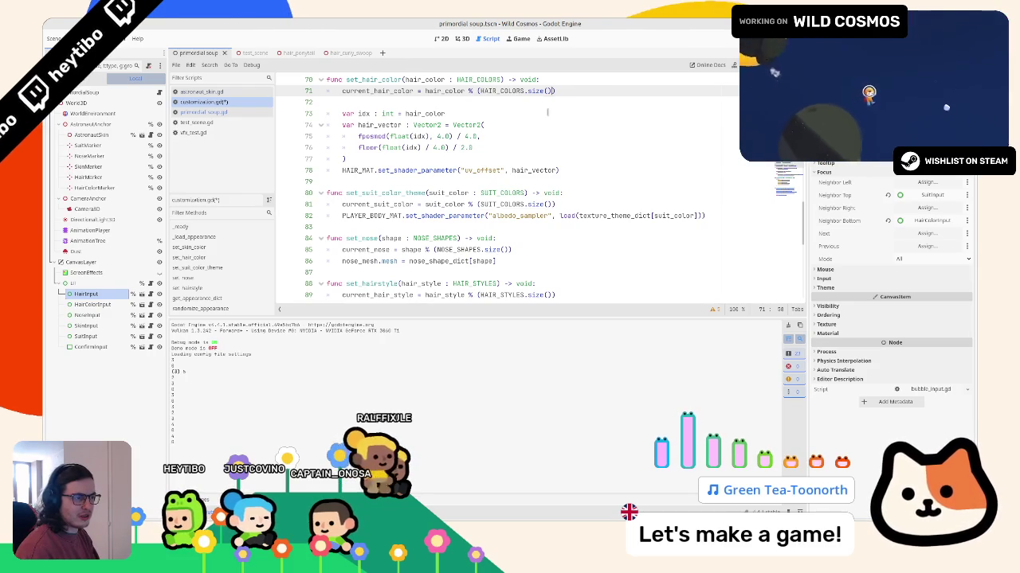
Step: Drop ' - 1' from the skin colour wrap on line 60 and retest the customizer
scroll(547, 113, "up", 2)
scroll(549, 112, "up", 2)
scroll(553, 112, "up", 1)
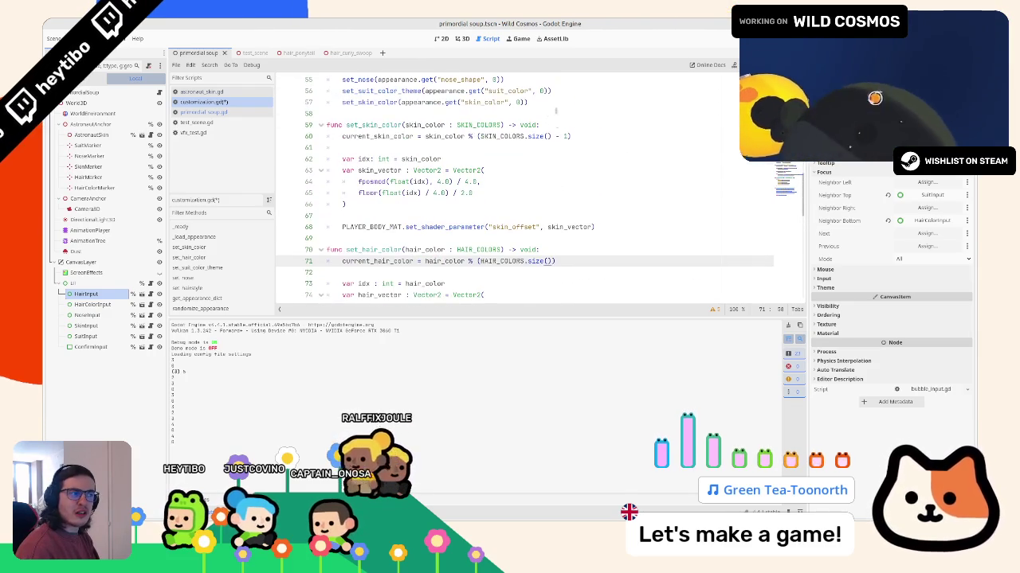
left_click(556, 135)
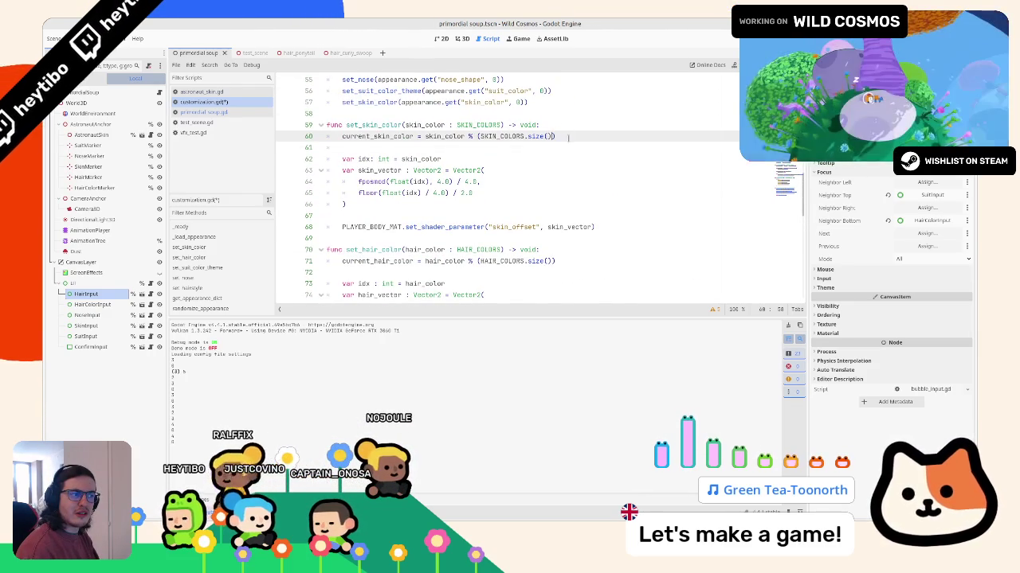
key("BackSpace")
scroll(566, 141, "up", 2)
key("ctrl+f")
key("Down")
key("Down")
key("Down")
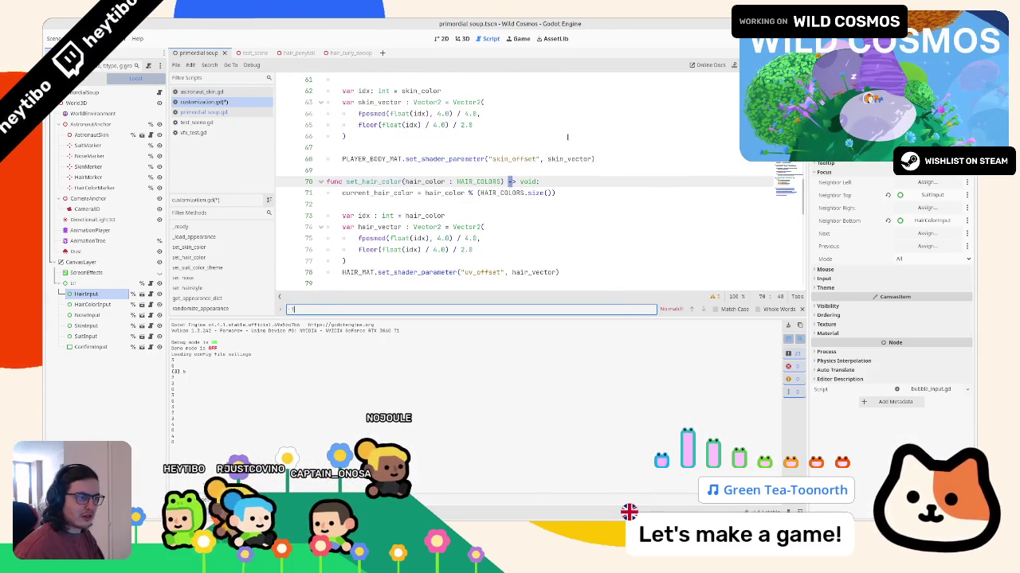
key("Escape")
key("alt+Tab")
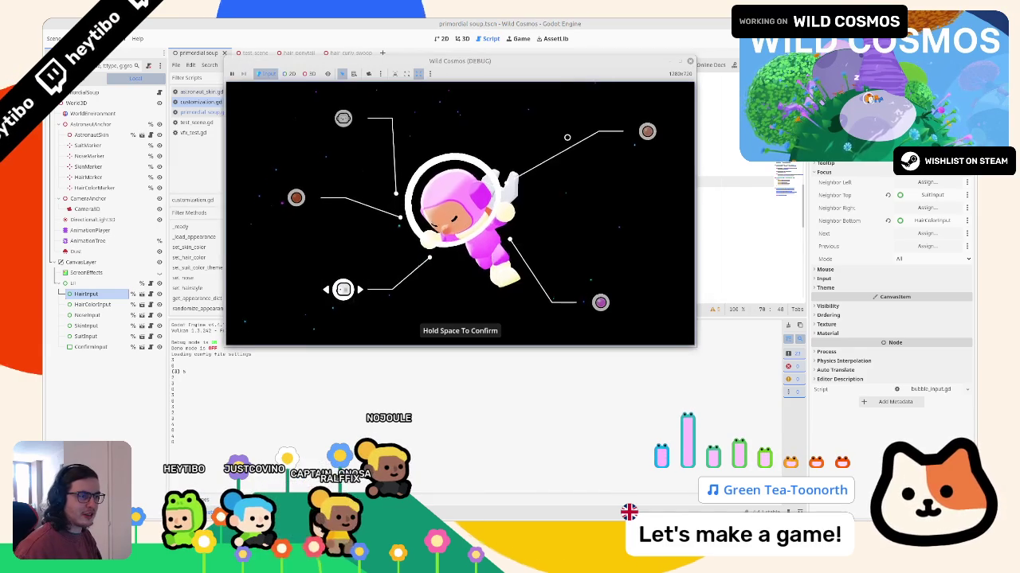
key("Up")
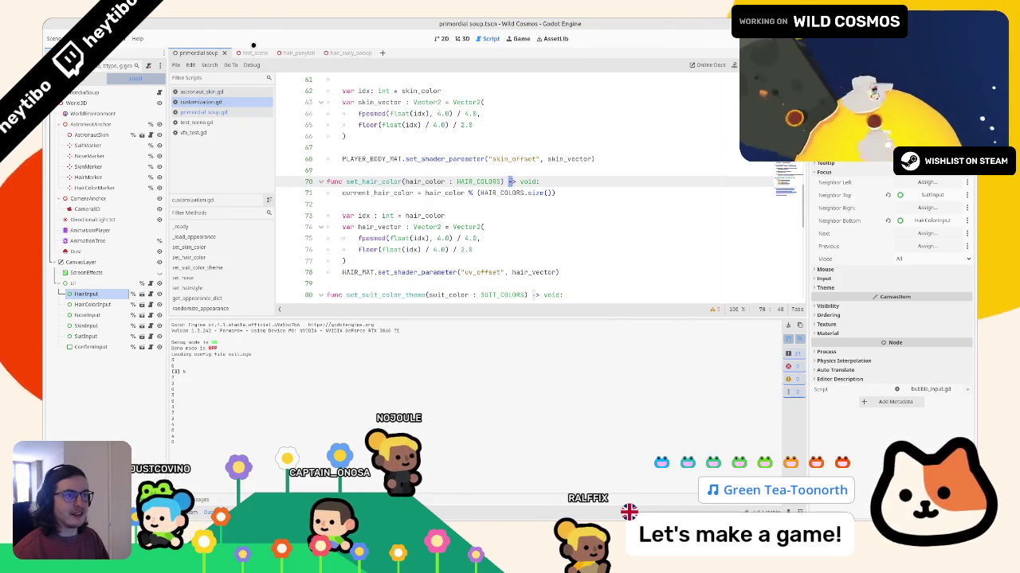
left_click(255, 53)
Step: Play-test test_scene.tscn with F6 a few times, enlarging the game window, then close it
key("F6")
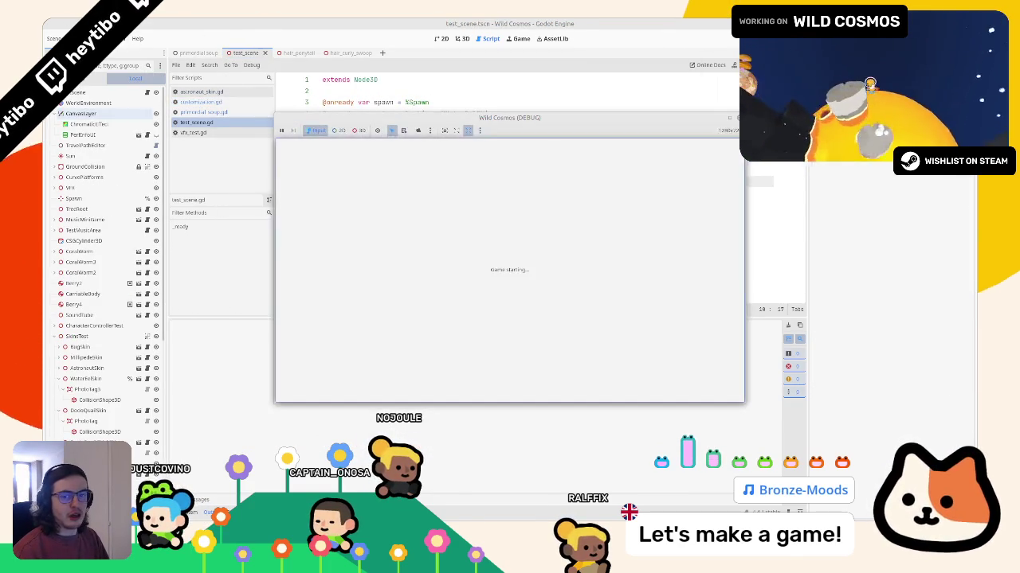
left_click(730, 119)
key("F6")
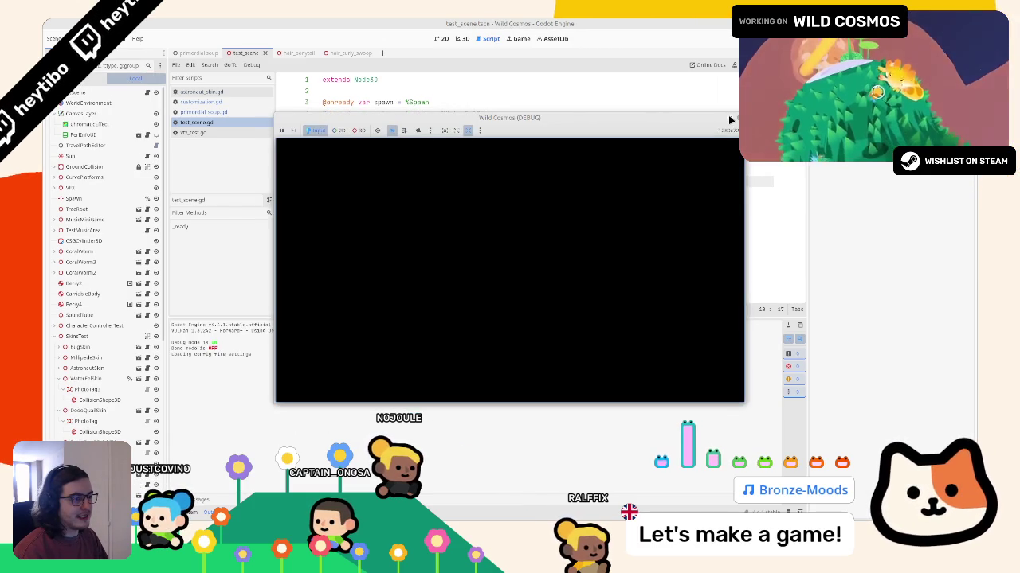
left_click(730, 120)
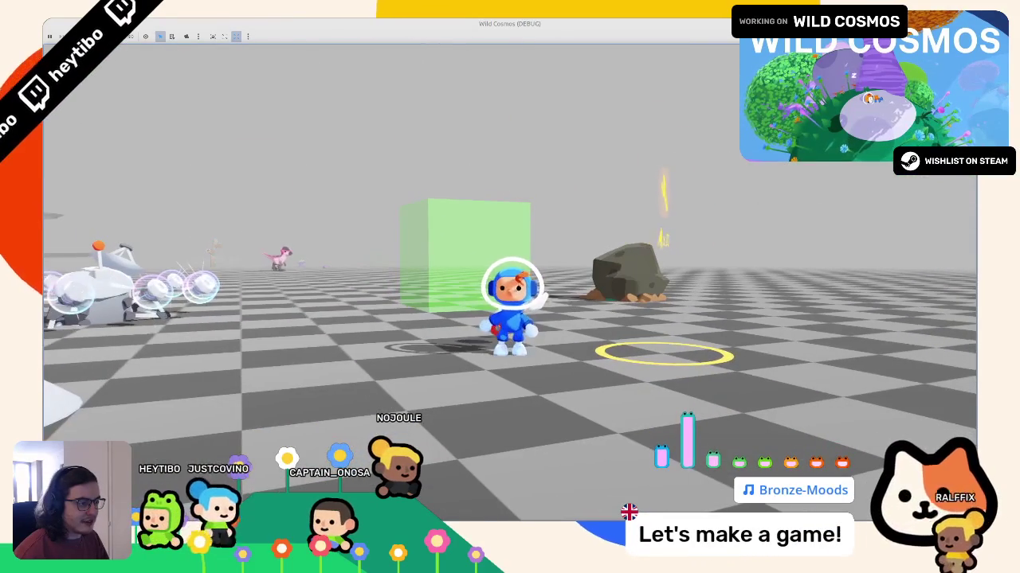
key("F8")
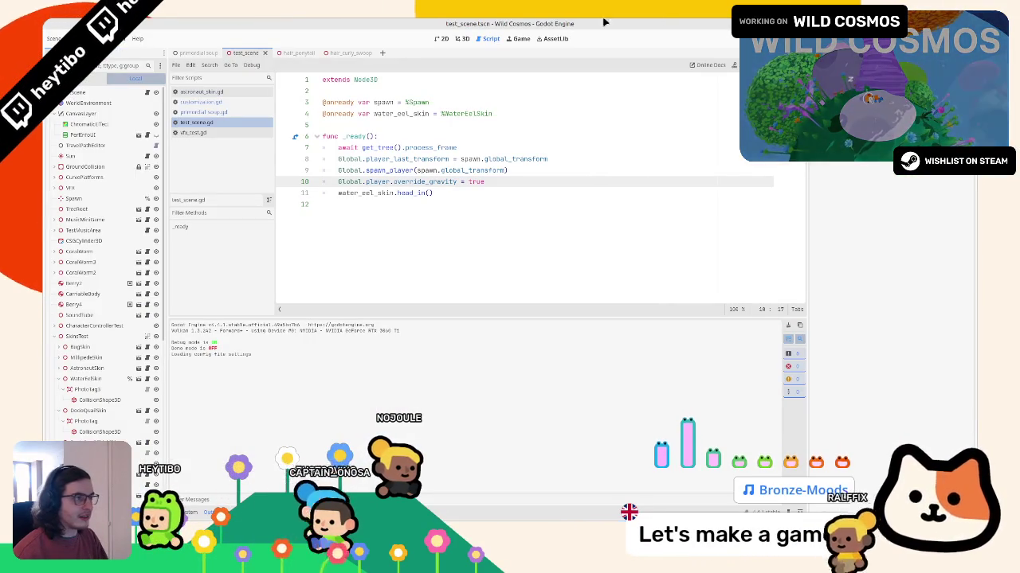
key("F6")
key("alt+Tab")
key("F8")
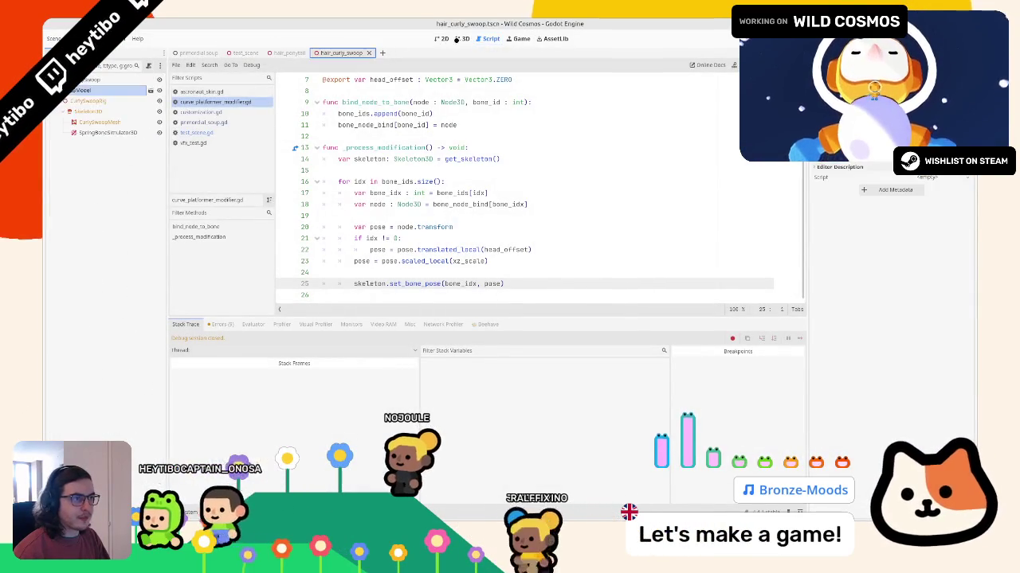
Step: Show hair_curly_swoop in 3D and briefly toggle the spring bone's Individual Config on and off
left_click(348, 53)
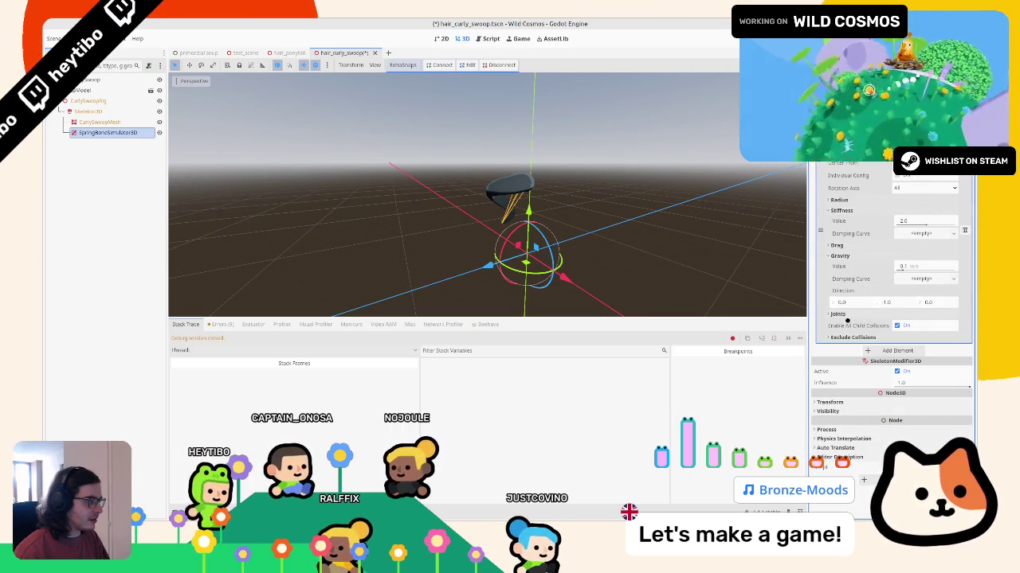
left_click(843, 315)
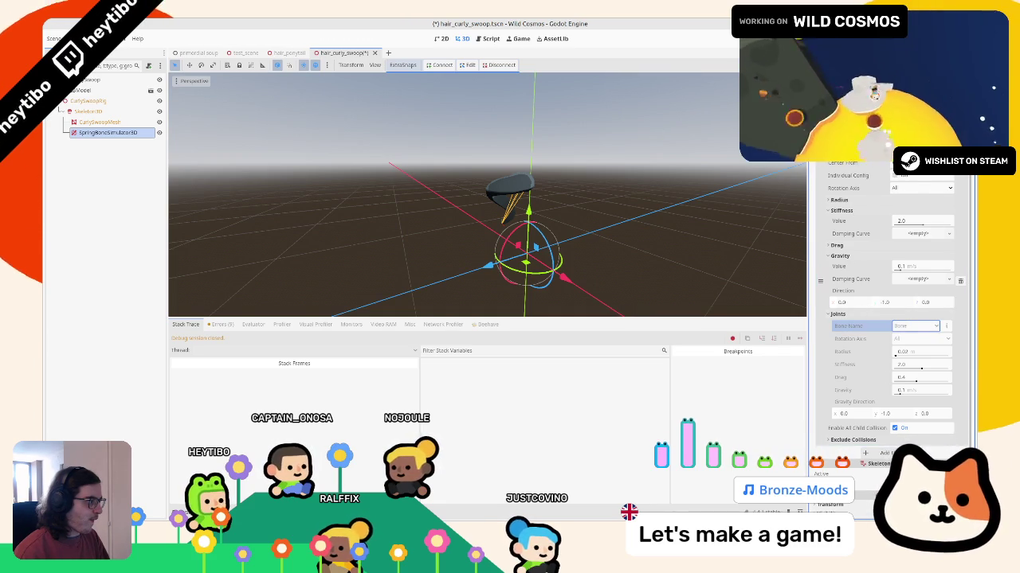
left_click(906, 177)
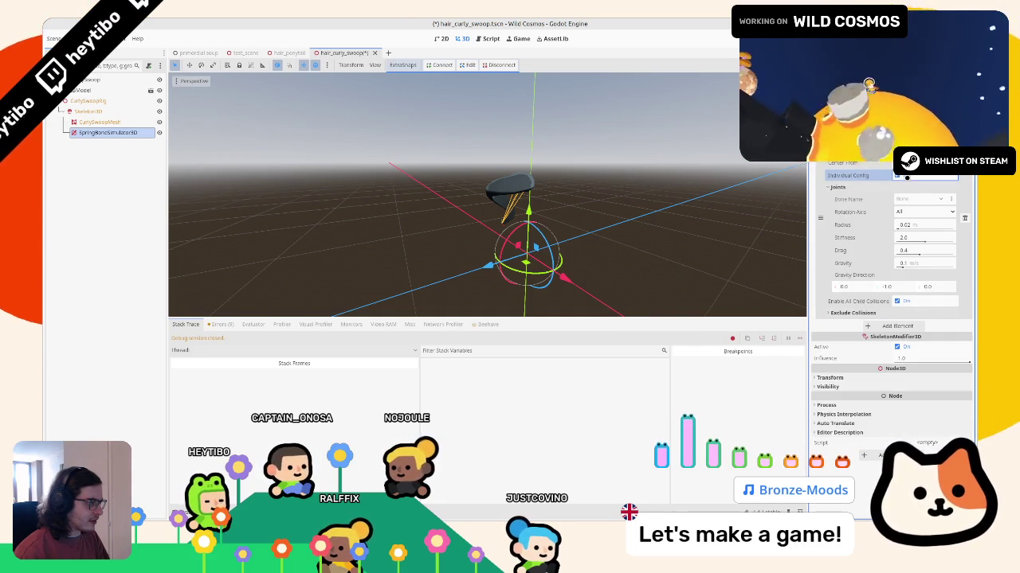
left_click(907, 177)
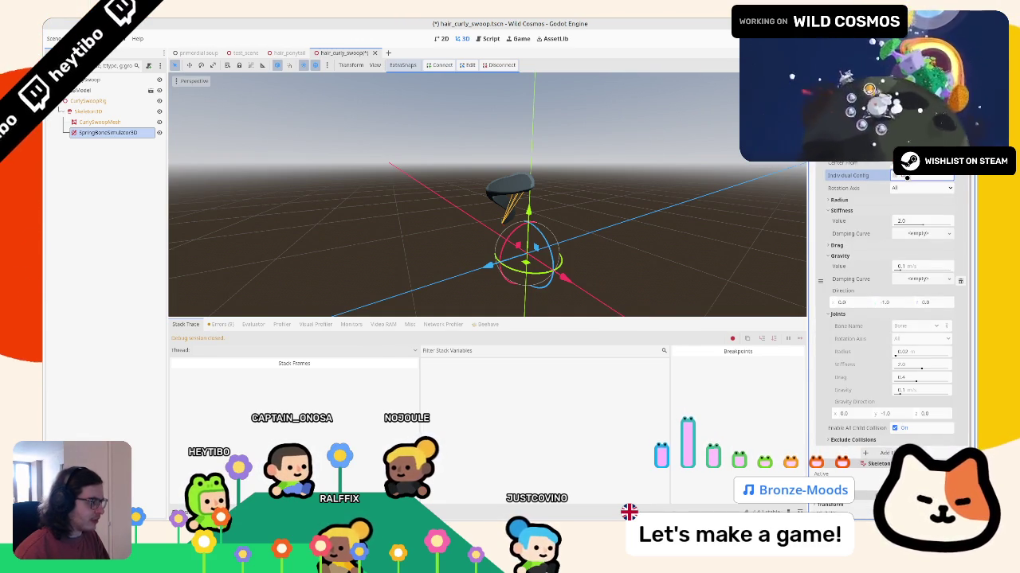
left_click(860, 210)
left_click(860, 199)
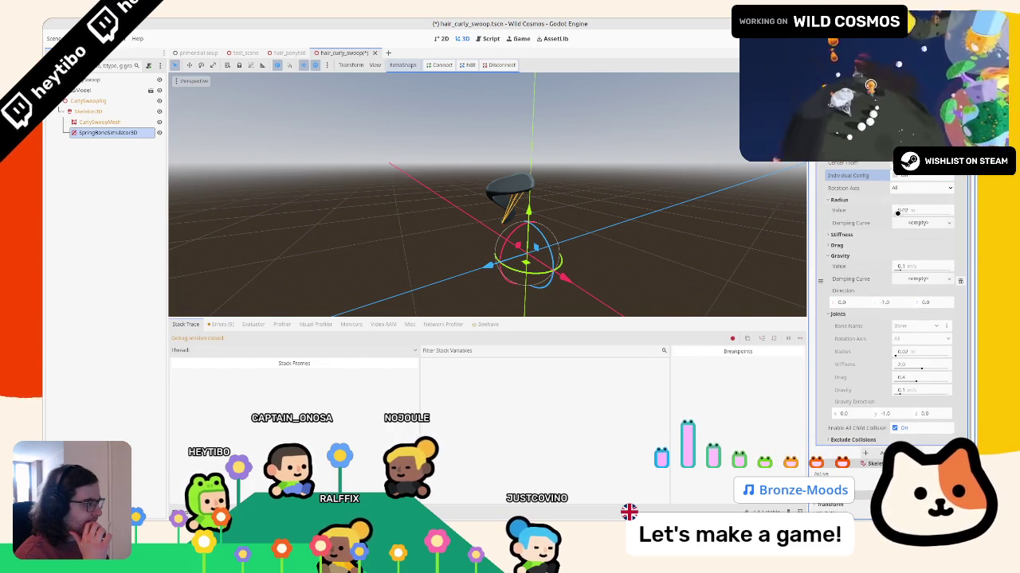
left_click(850, 200)
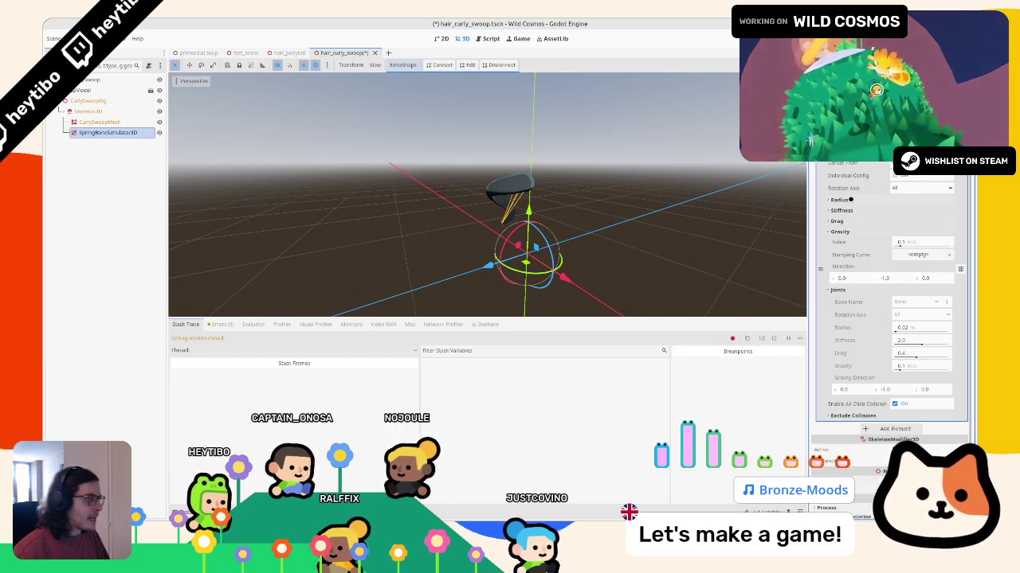
Step: Try the shared Rotation Axis as X, then set it back to All
left_click(912, 188)
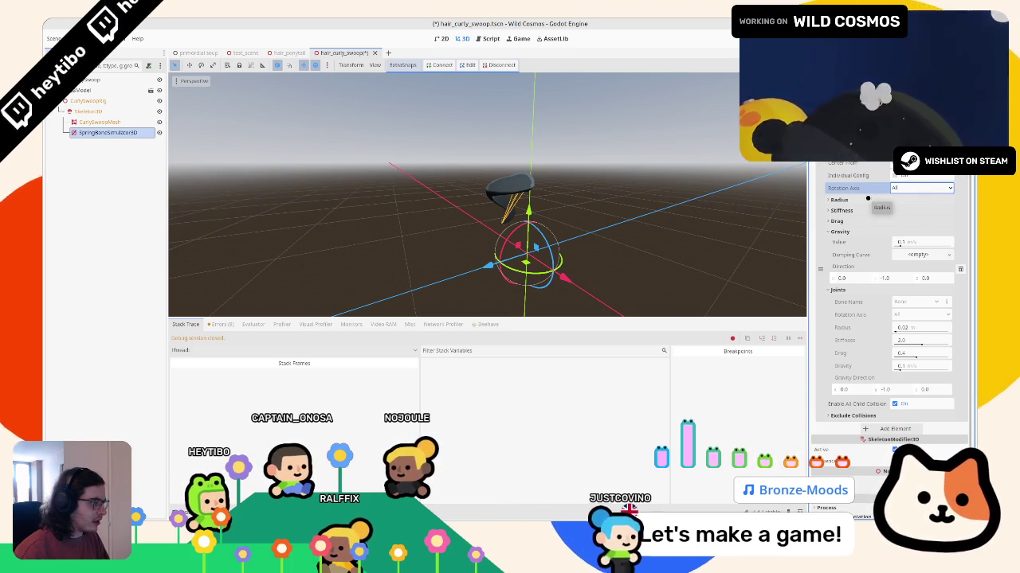
left_click(912, 188)
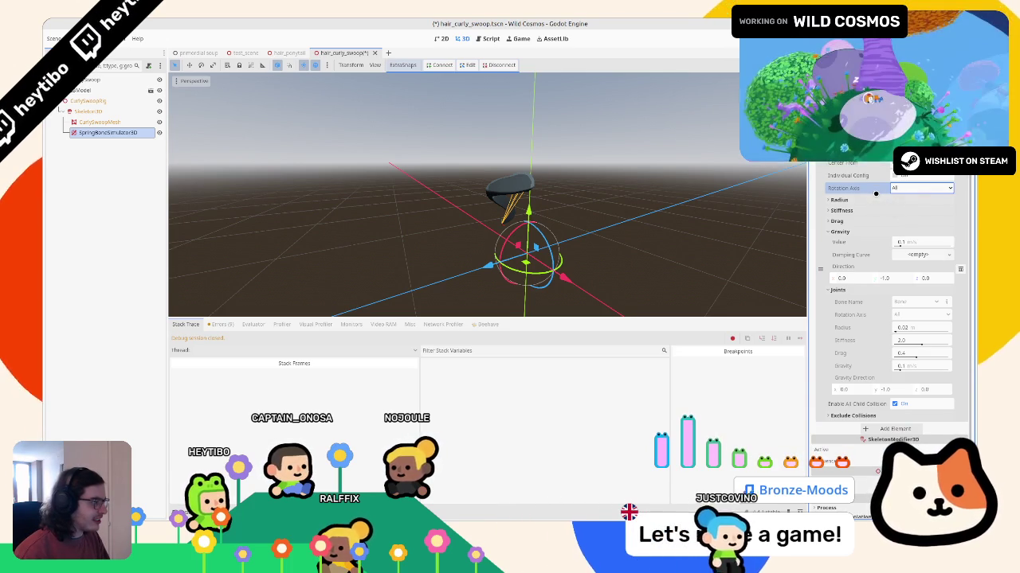
left_click(908, 232)
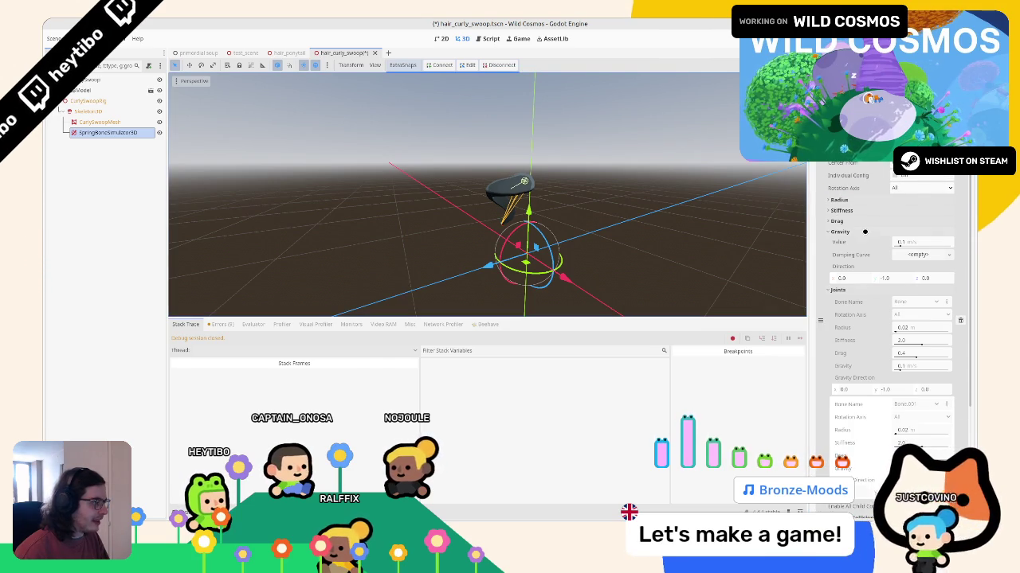
left_click(904, 189)
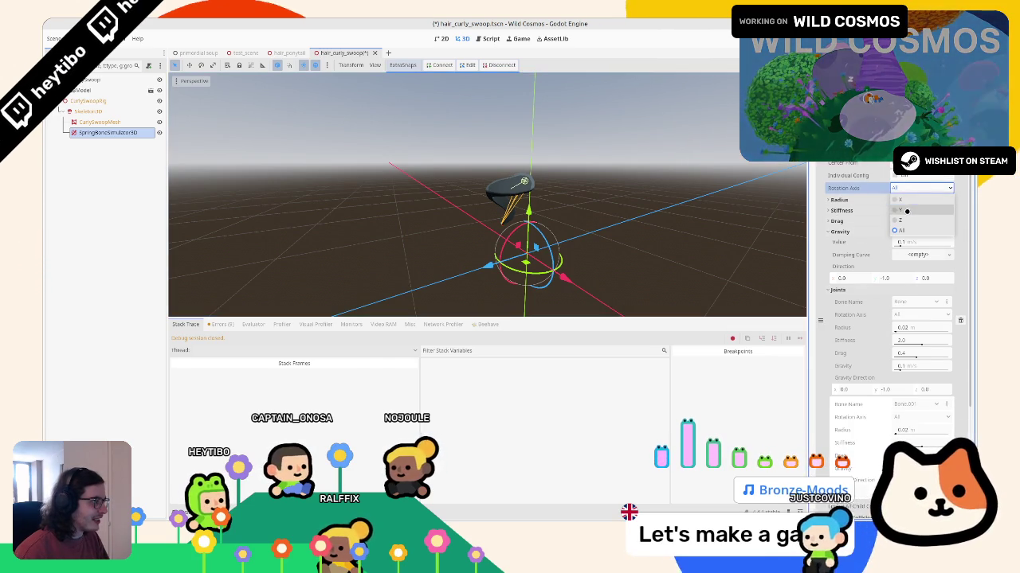
left_click(908, 200)
left_click(904, 188)
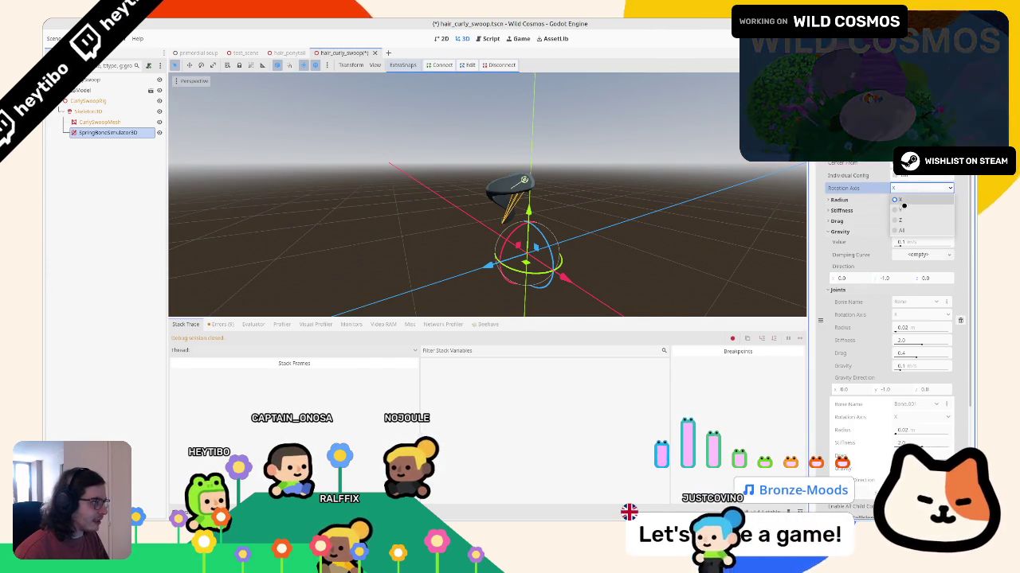
left_click(886, 217)
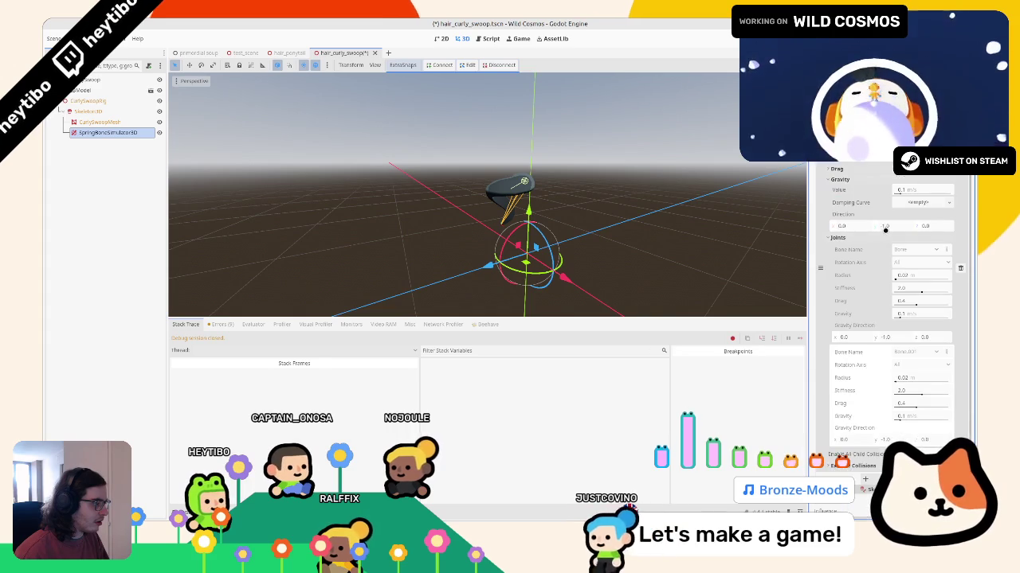
Step: With Individual Config on, try Bone.001's rotation axis as X, revert to All, then disable it
left_click(895, 175)
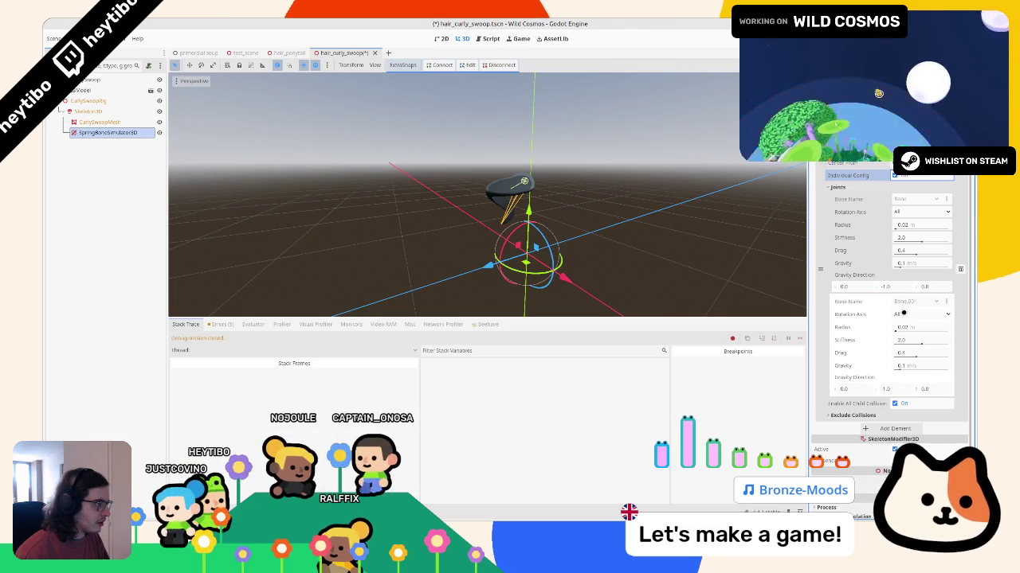
left_click(903, 314)
left_click(903, 314)
left_click(903, 314)
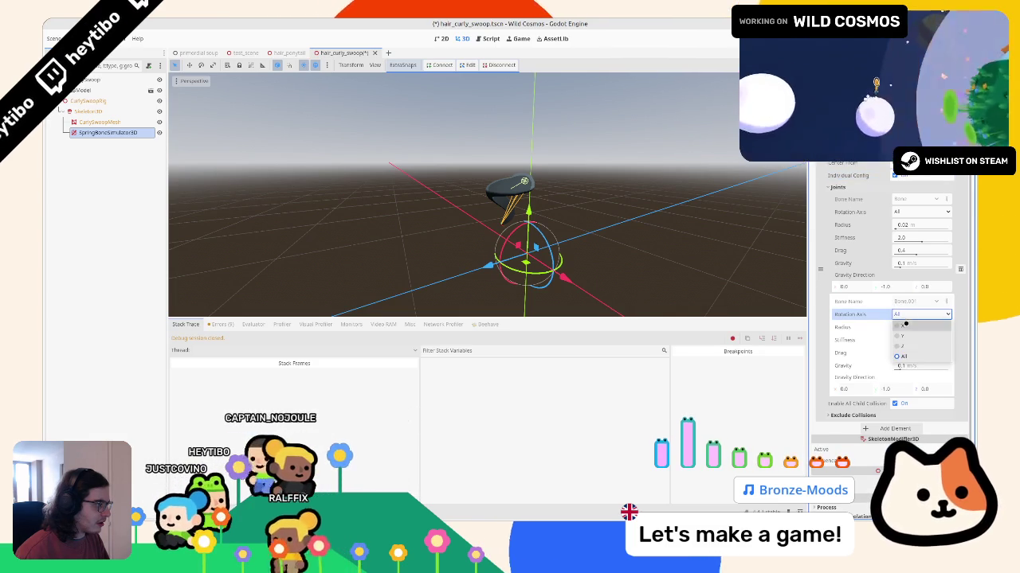
left_click(905, 325)
left_click(904, 314)
left_click(904, 325)
left_click(905, 315)
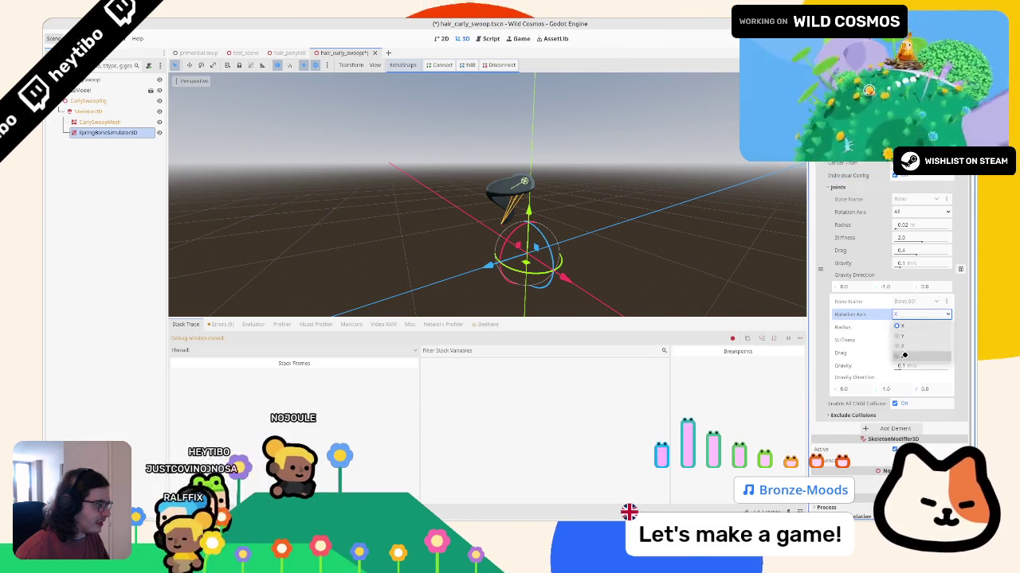
left_click(903, 356)
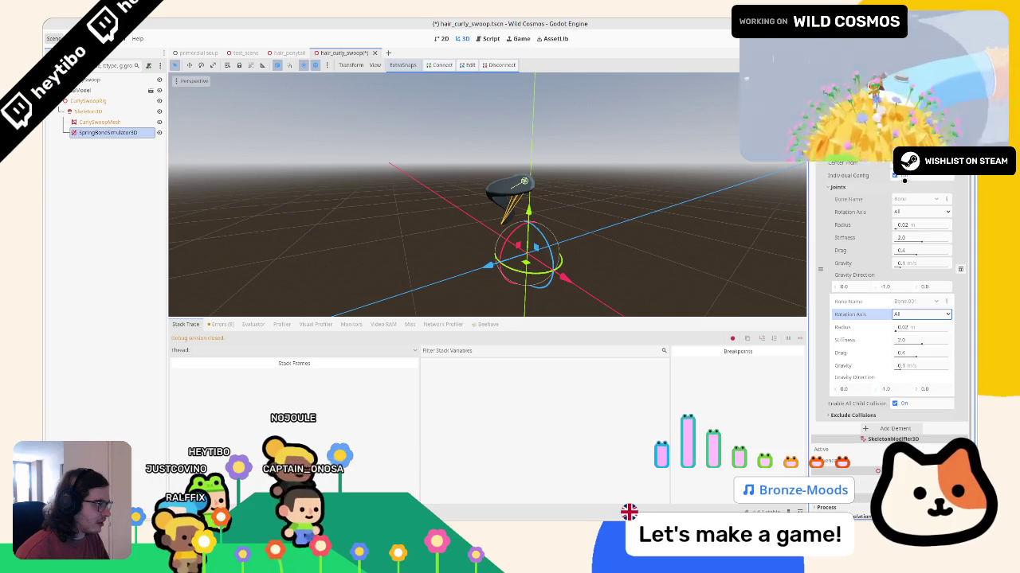
left_click(904, 177)
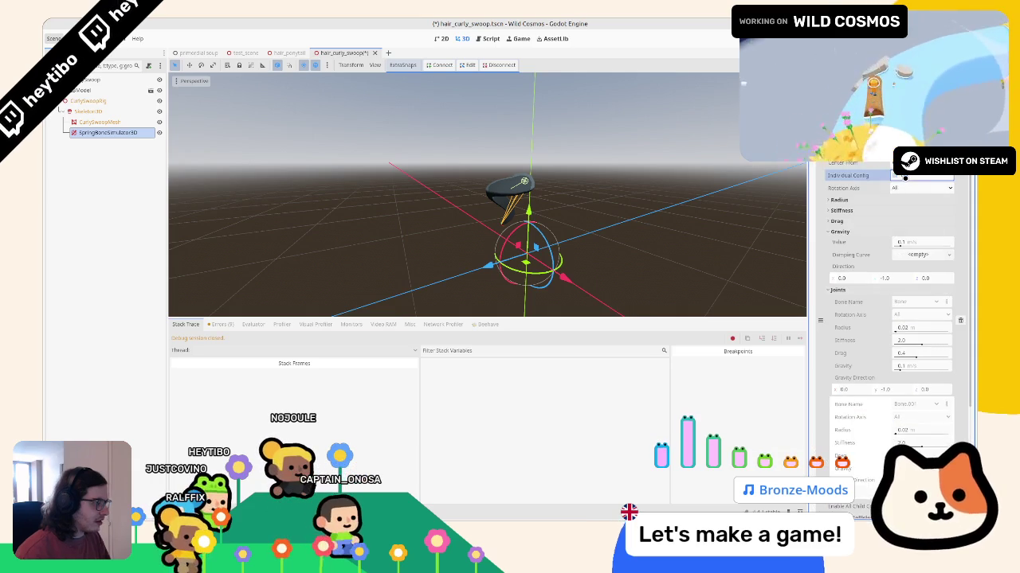
Step: Expand the Radius, Stiffness and Drag settings and set Stiffness to 8.0
left_click(843, 238)
left_click(843, 226)
left_click(846, 237)
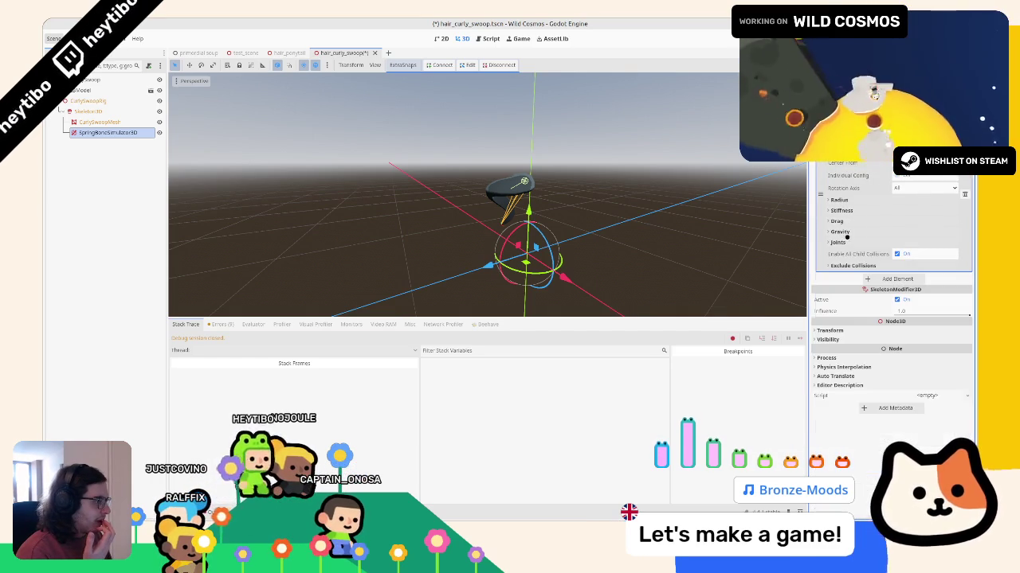
left_click(852, 209)
left_click(852, 200)
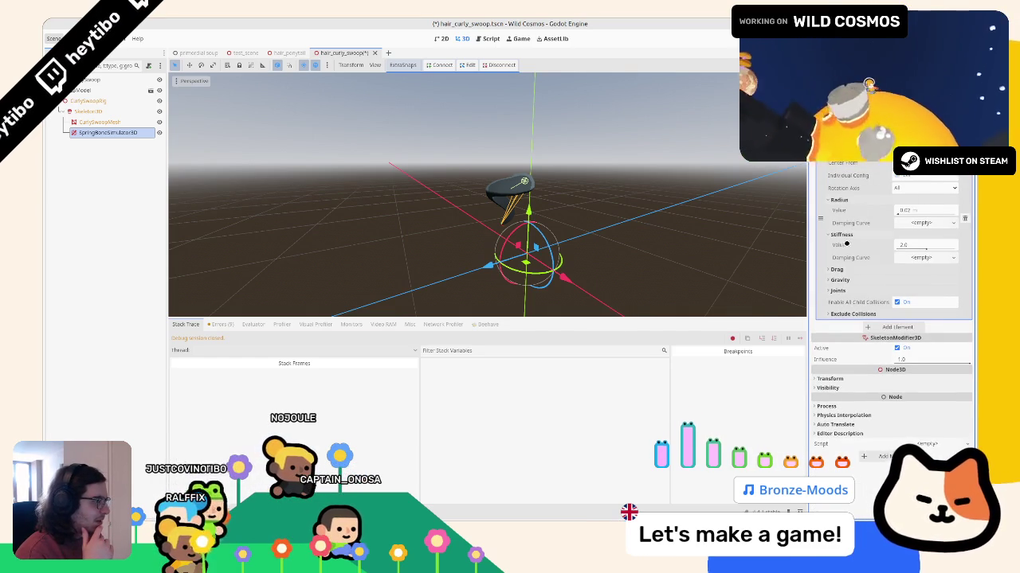
left_click(836, 270)
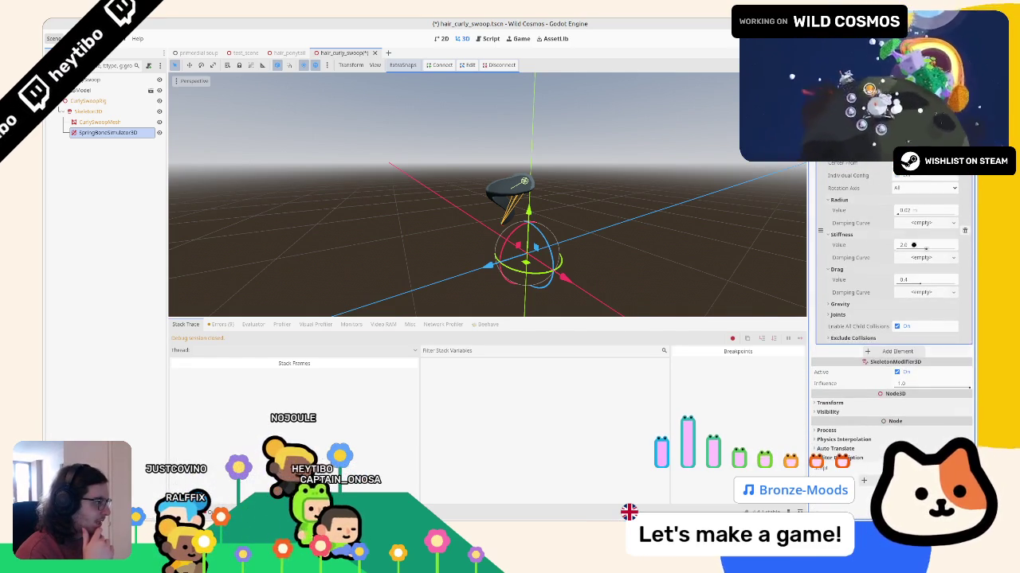
left_click(924, 246)
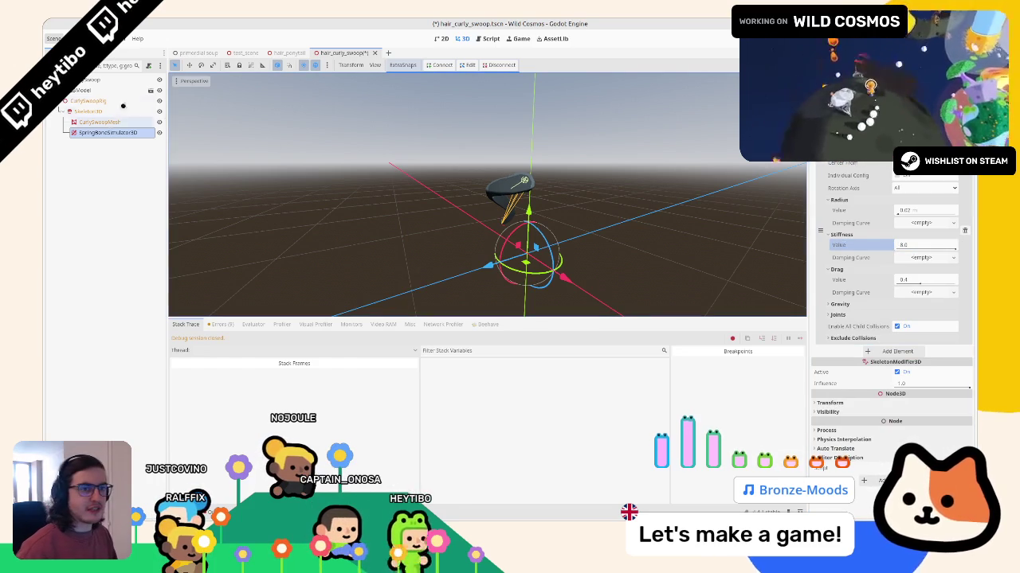
Step: Nudge the hair mesh to test the spring, then add a second spring bone element with a root bone
left_click(519, 185)
mouse_move(526, 203)
left_mouse_down()
mouse_move(645, 333)
mouse_move(552, 283)
left_mouse_up()
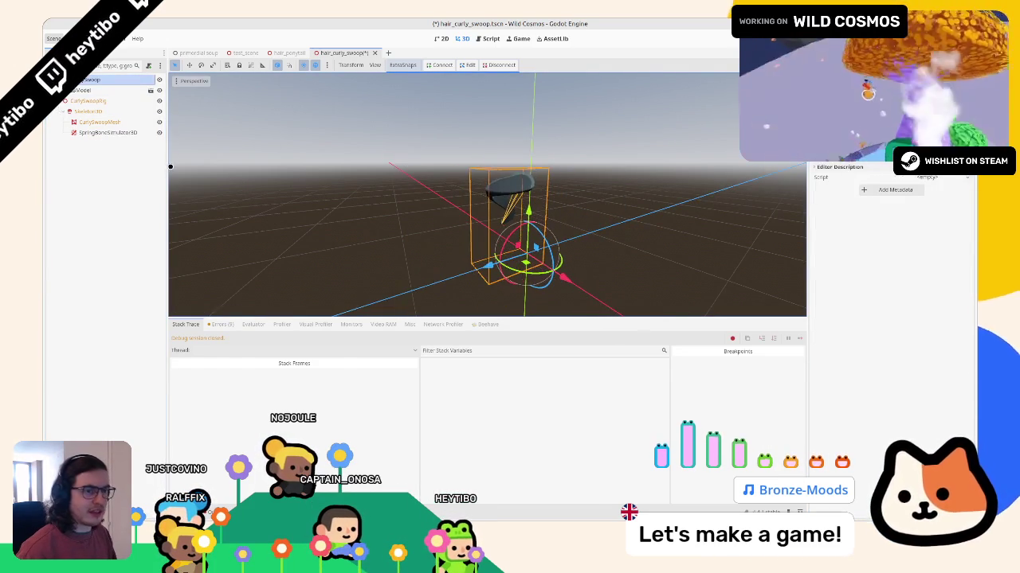
left_click(104, 132)
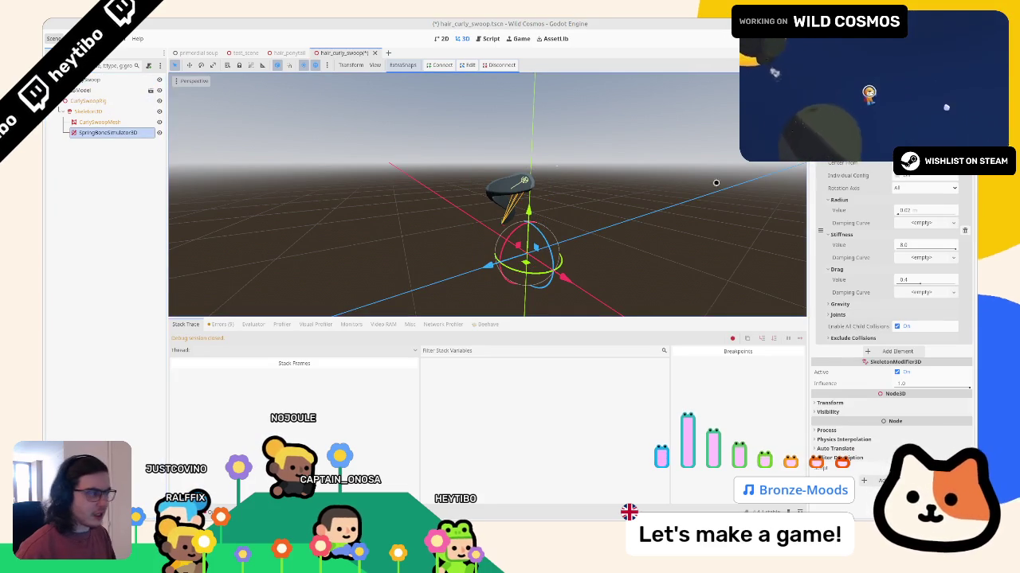
left_click(899, 352)
left_click(913, 355)
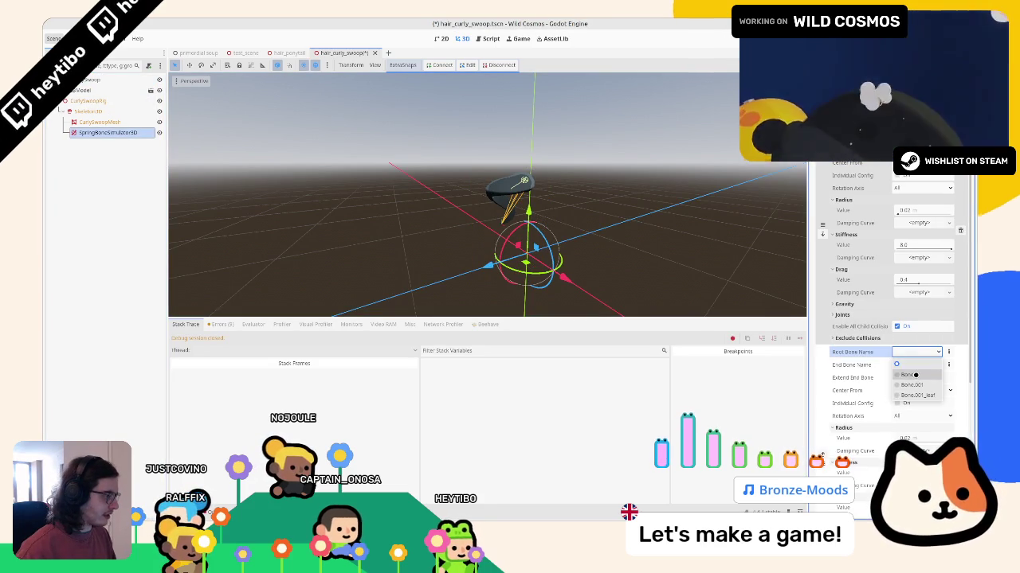
Step: Set the new element's end bone to Bone.001_leaf and test the hair swing
left_click(916, 365)
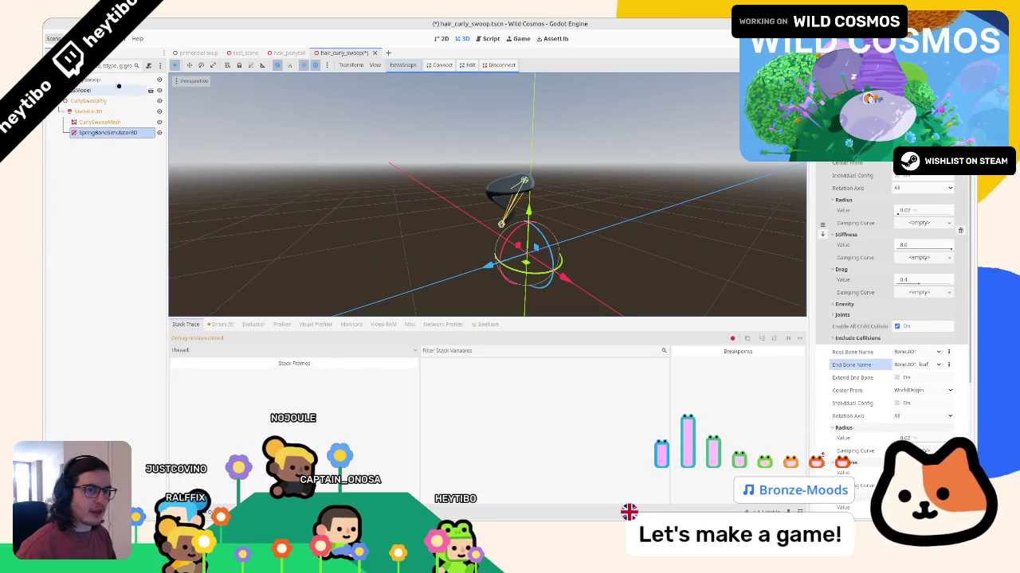
left_click(88, 80)
mouse_move(528, 231)
left_mouse_down()
mouse_move(539, 232)
mouse_move(535, 251)
left_mouse_up()
Step: Adjust the spring bone Gravity value and save hair_curly_swoop.tscn
left_click(108, 132)
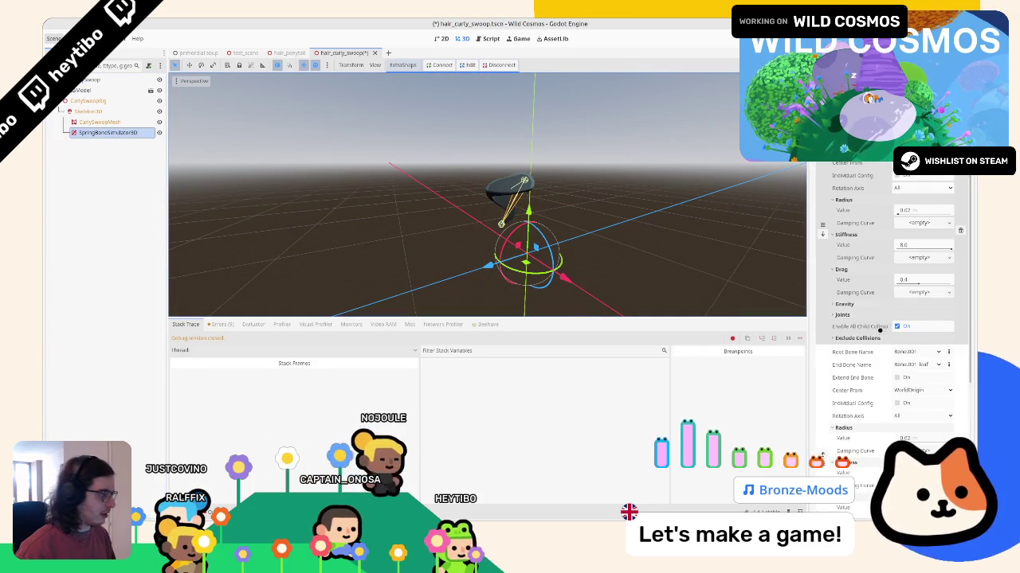
scroll(880, 327, "down", 3)
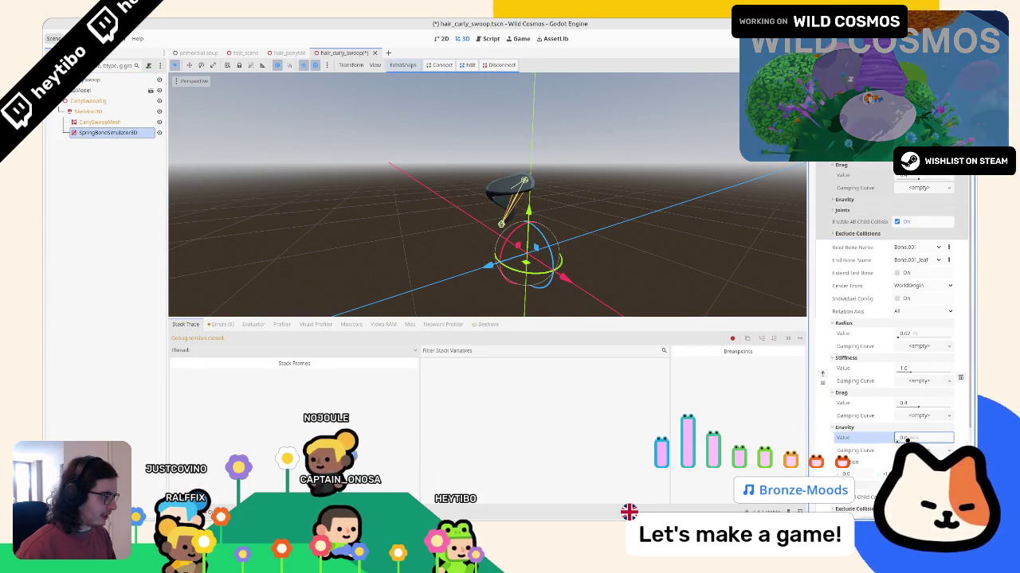
scroll(859, 261, "up", 3)
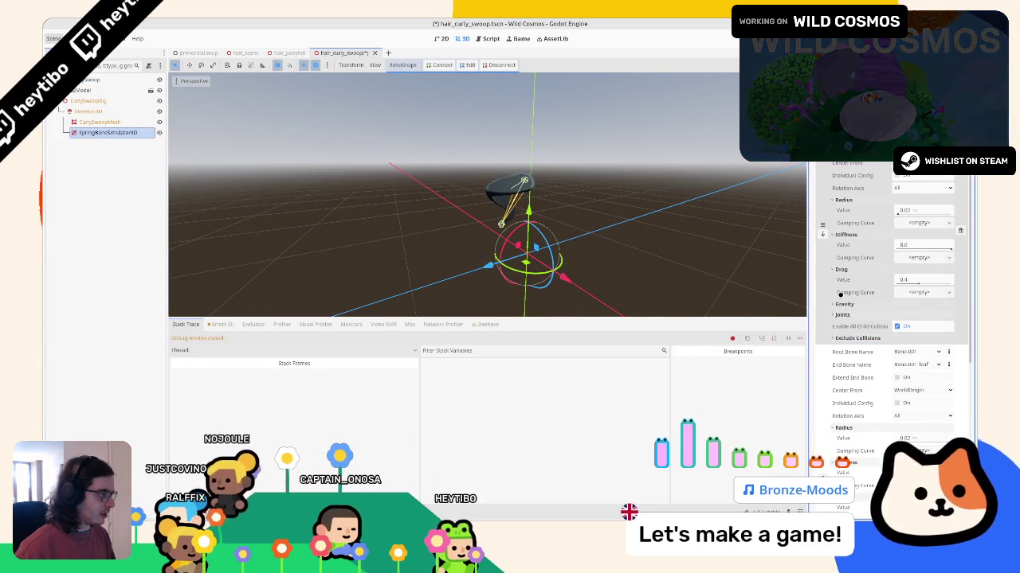
left_click(871, 308)
left_click(924, 314)
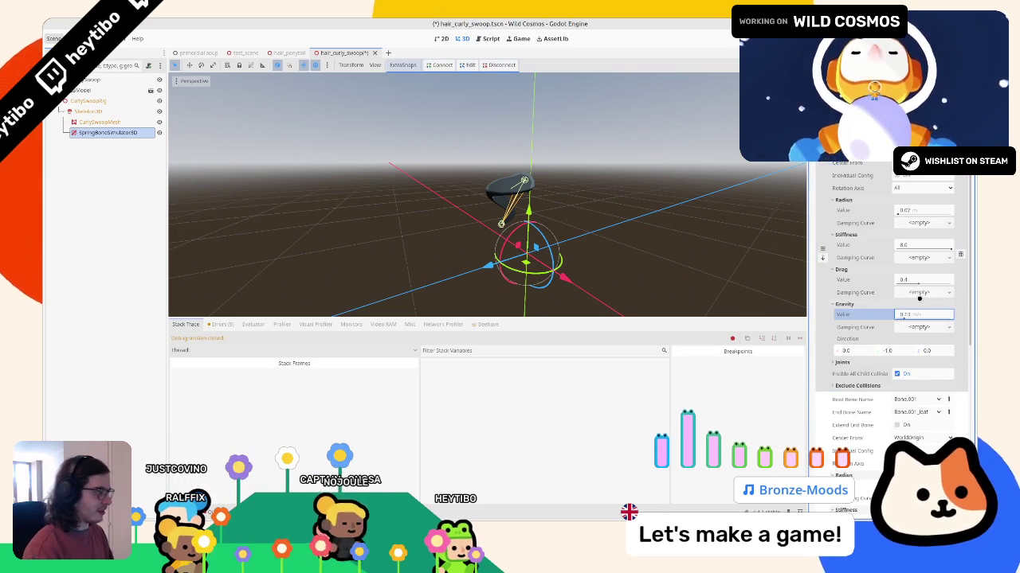
key("ctrl+s")
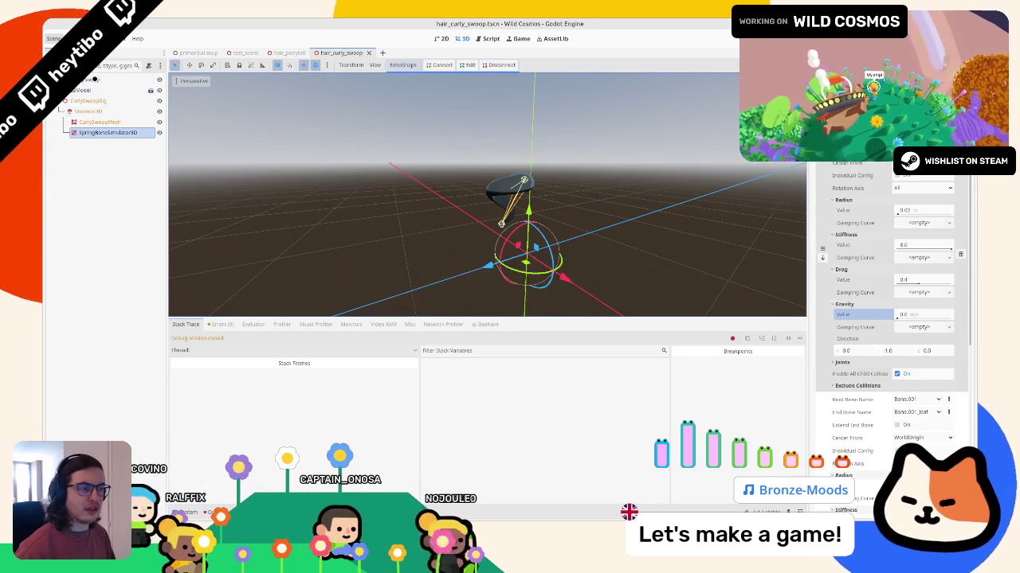
left_click(530, 243)
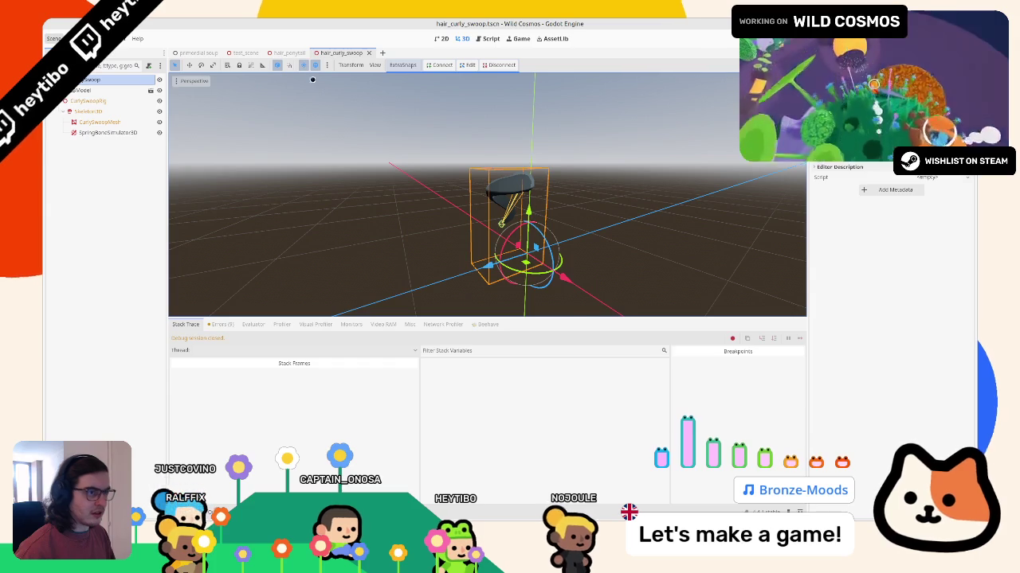
Step: Nudge the hair model to watch it swing, then undo the move
left_click(92, 132)
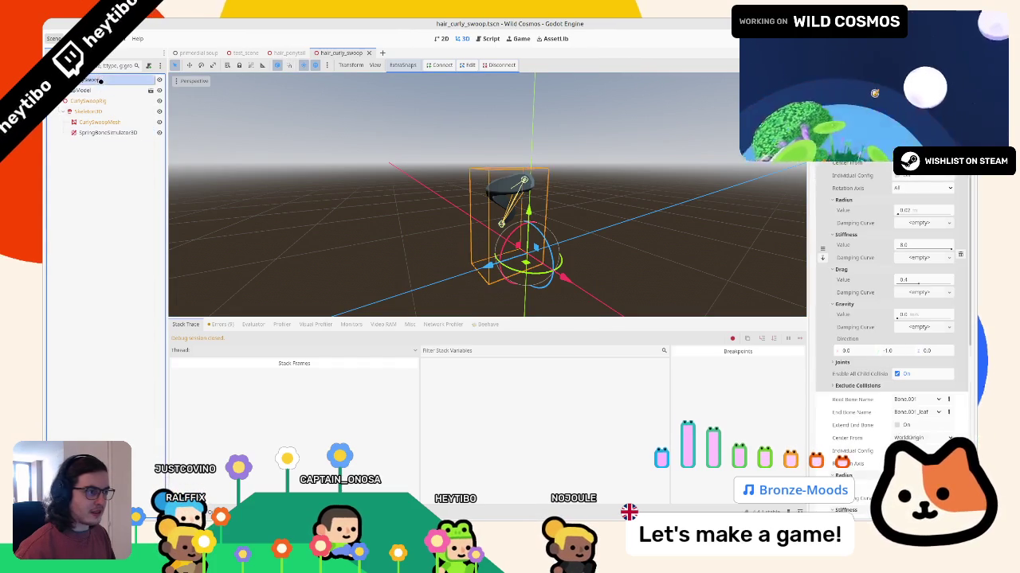
left_click(100, 81)
left_click_drag(546, 255, 551, 260)
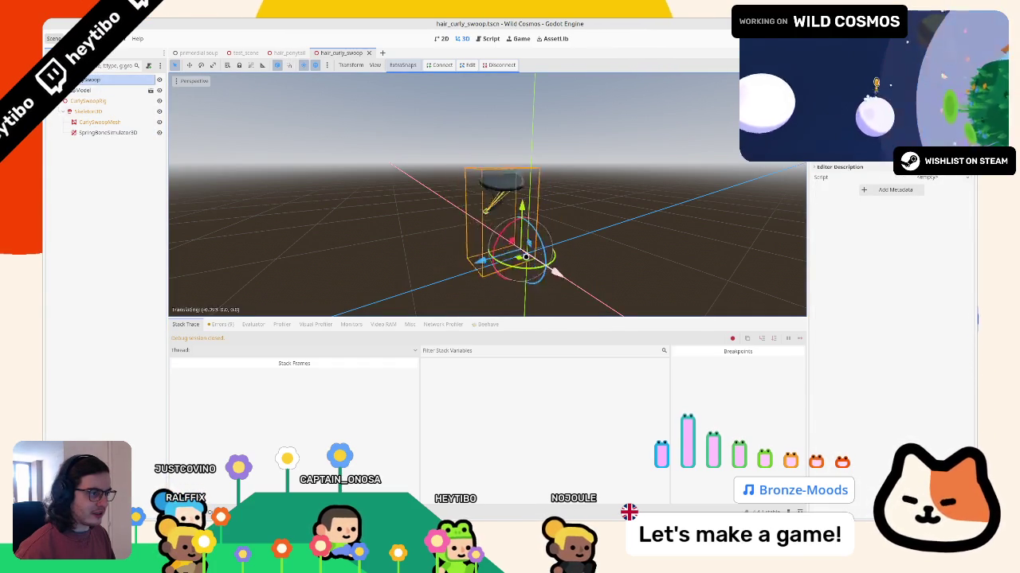
key("ctrl+z")
Step: Give the second spring chain stiffness 2.0 and drag 0.2
left_click(92, 132)
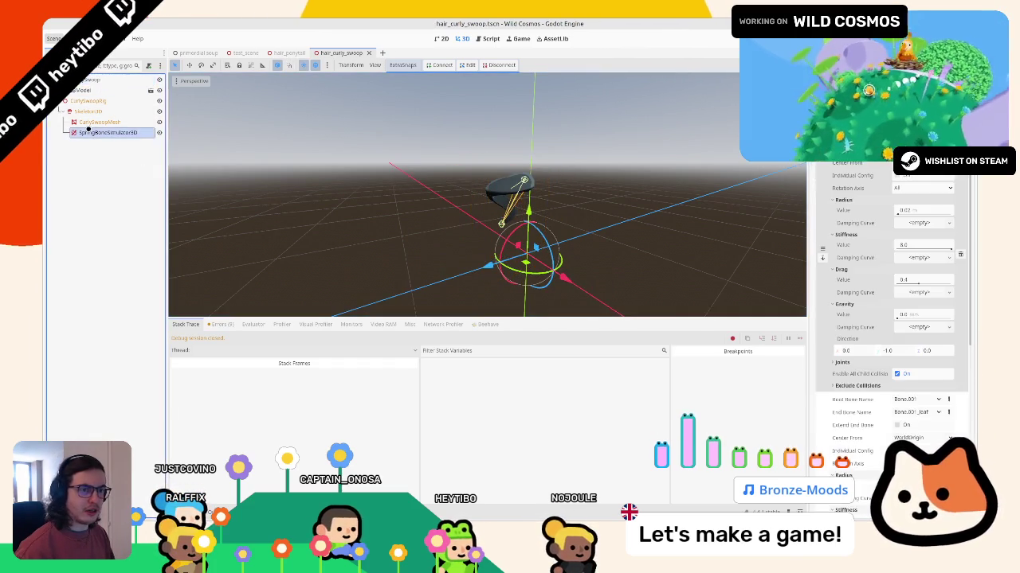
scroll(844, 383, "down", 5)
type("2")
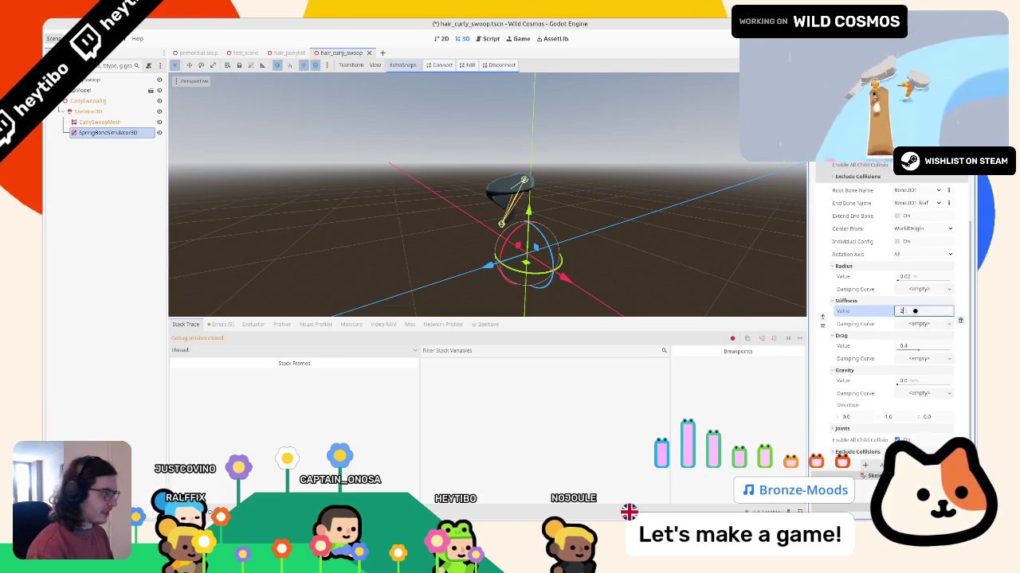
key("Return")
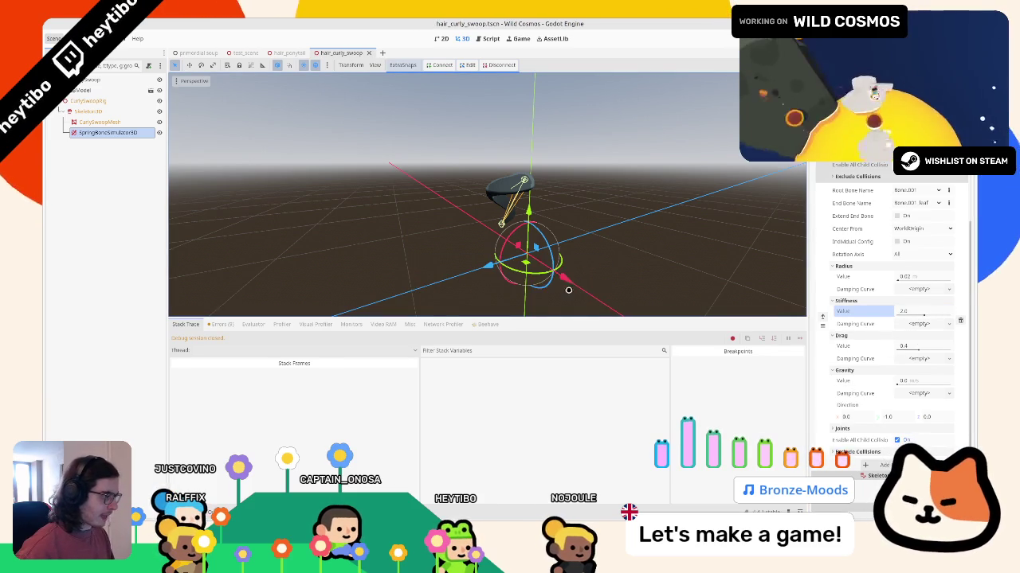
left_click(915, 345)
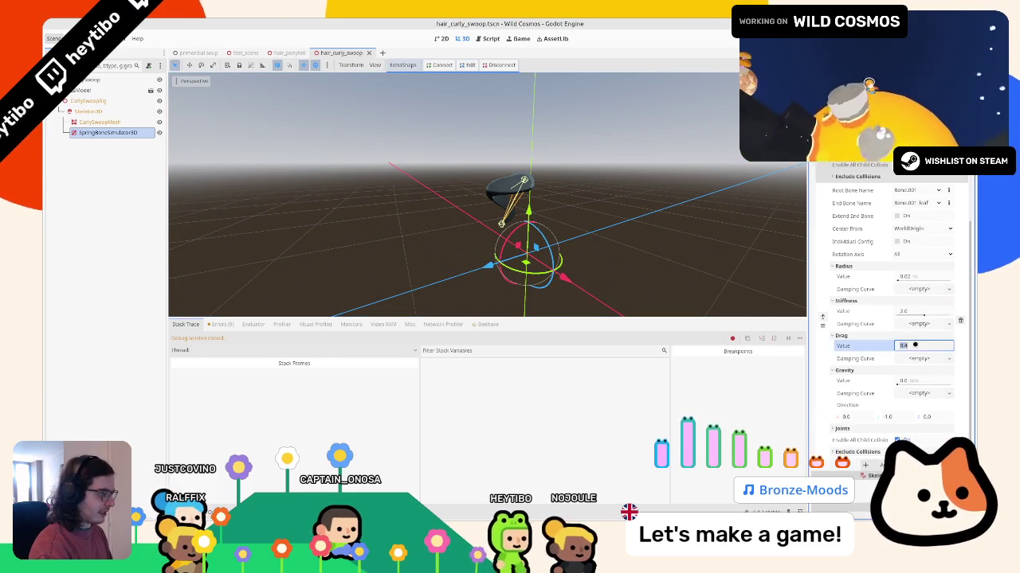
type(".2")
key("Return")
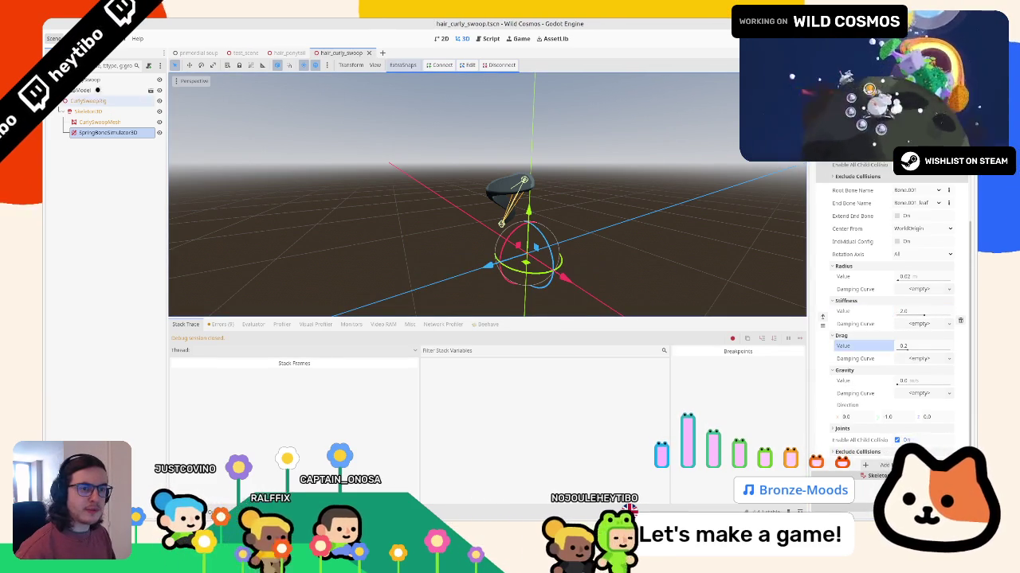
Step: Drag the Model node to test the looser bounce, then run the game
left_click_drag(561, 279, 578, 289)
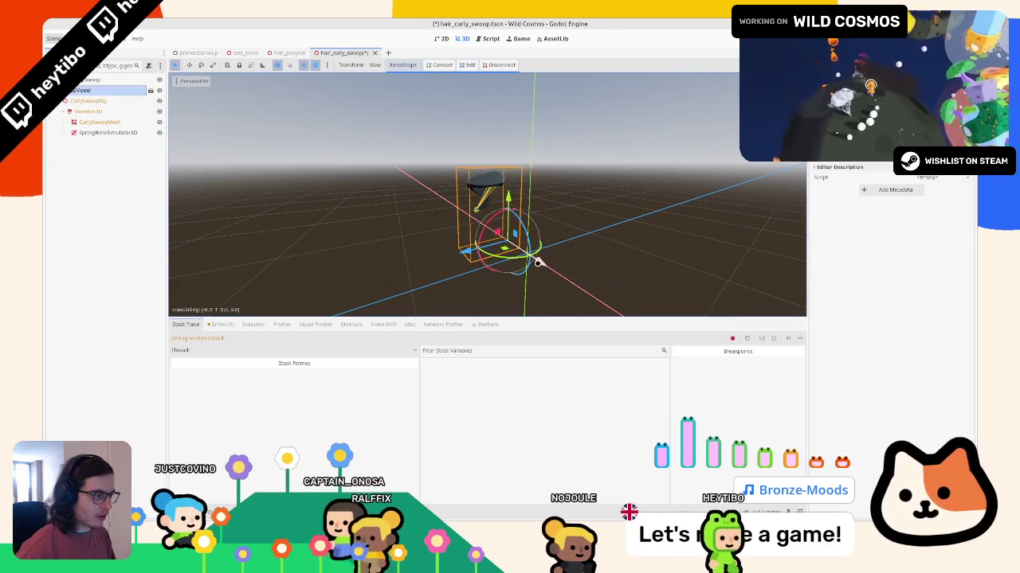
left_click_drag(579, 289, 593, 294)
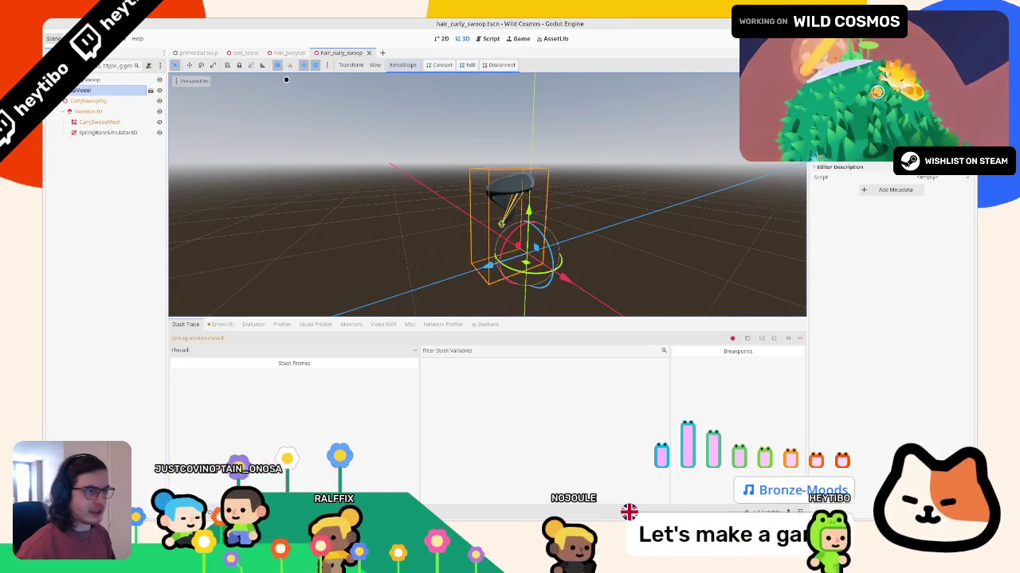
key("F5")
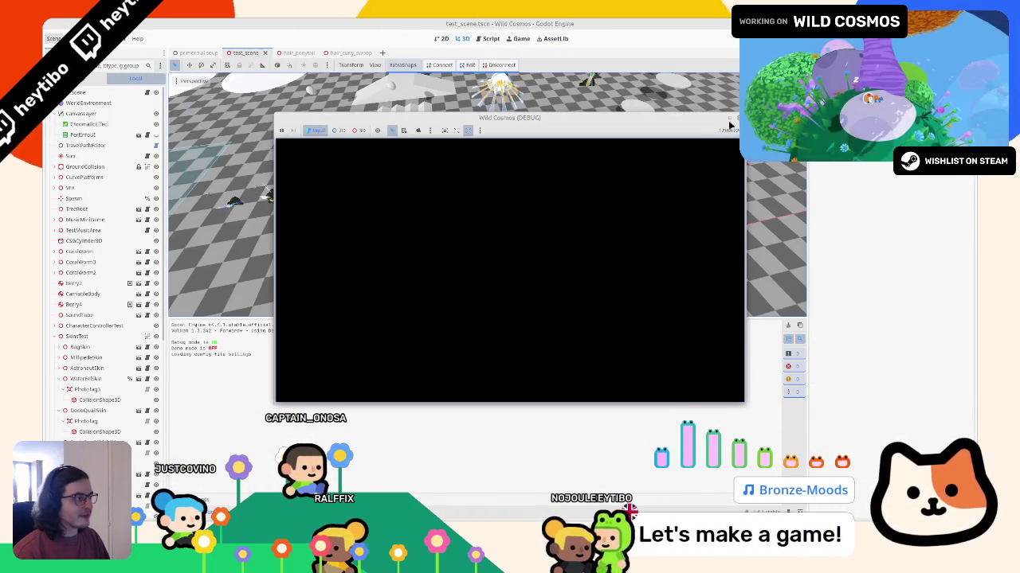
Step: Run the astronaut with WASD past the ramp, jellyfish and cylinder, then stop and relaunch
key("a")
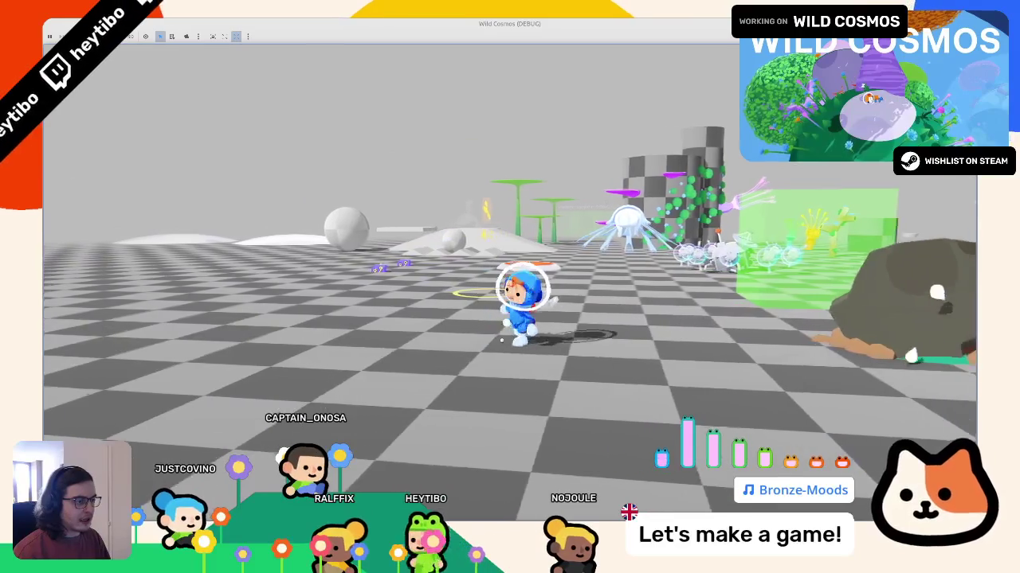
key("w")
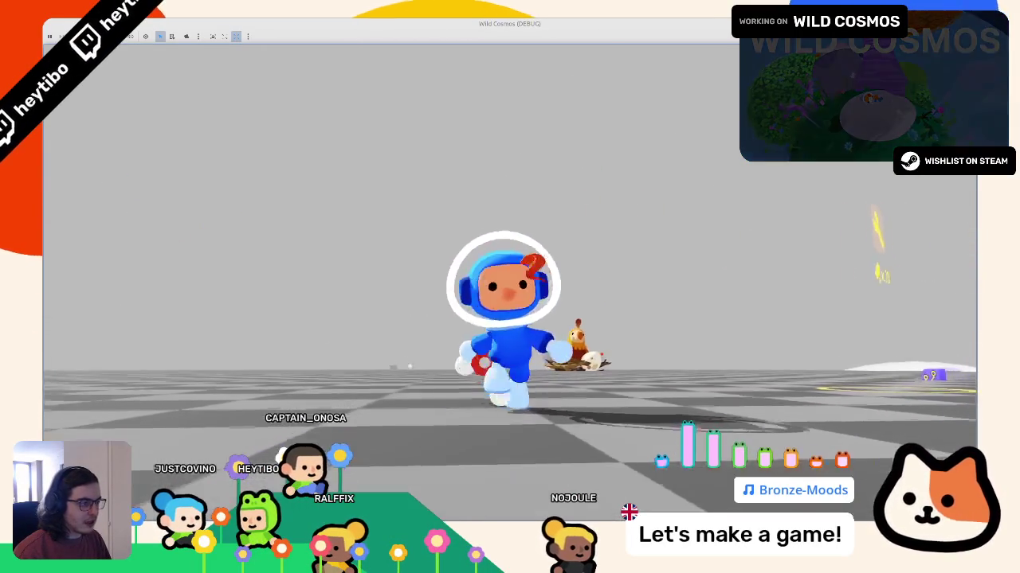
key("w")
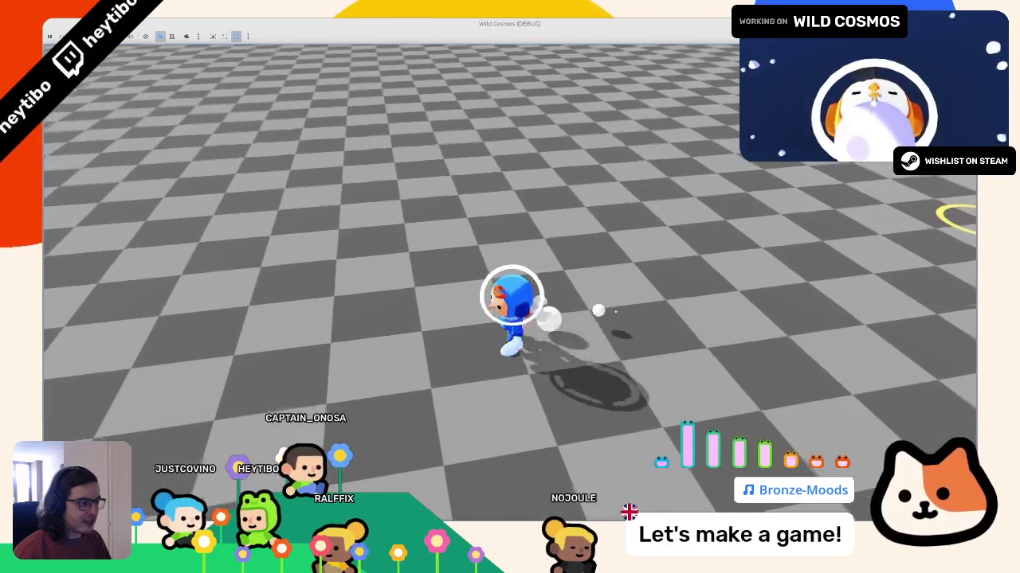
key("w")
key("w")
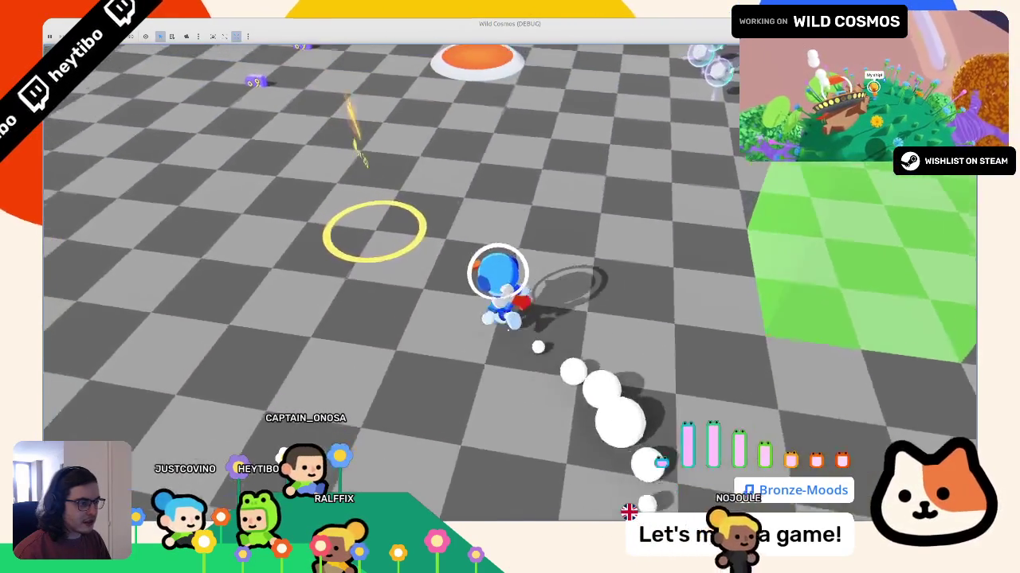
key("w")
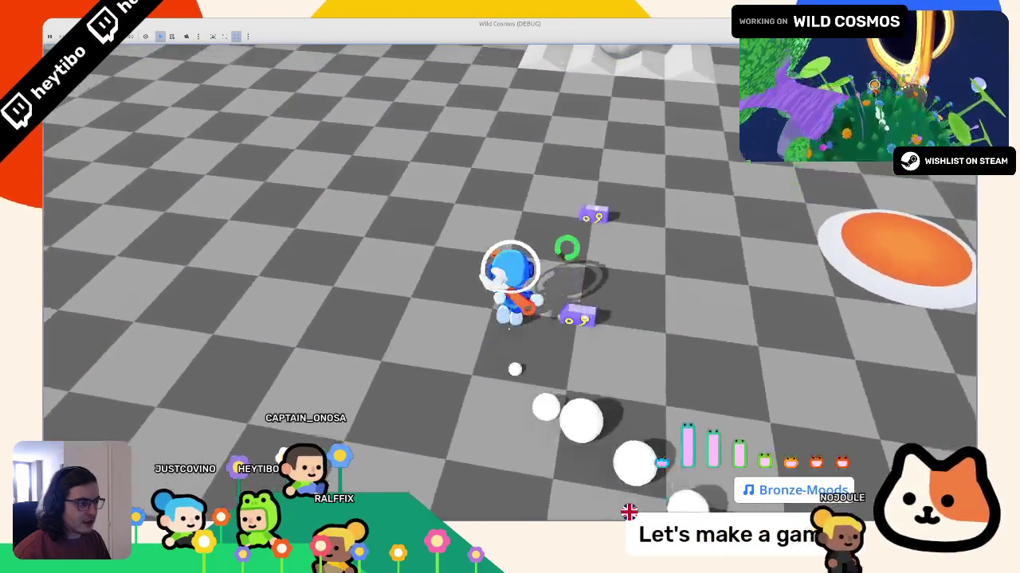
key("w")
key("w")
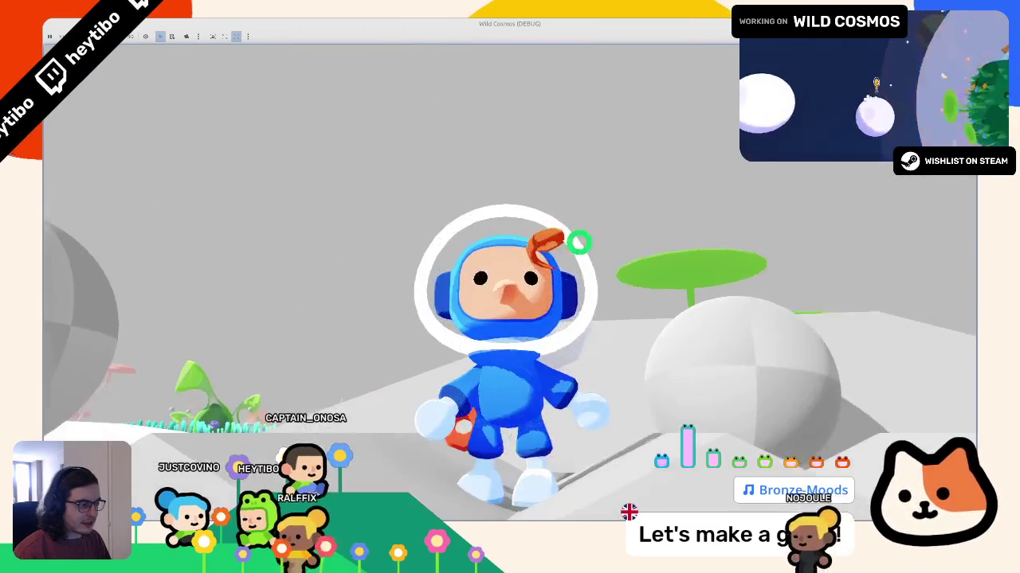
key("w")
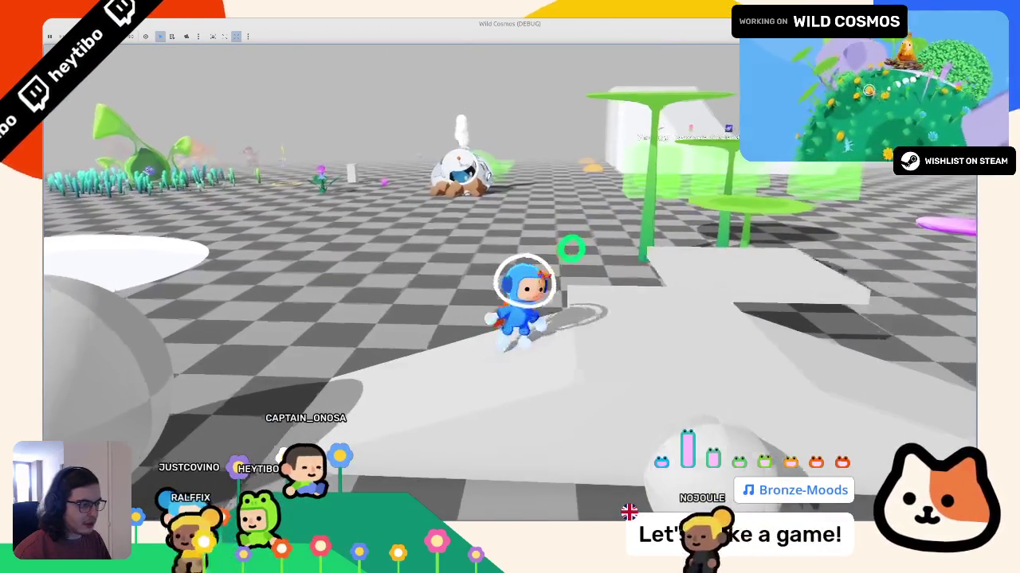
key("s")
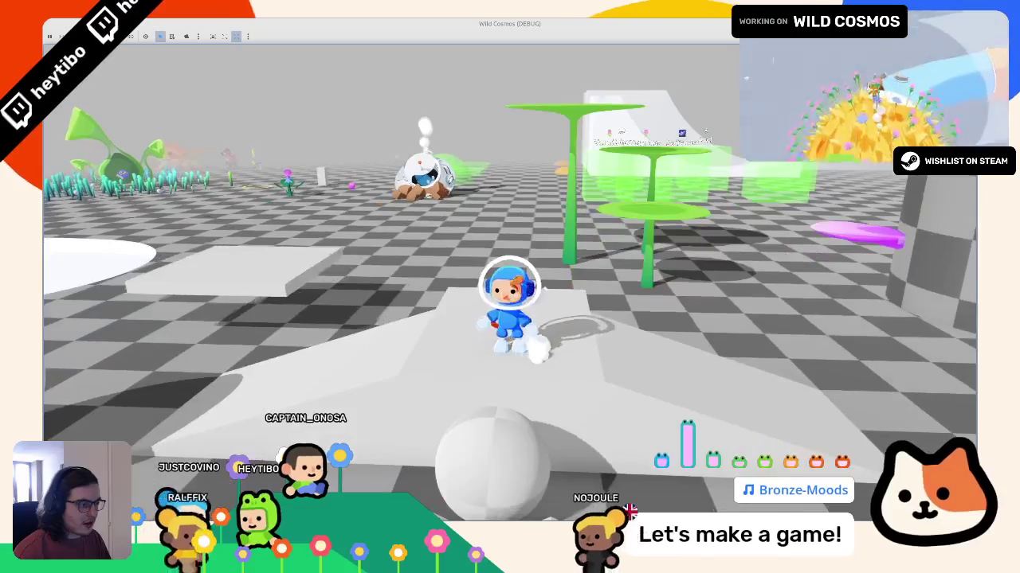
key("a")
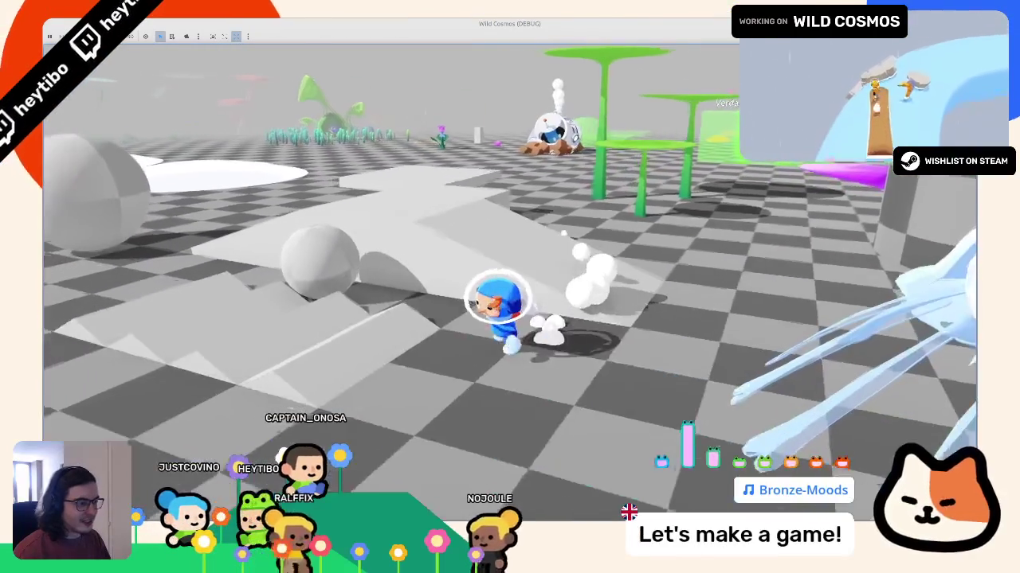
key("d")
key("w")
key("a")
key("w")
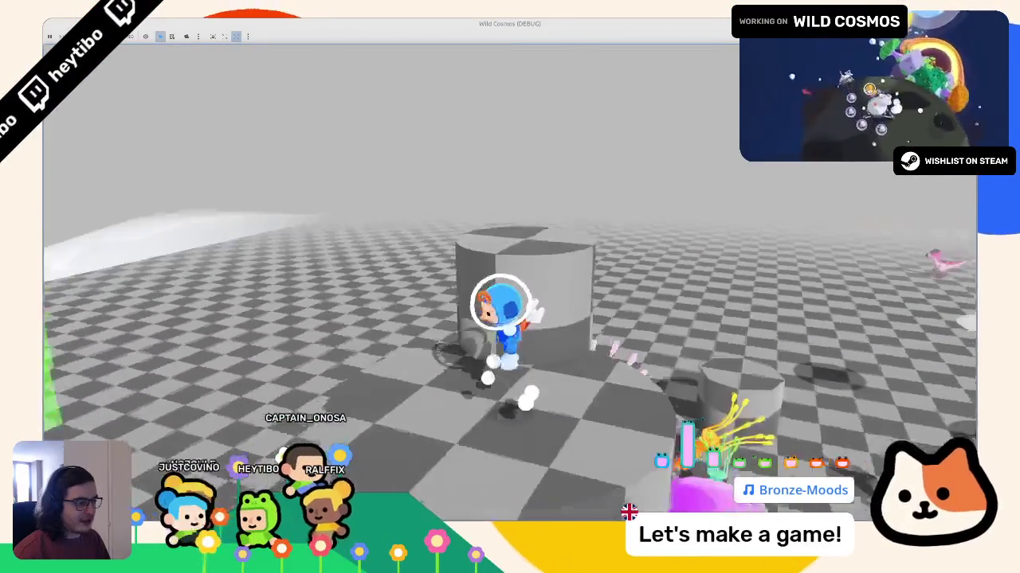
key("F8")
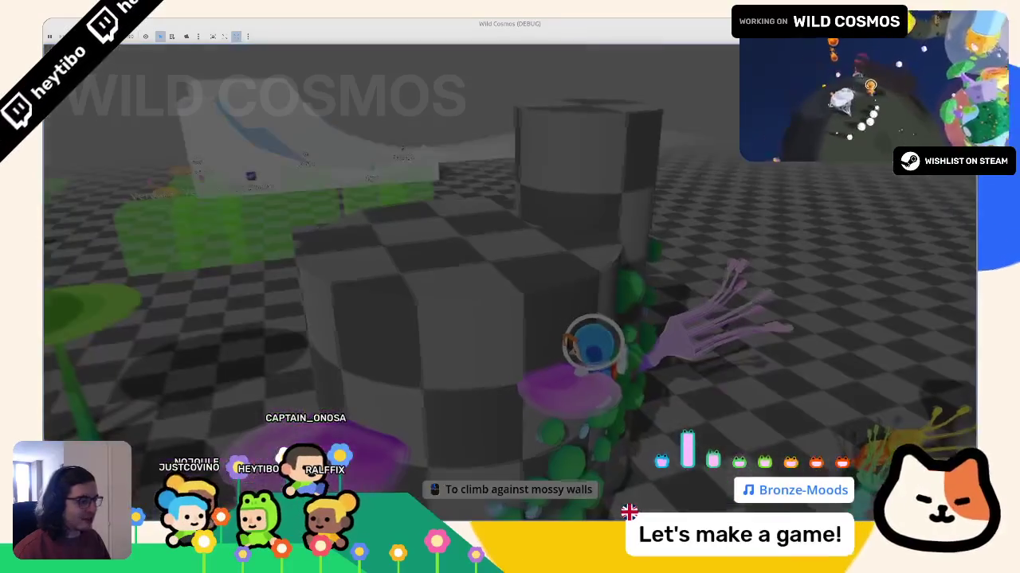
key("F6")
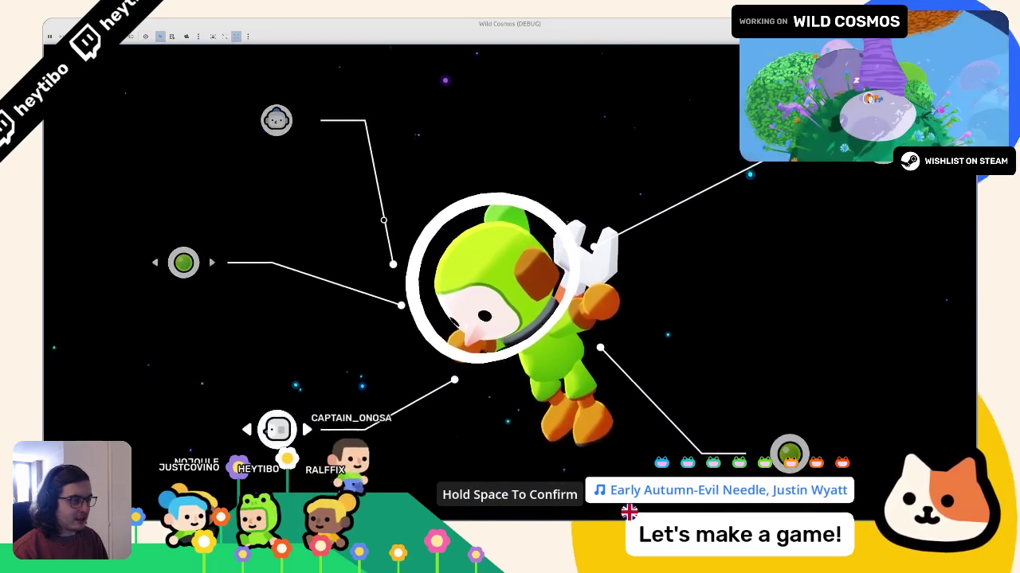
Step: Cycle the customizer's suit colour through red, pink, purple, blue and green
key("Right")
key("Down")
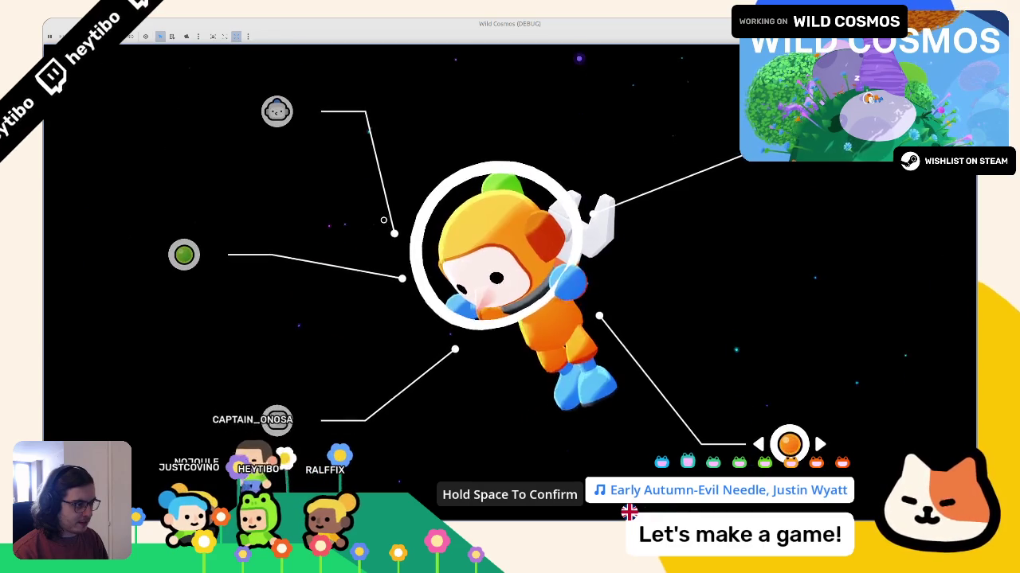
key("Right")
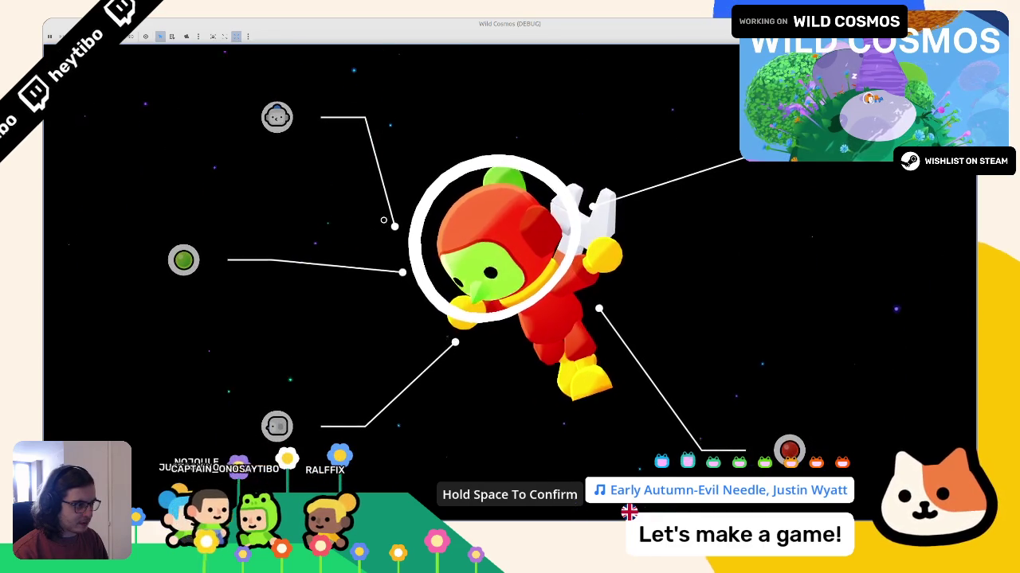
key("Right")
key("Right")
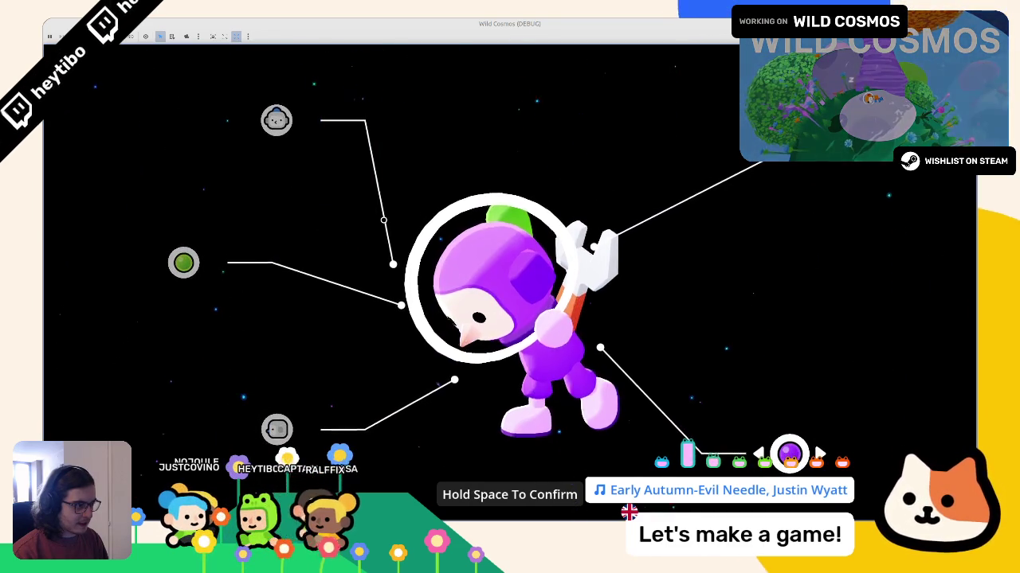
key("Right")
key("Right")
key("Right")
key("Right")
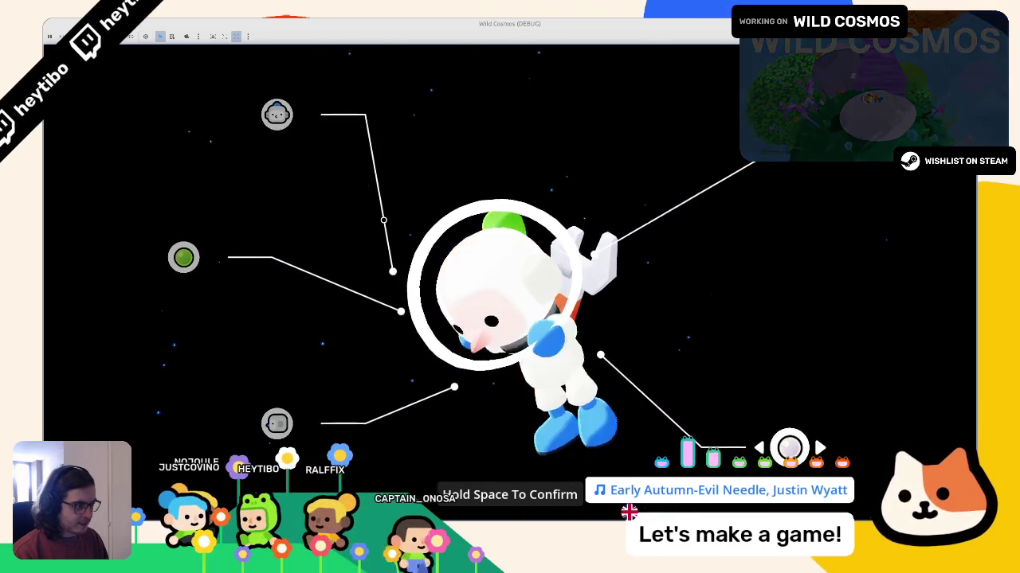
key("Left")
Step: Move to the bottom customizer option, hold Space to confirm, and return to hair_ponytail
key("Down")
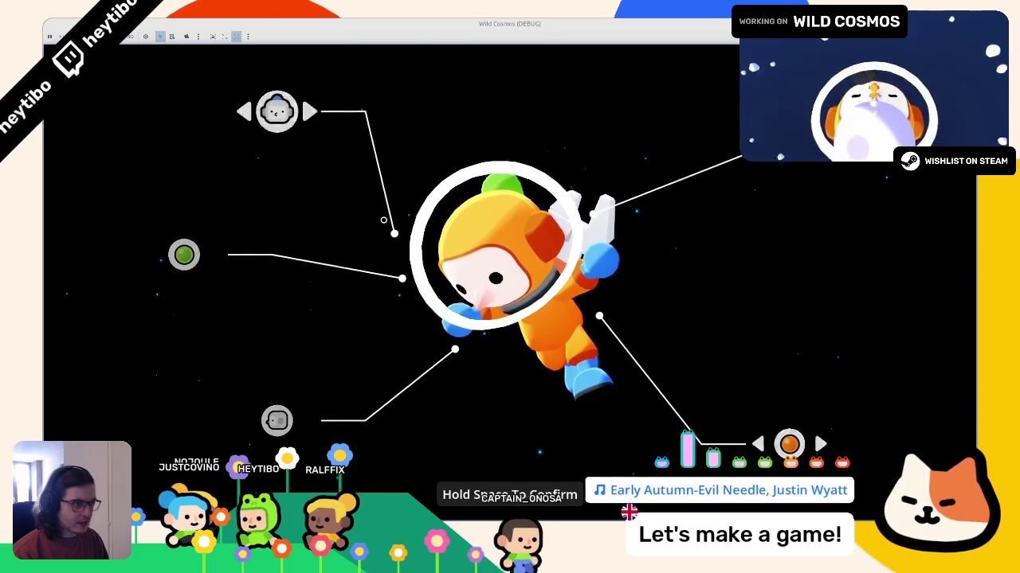
key("Down")
key("Up")
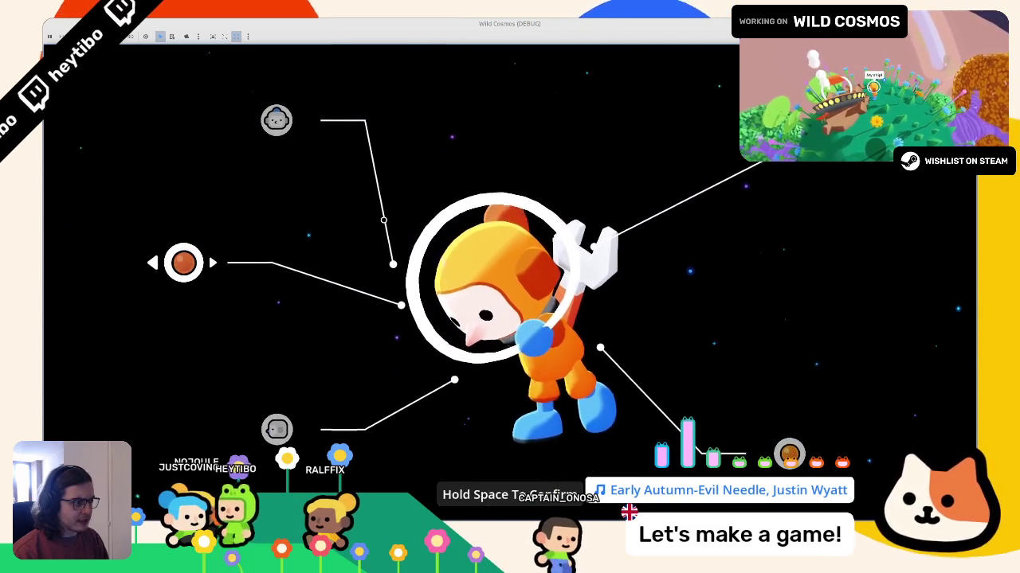
key("Down")
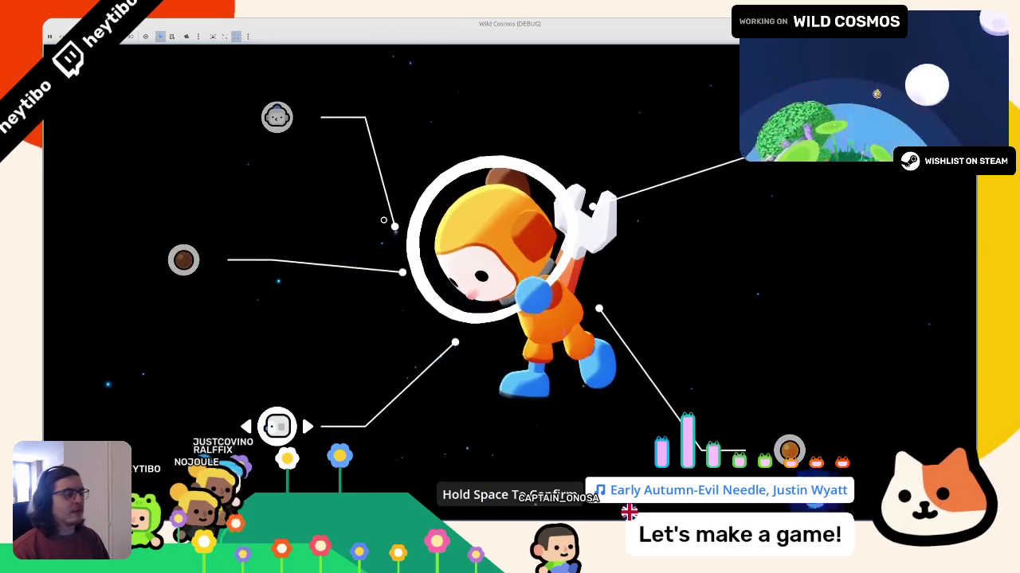
key("space")
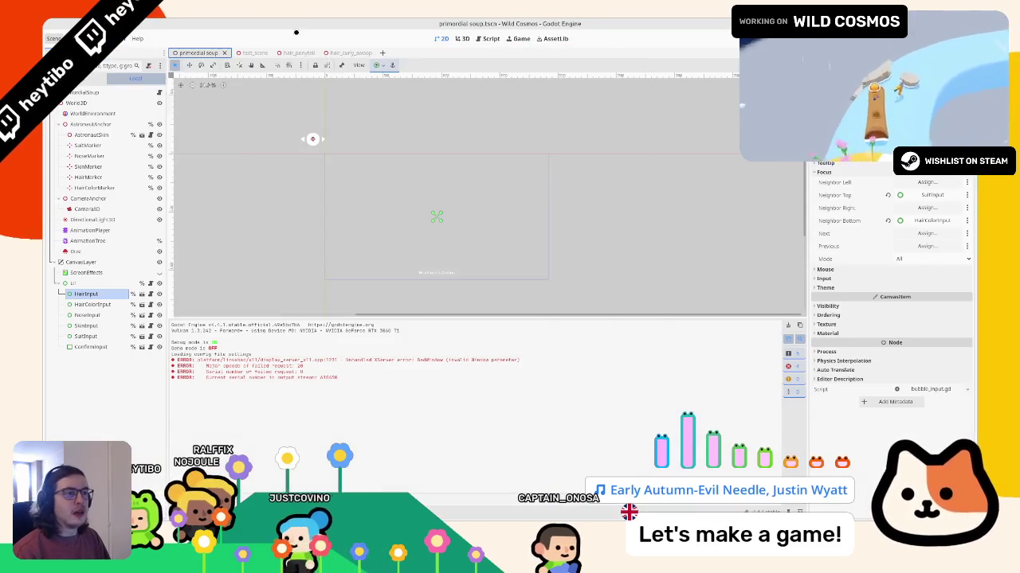
left_click(289, 53)
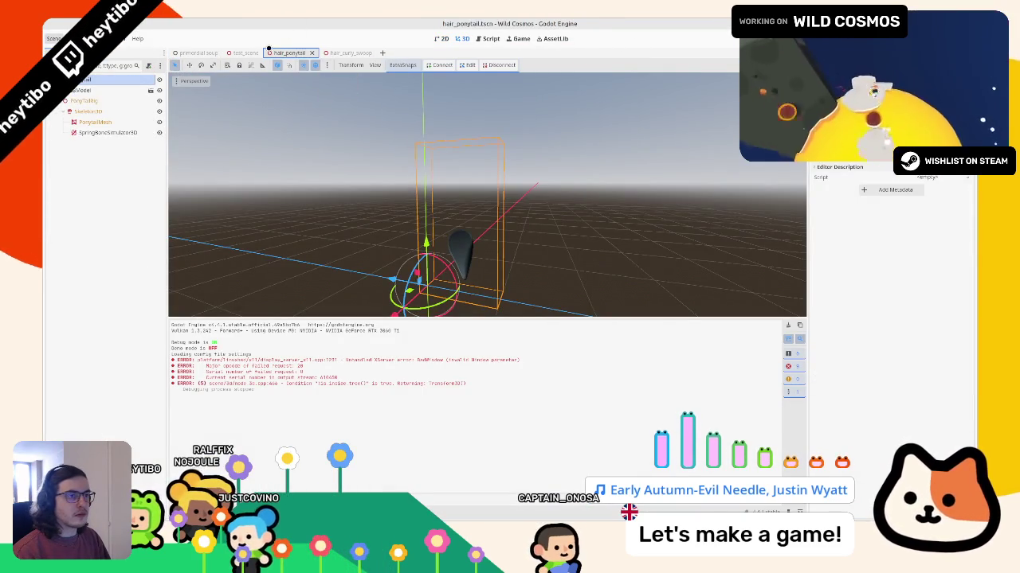
Step: Run the test_scene, stop it with F8, and switch to the Script workspace
left_click(245, 53)
key("F6")
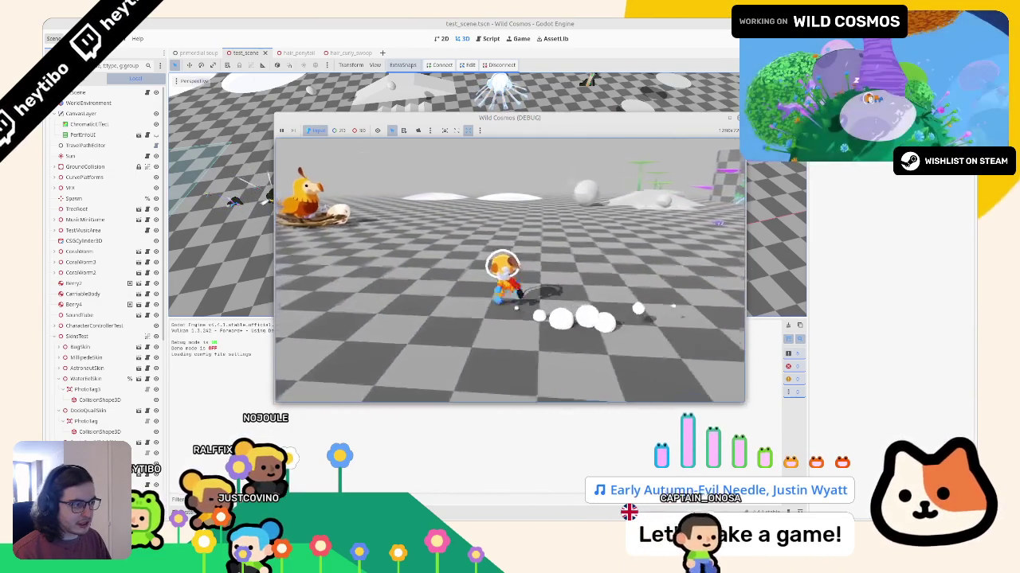
key("F8")
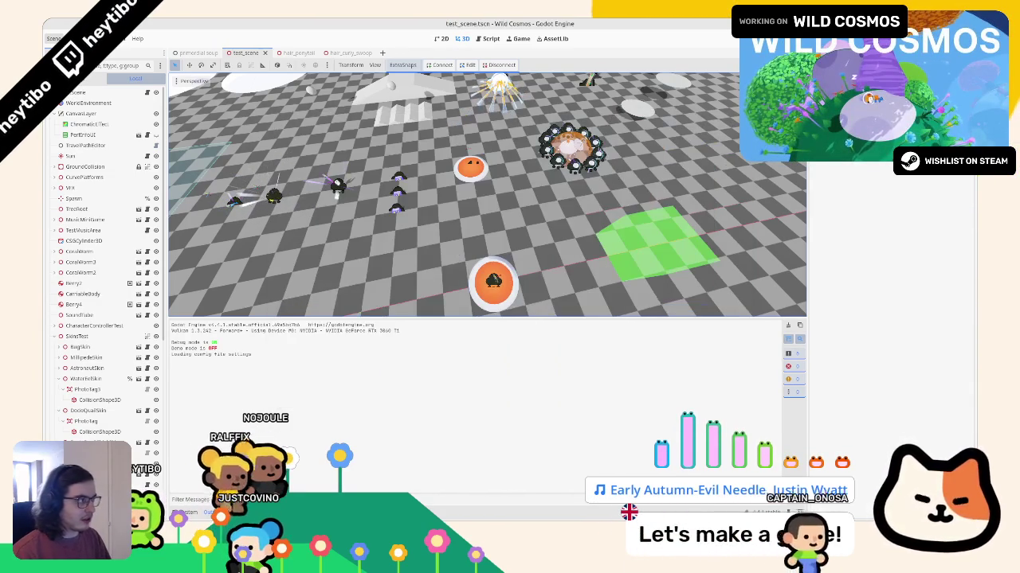
left_click(489, 38)
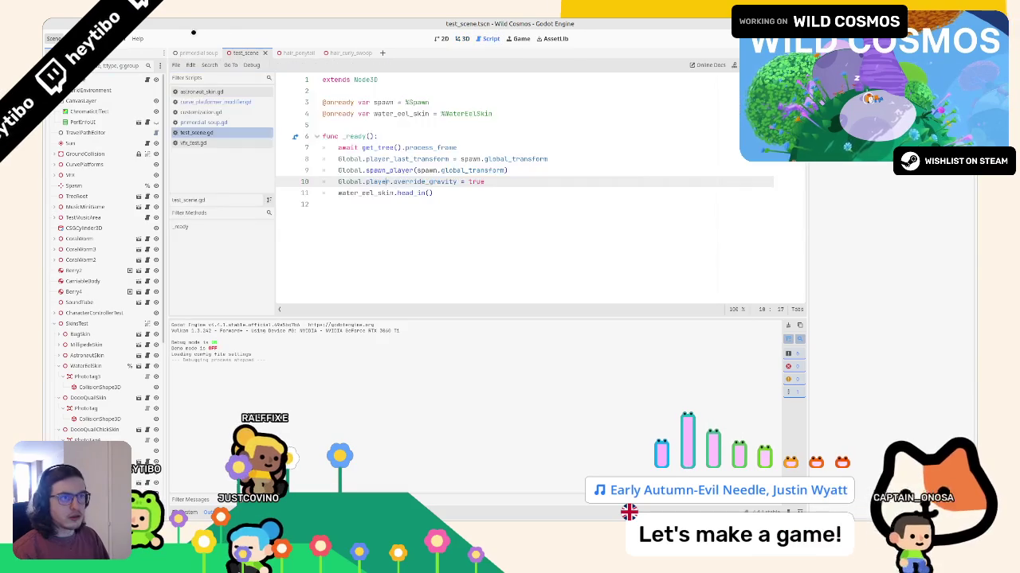
Step: Inspect the test scene script's _randomize_appearance function
left_click(195, 52)
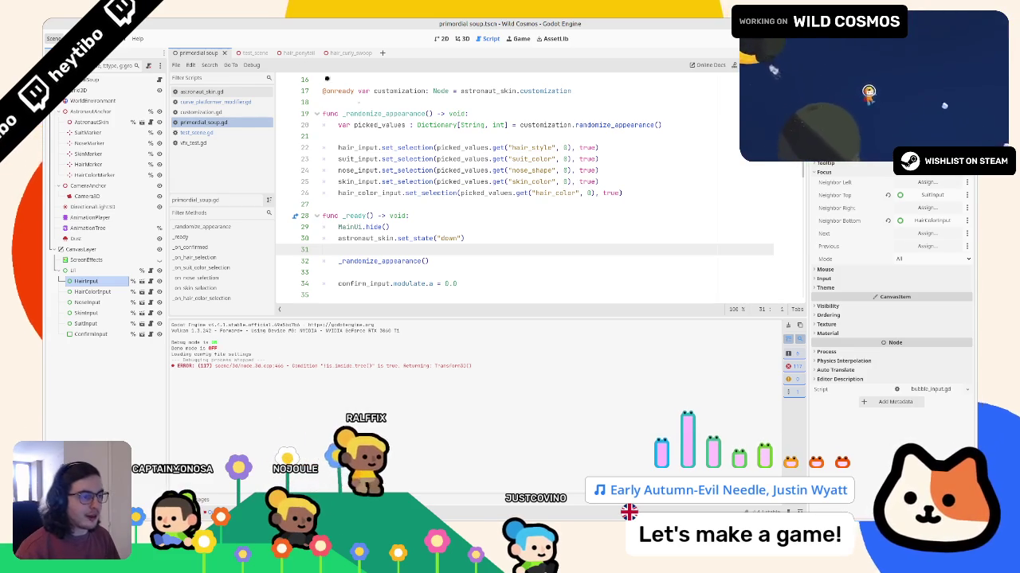
scroll(365, 172, "up", 5)
scroll(365, 172, "down", 3)
scroll(365, 172, "down", 1)
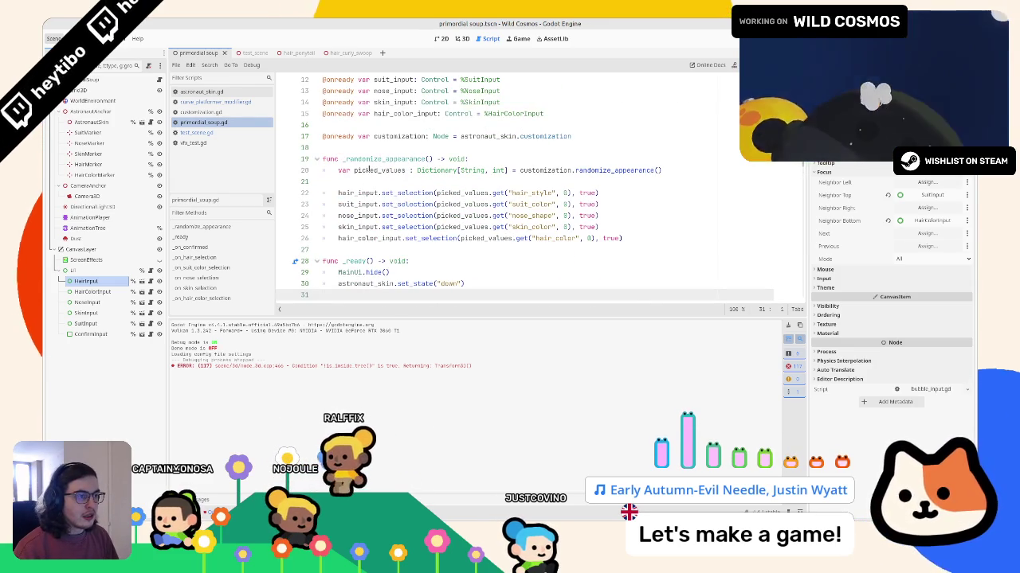
left_click(369, 159)
double_click(369, 159)
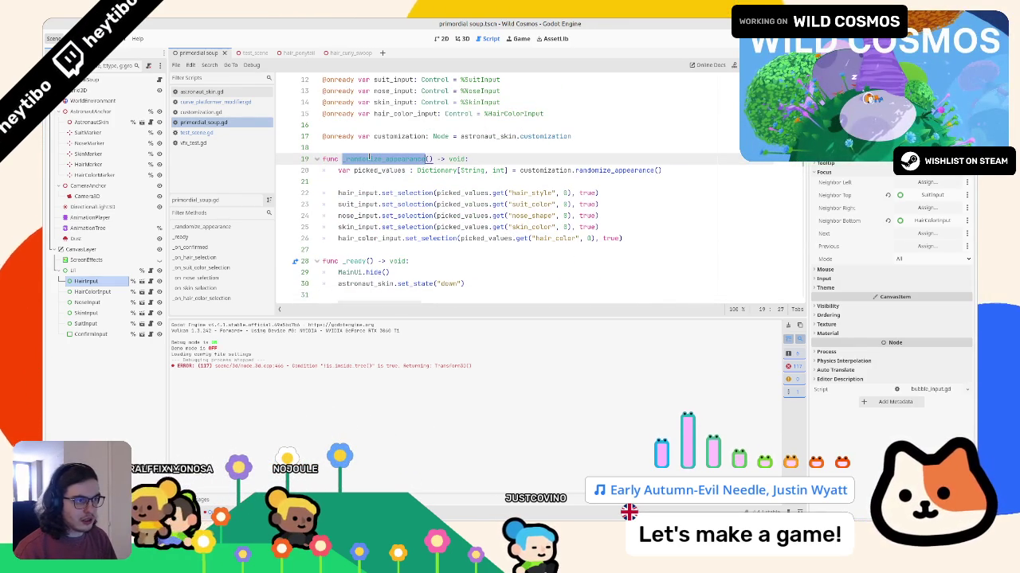
Step: Browse customization.gd and scroll through astronaut_skin.gd
left_click(214, 112)
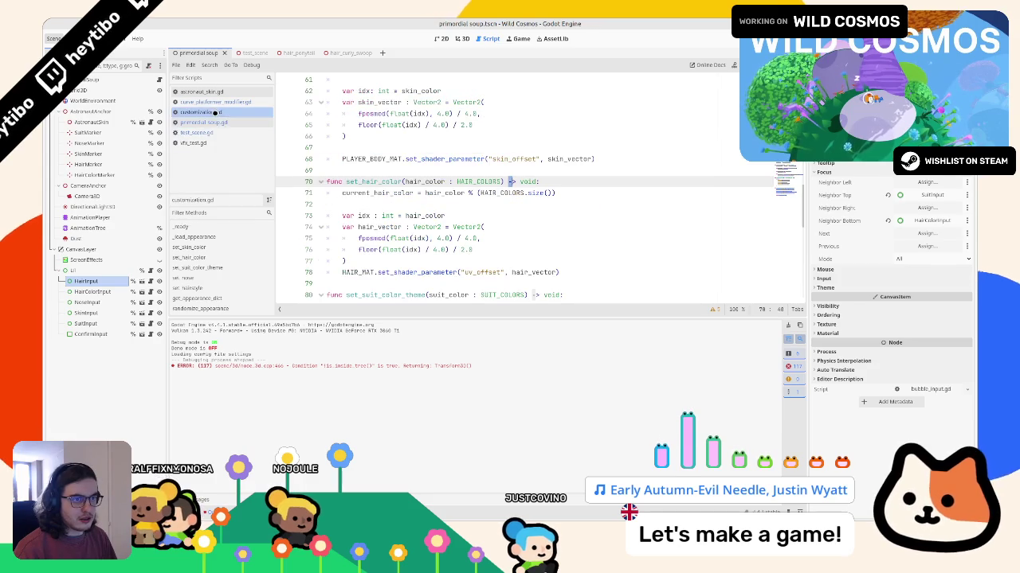
left_click(215, 92)
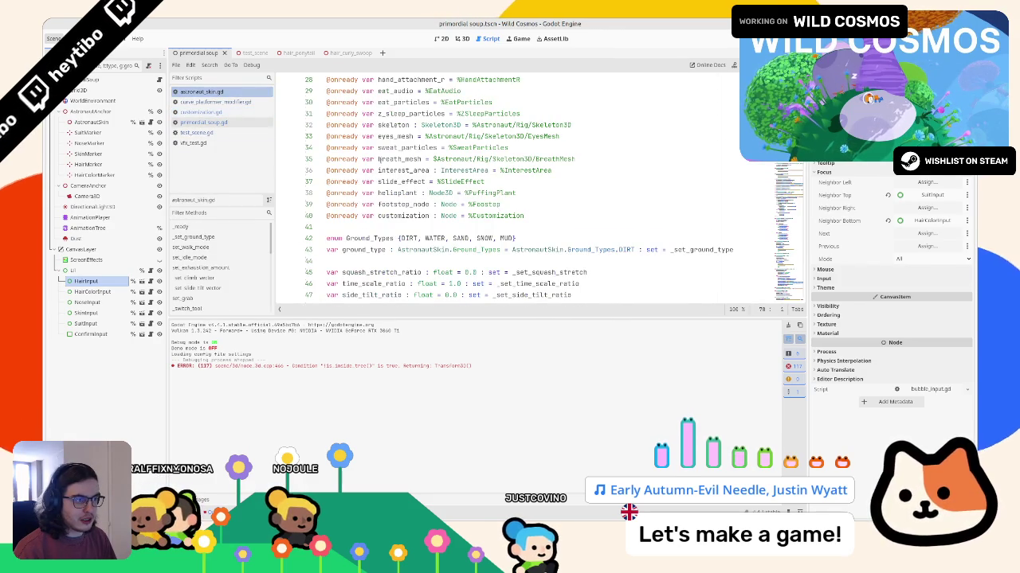
scroll(377, 158, "down", 5)
scroll(622, 172, "down", 5)
scroll(525, 187, "down", 20)
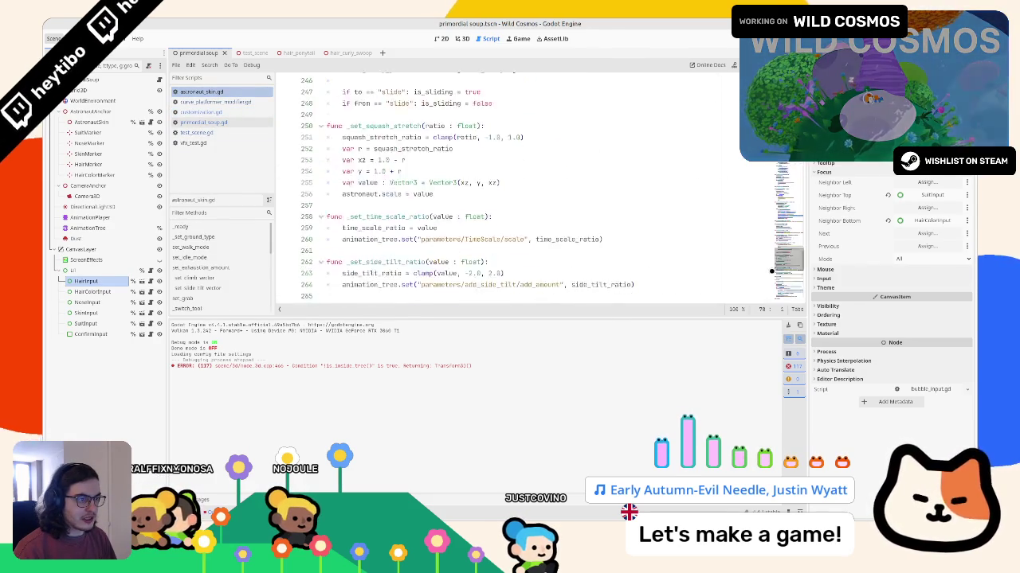
scroll(526, 187, "down", 20)
scroll(526, 187, "down", 7)
Step: Find randomize_appearance in customization.gd, then place the cursor after _ready
left_click(203, 113)
scroll(790, 202, "down", 5)
scroll(789, 202, "down", 3)
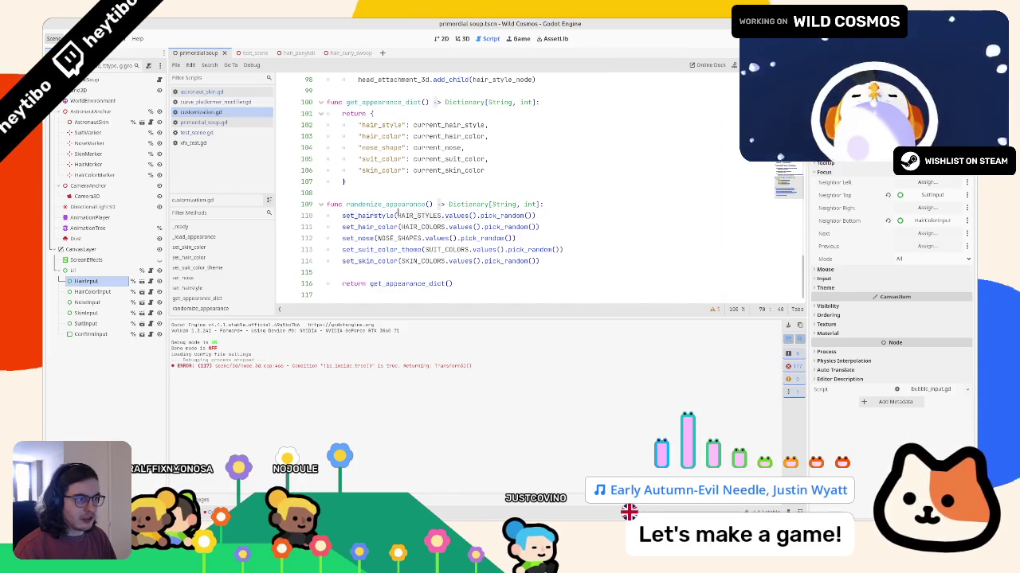
double_click(398, 206)
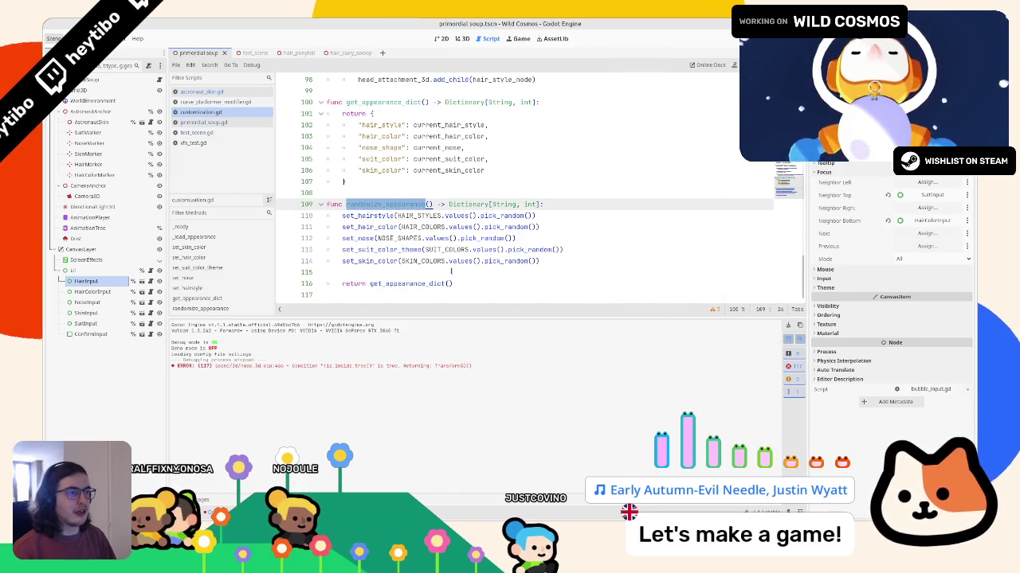
scroll(450, 271, "up", 6)
scroll(450, 271, "up", 7)
scroll(446, 266, "up", 6)
scroll(440, 261, "up", 1)
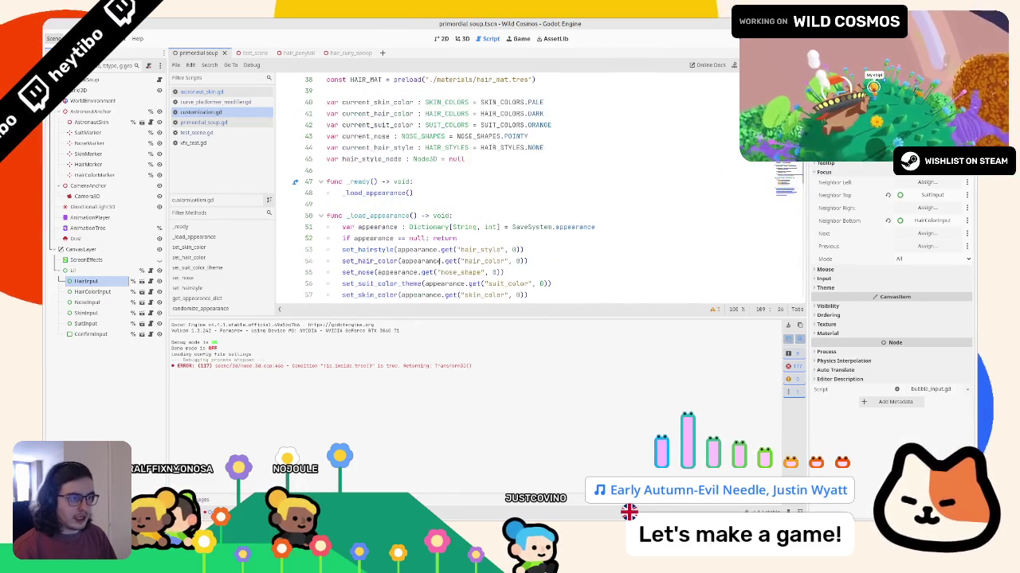
left_click(437, 204)
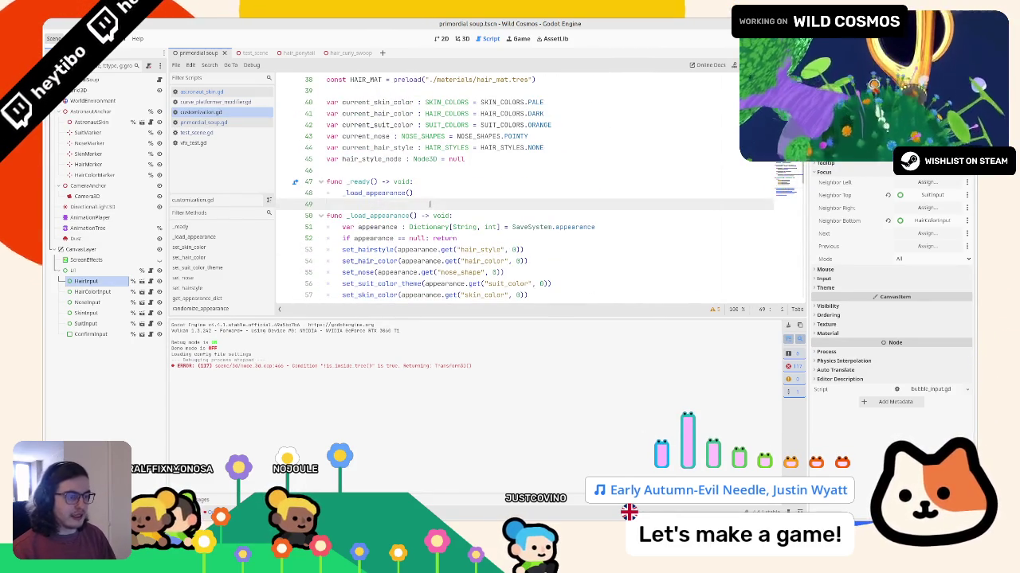
Step: Add a new input-handler function below _ready in customization.gd
key("Return")
key("Return")
key("Up")
type("func _in")
key("BackSpace")
key("BackSpace")
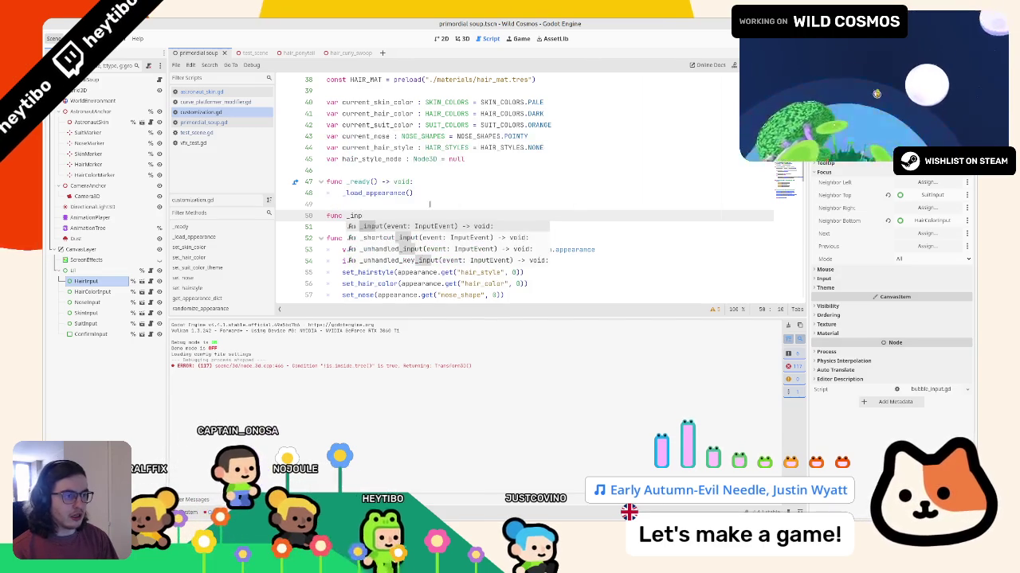
type("unh")
key("Return")
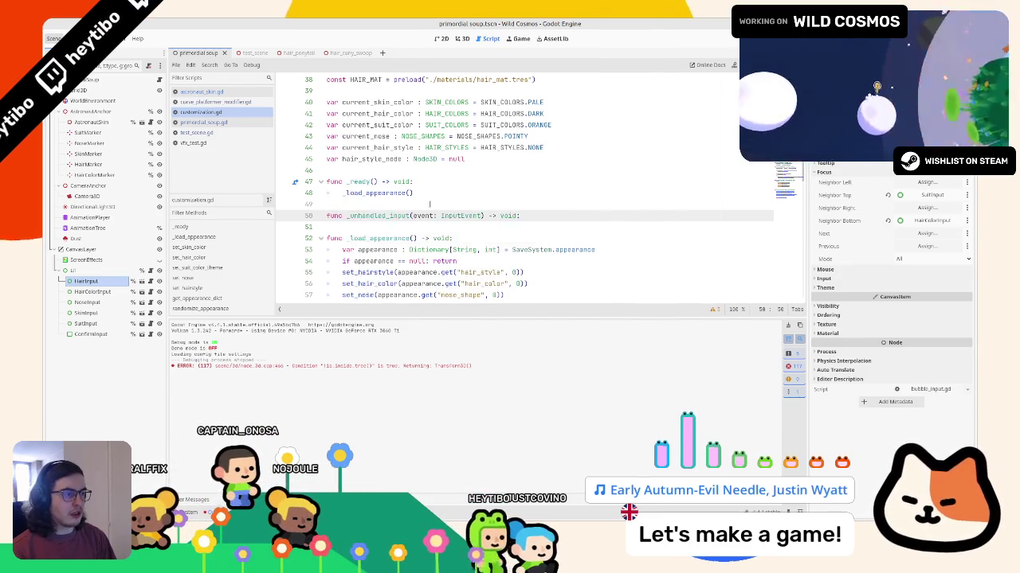
key("Return")
Step: Make it call randomize_appearance() on "debug_randomize", rename it _input, and run the game
type("if ")
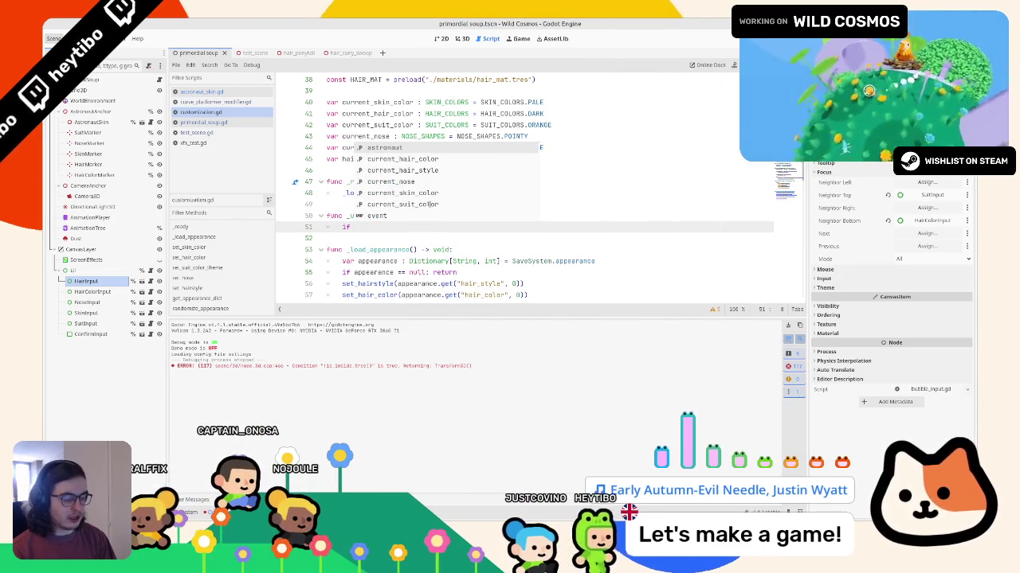
type("Input.is_act")
key("Return")
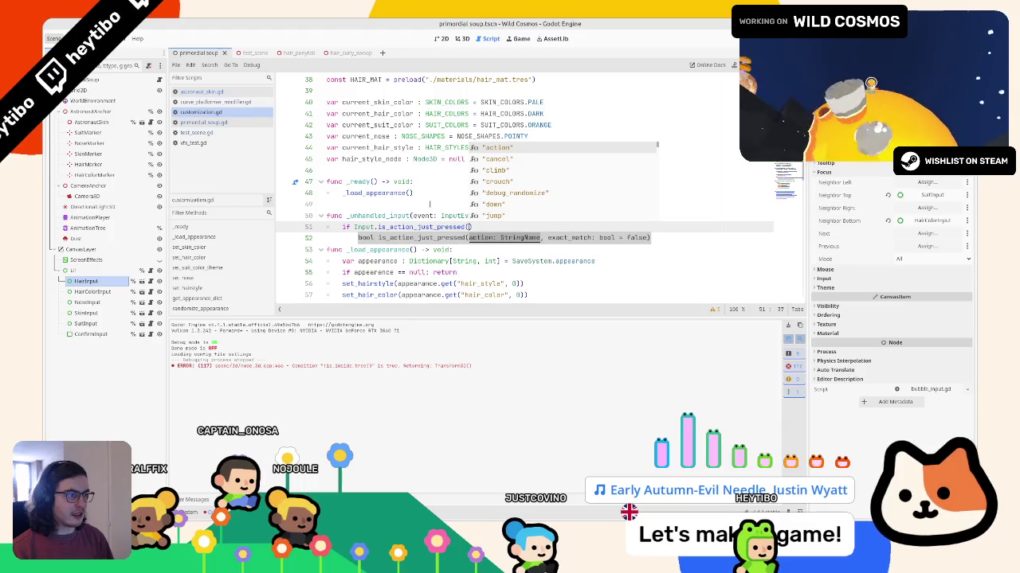
key("Down")
key("Down")
key("Down")
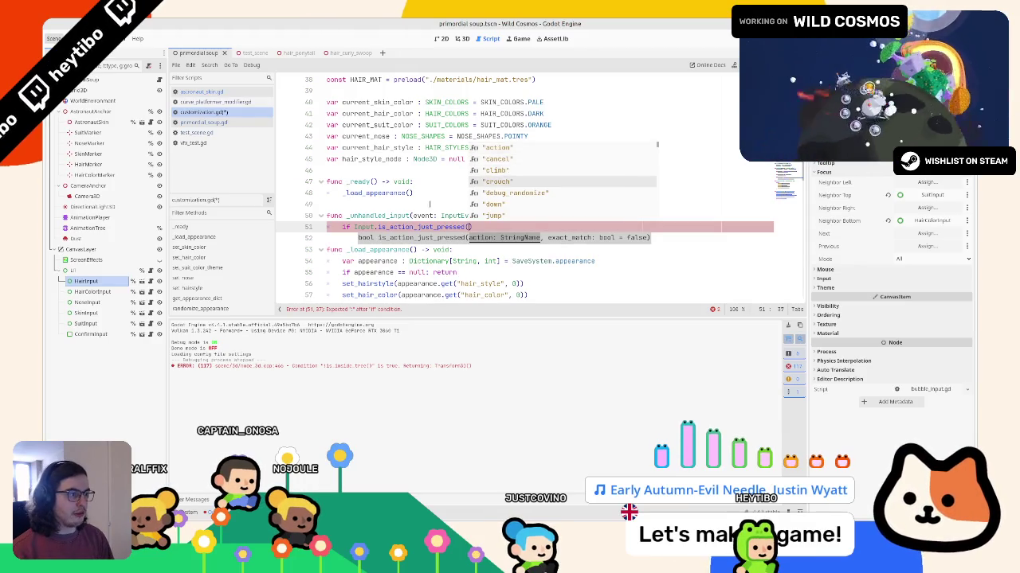
type(":")
key("Return")
type("randomize_appearance(")
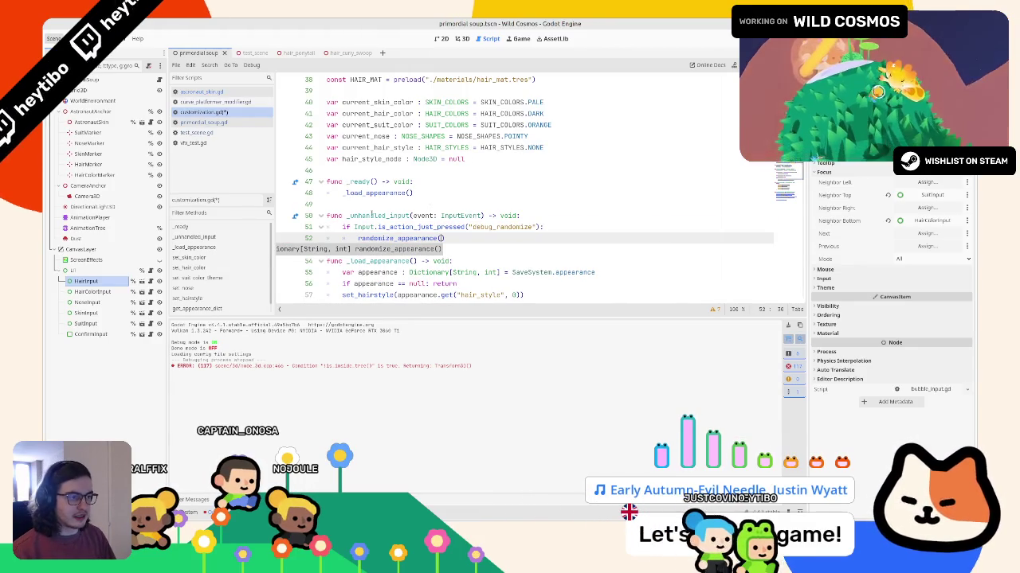
double_click(371, 215)
type("put")
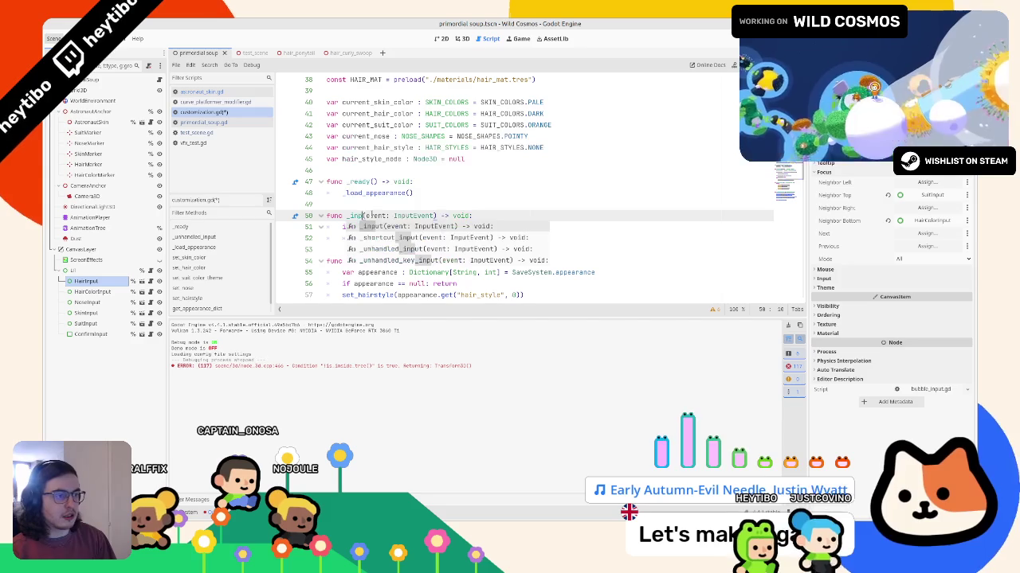
key("F5")
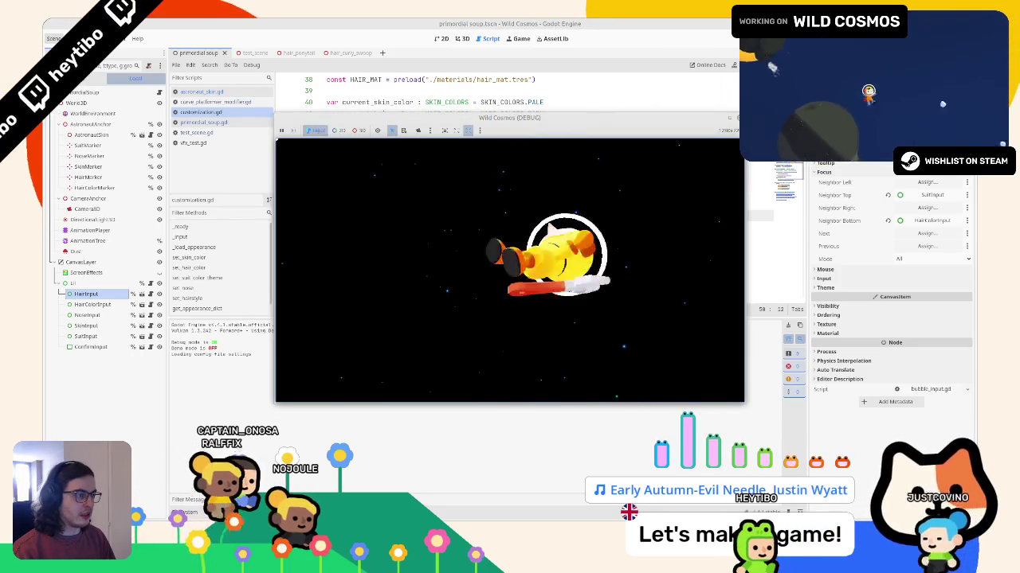
Step: Stop the game, save, and switch over to test_scene to run it
key("F8")
key("ctrl+s")
key("ctrl+Tab")
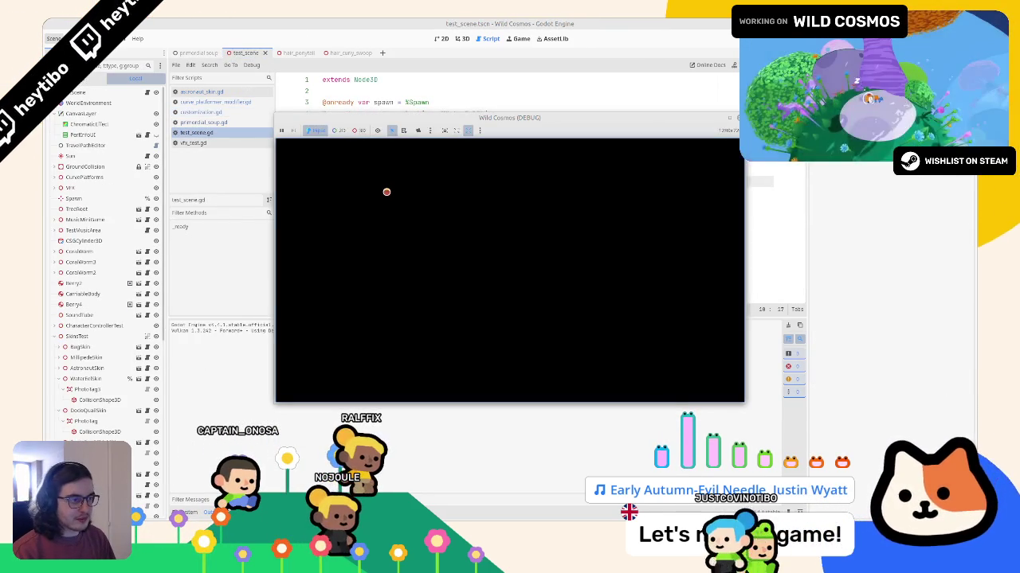